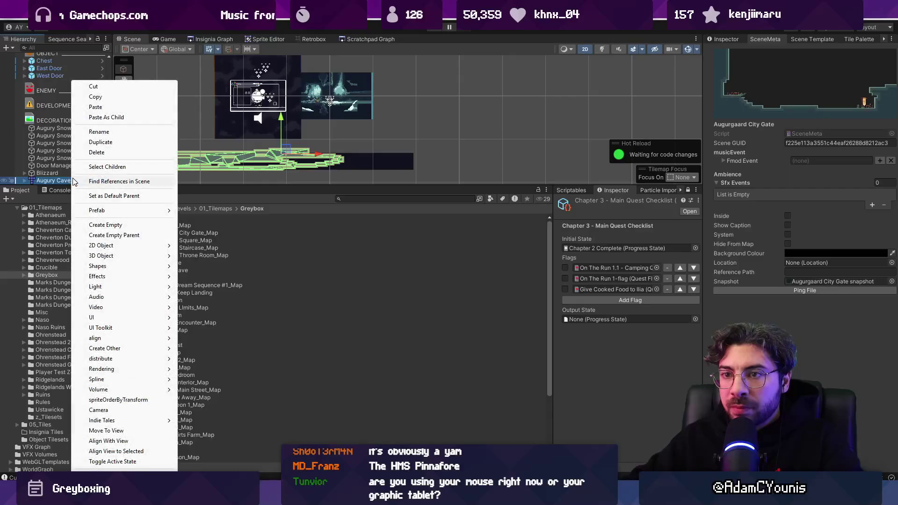
Delete the old Augury Cave_1 scene object and its Augury Cave map asset
{"action": "left_click", "coordinate": [99, 131]}
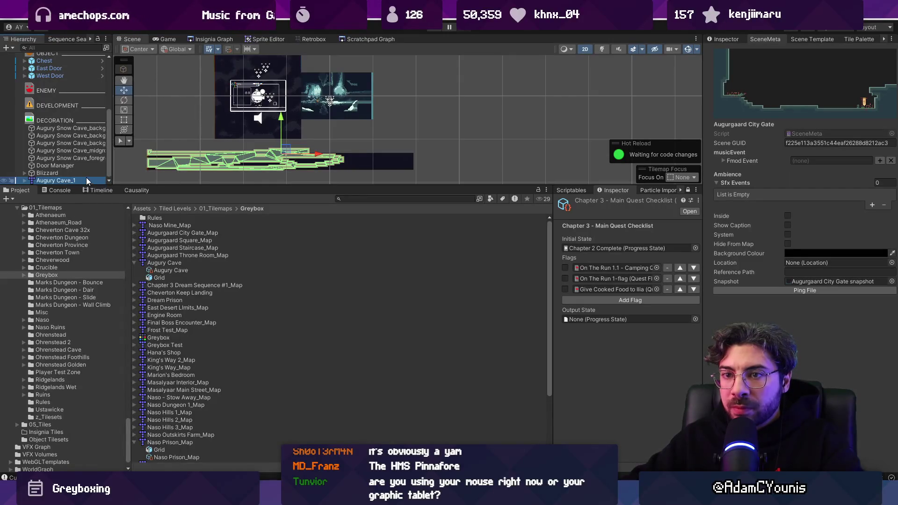
{"action": "key", "text": "Delete"}
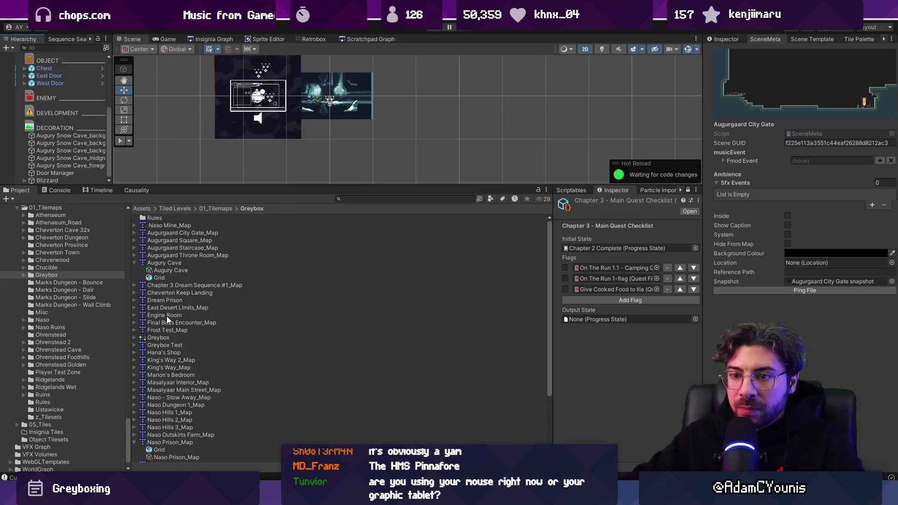
{"action": "left_click", "coordinate": [175, 263]}
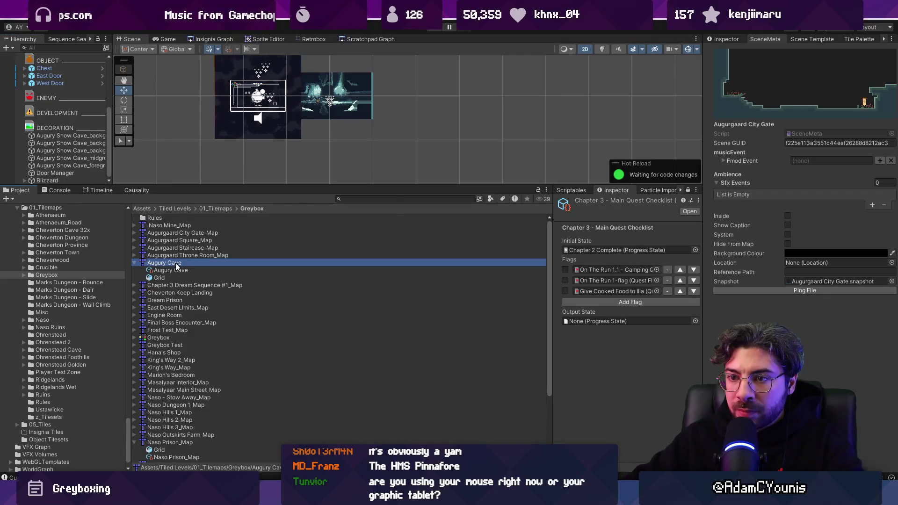
{"action": "key", "text": "Delete"}
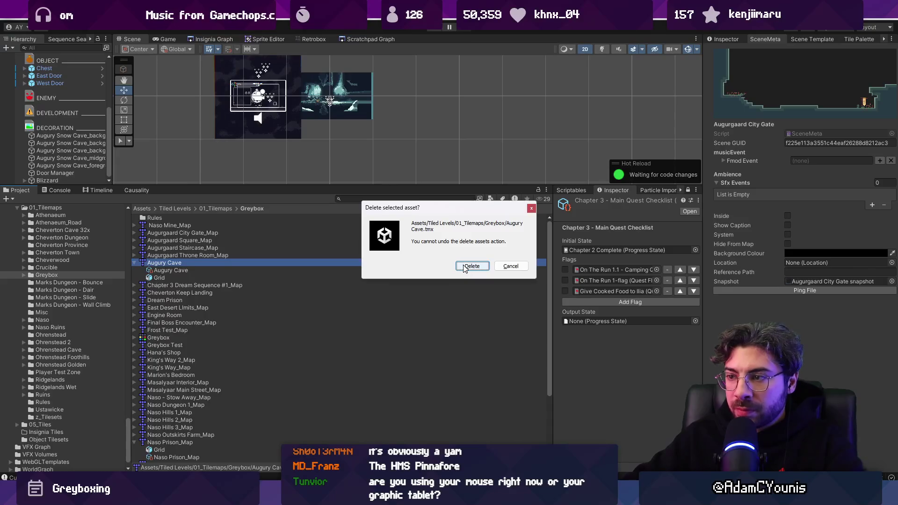
{"action": "key", "text": "Return"}
Duplicate the Greybox Test map and rename the copy to 'Augury Cave'
{"action": "left_click", "coordinate": [183, 322]}
{"action": "key", "text": "ctrl+d"}
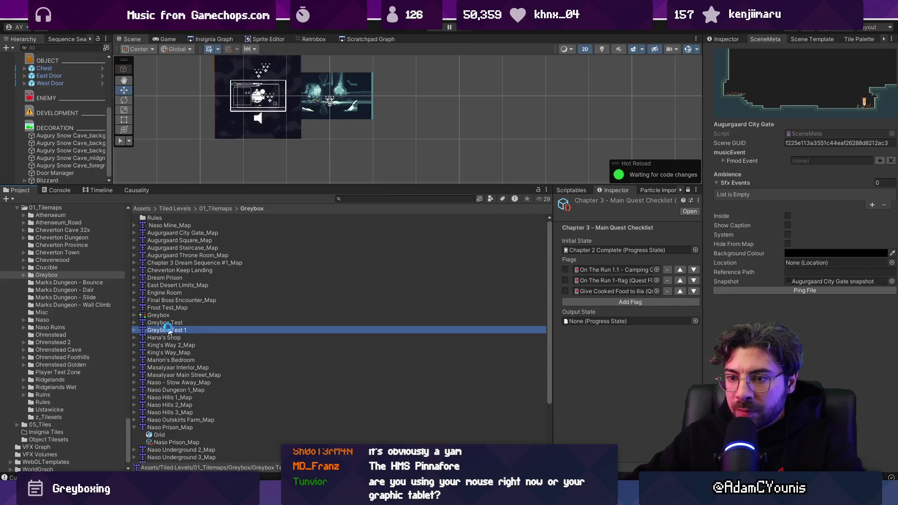
{"action": "key", "text": "F2"}
{"action": "type", "text": "Au"}
{"action": "type", "text": "guyryt"}
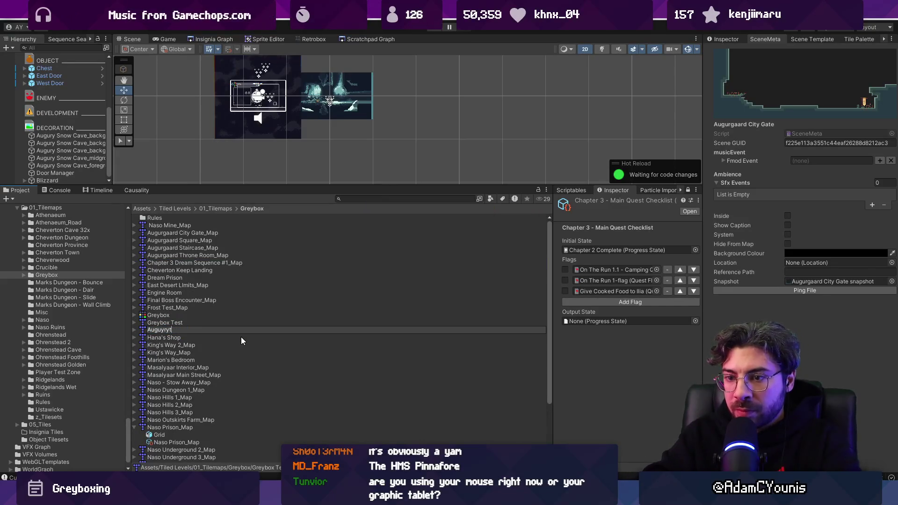
{"action": "key", "text": "BackSpace"}
{"action": "key", "text": "BackSpace"}
{"action": "key", "text": "BackSpace"}
{"action": "key", "text": "BackSpace"}
{"action": "type", "text": "ry Cave"}
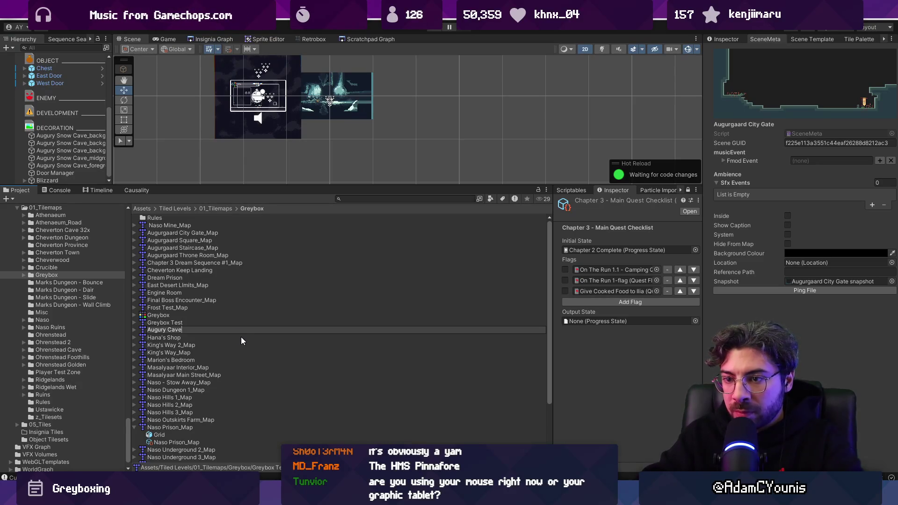
{"action": "key", "text": "Return"}
Place the new Augury Cave map in the scene and open it in Tiled
{"action": "left_click_drag", "start_coordinate": [171, 262], "coordinate": [173, 106]}
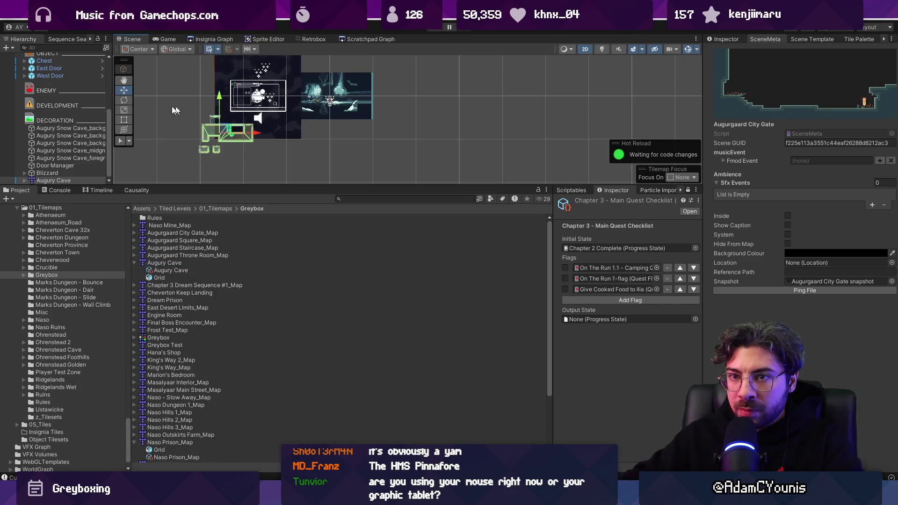
{"action": "double_click", "coordinate": [57, 181]}
{"action": "right_click", "coordinate": [63, 181]}
{"action": "mouse_move", "coordinate": [154, 210]}
{"action": "left_click", "coordinate": [196, 209]}
{"action": "key", "text": "r"}
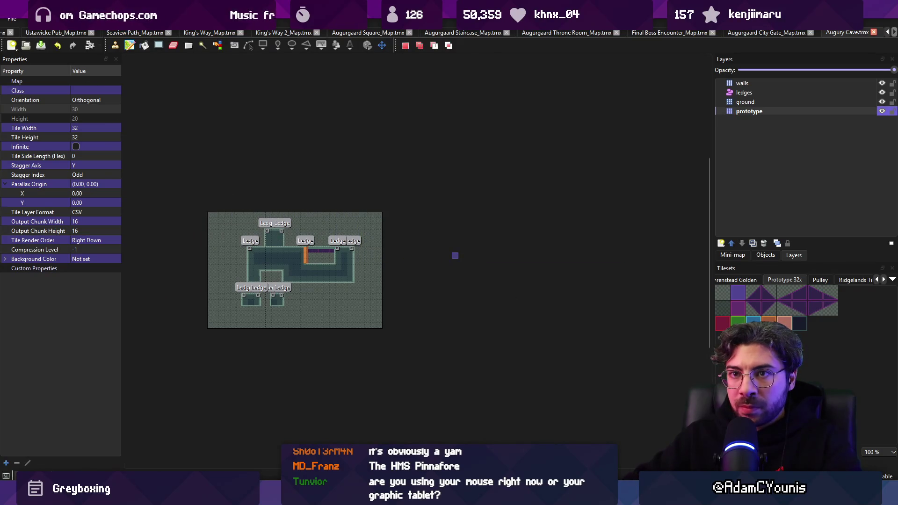
Crop the Augury Cave map to an oversized selection, resizing it to 58 × 25 tiles
{"action": "mouse_move", "coordinate": [193, 186]}
{"action": "left_mouse_down"}
{"action": "mouse_move", "coordinate": [523, 333]}
{"action": "mouse_move", "coordinate": [454, 330]}
{"action": "mouse_move", "coordinate": [522, 329]}
{"action": "left_mouse_up"}
{"action": "left_click", "coordinate": [131, 19]}
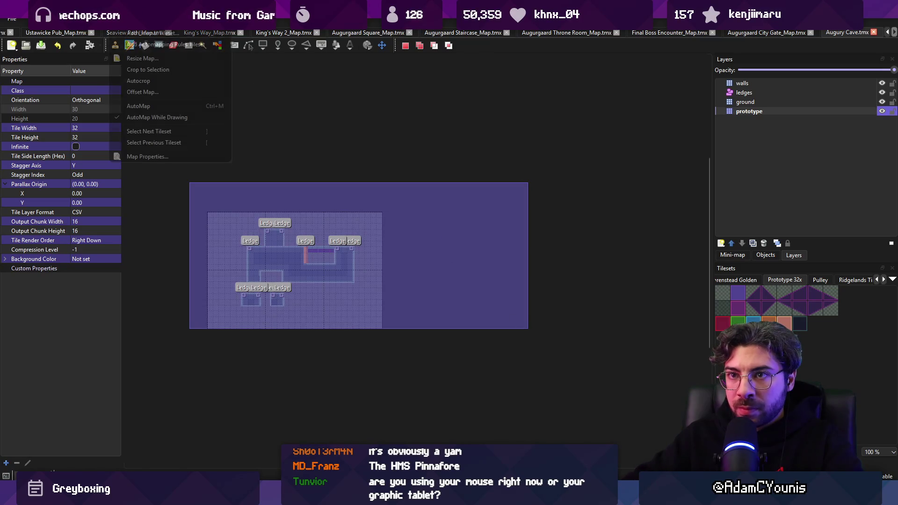
{"action": "left_click", "coordinate": [164, 70]}
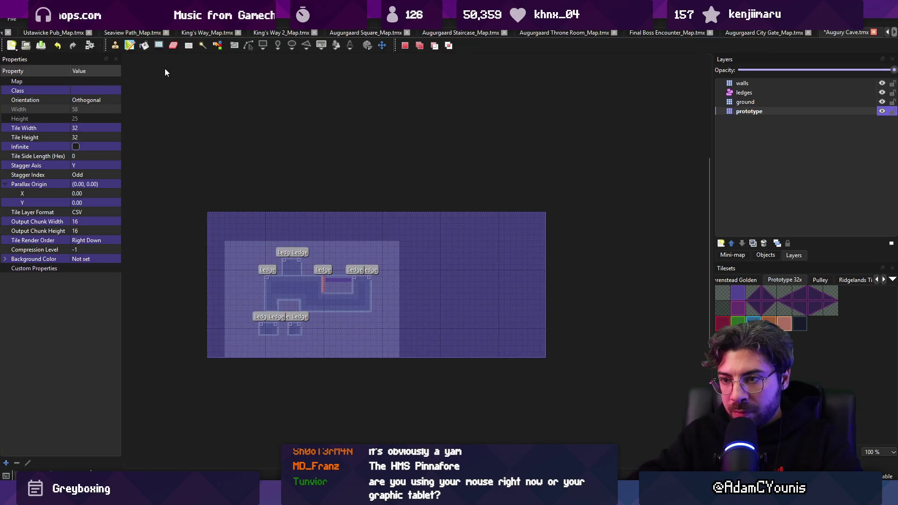
{"action": "key", "text": "b"}
{"action": "key", "text": "Escape"}
Paint the outer walls, floor and a middle walled section of the enlarged cave, then save
{"action": "mouse_move", "coordinate": [395, 307]}
{"action": "left_mouse_down"}
{"action": "mouse_move", "coordinate": [416, 319]}
{"action": "mouse_move", "coordinate": [501, 234]}
{"action": "mouse_move", "coordinate": [181, 236]}
{"action": "mouse_move", "coordinate": [177, 340]}
{"action": "left_mouse_up"}
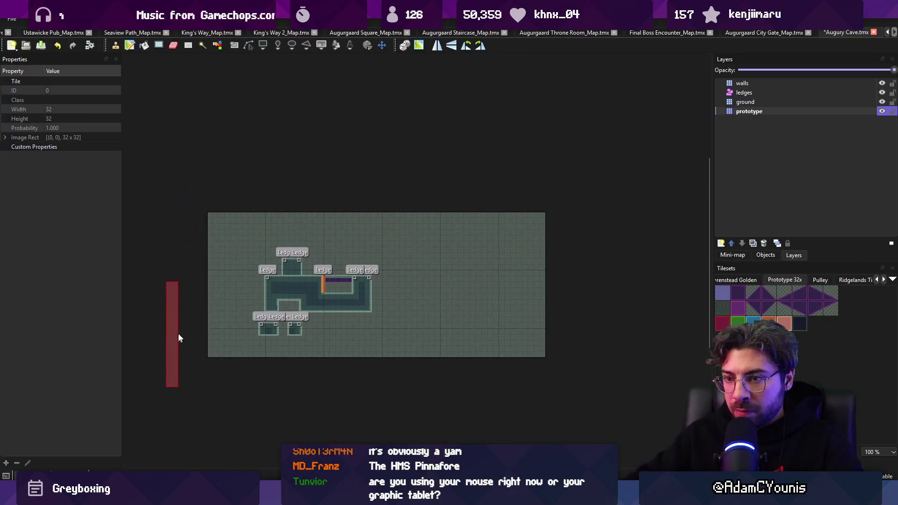
{"action": "mouse_move", "coordinate": [223, 221]}
{"action": "left_mouse_down"}
{"action": "mouse_move", "coordinate": [221, 215]}
{"action": "mouse_move", "coordinate": [214, 261]}
{"action": "mouse_move", "coordinate": [343, 354]}
{"action": "mouse_move", "coordinate": [515, 205]}
{"action": "mouse_move", "coordinate": [170, 257]}
{"action": "mouse_move", "coordinate": [577, 232]}
{"action": "mouse_move", "coordinate": [275, 219]}
{"action": "left_mouse_up"}
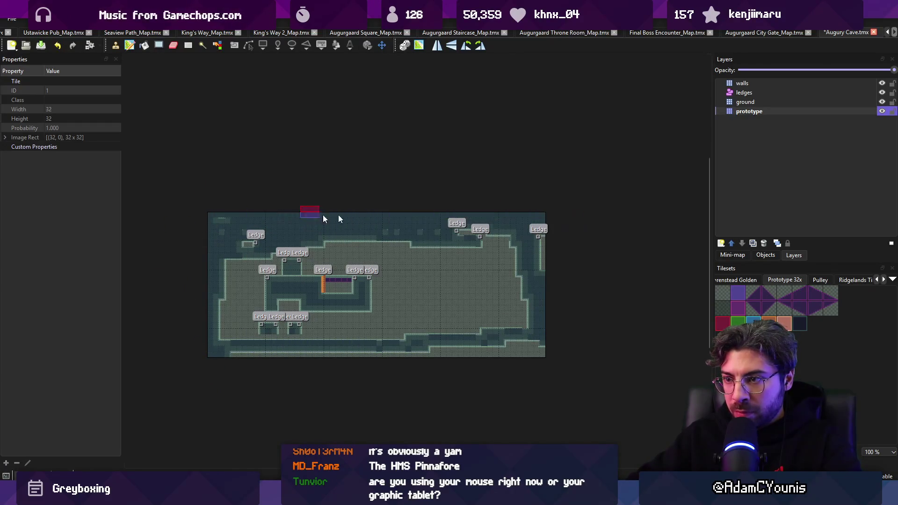
{"action": "key", "text": "r"}
{"action": "mouse_move", "coordinate": [220, 359]}
{"action": "left_mouse_down"}
{"action": "mouse_move", "coordinate": [481, 360]}
{"action": "mouse_move", "coordinate": [353, 363]}
{"action": "mouse_move", "coordinate": [297, 333]}
{"action": "mouse_move", "coordinate": [399, 283]}
{"action": "mouse_move", "coordinate": [308, 299]}
{"action": "mouse_move", "coordinate": [318, 290]}
{"action": "left_mouse_up"}
{"action": "key", "text": "b"}
{"action": "right_click", "coordinate": [239, 231]}
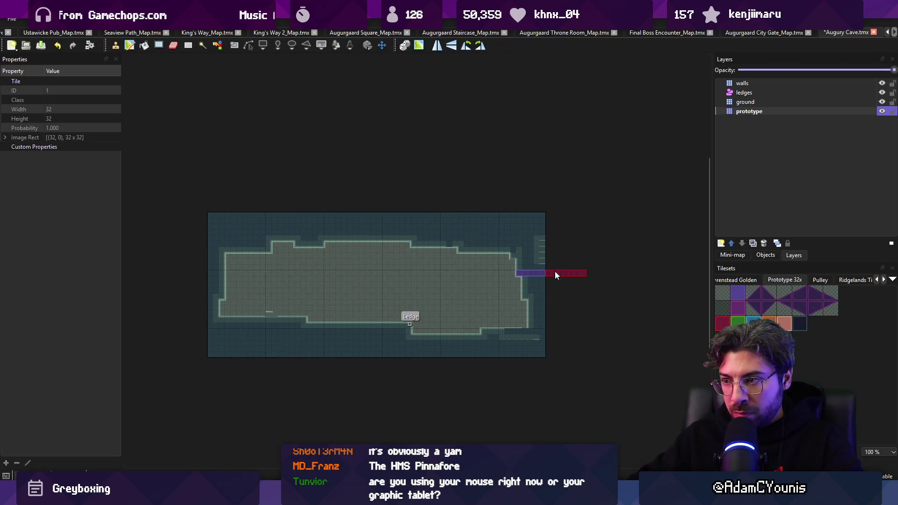
{"action": "left_click", "coordinate": [538, 289]}
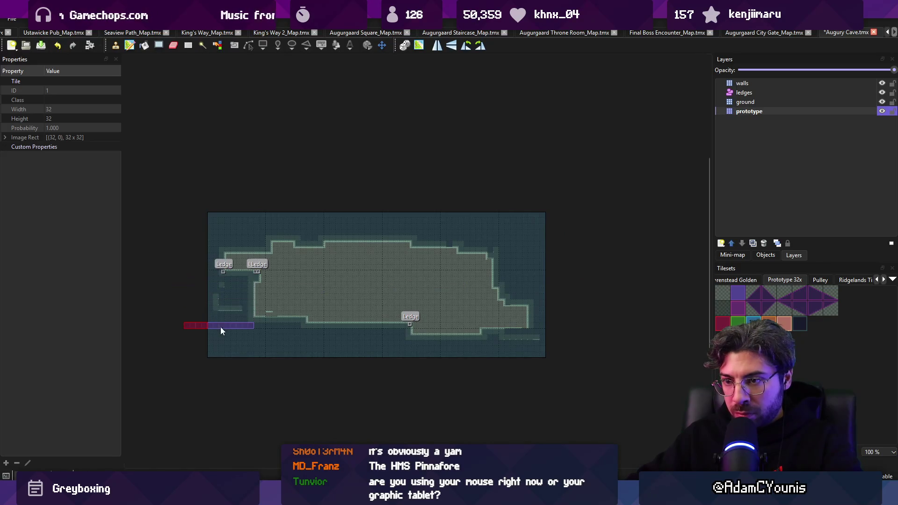
{"action": "left_click_drag", "start_coordinate": [349, 287], "coordinate": [351, 243]}
{"action": "left_click", "coordinate": [436, 327]}
{"action": "left_click", "coordinate": [302, 309]}
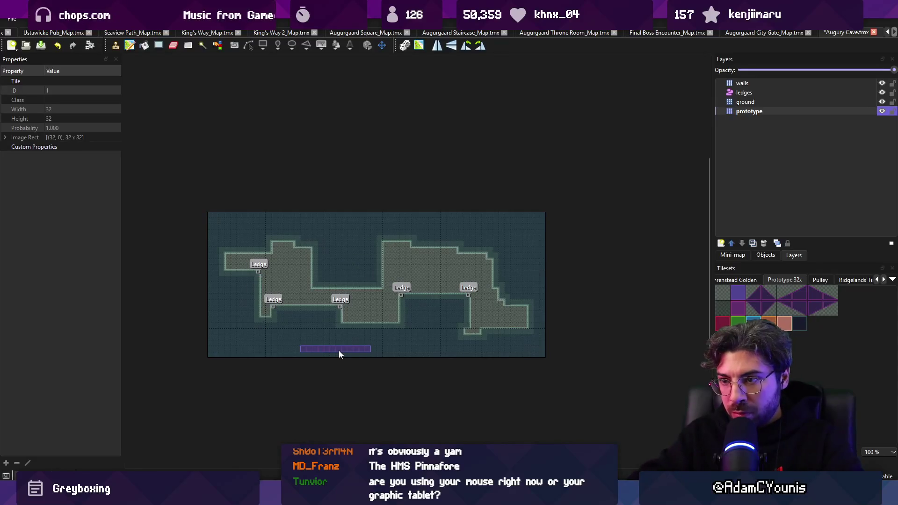
{"action": "key", "text": "ctrl+s"}
Fill the bottom-left wall notch and paint a dark purple strip along the ledge
{"action": "left_click", "coordinate": [277, 311]}
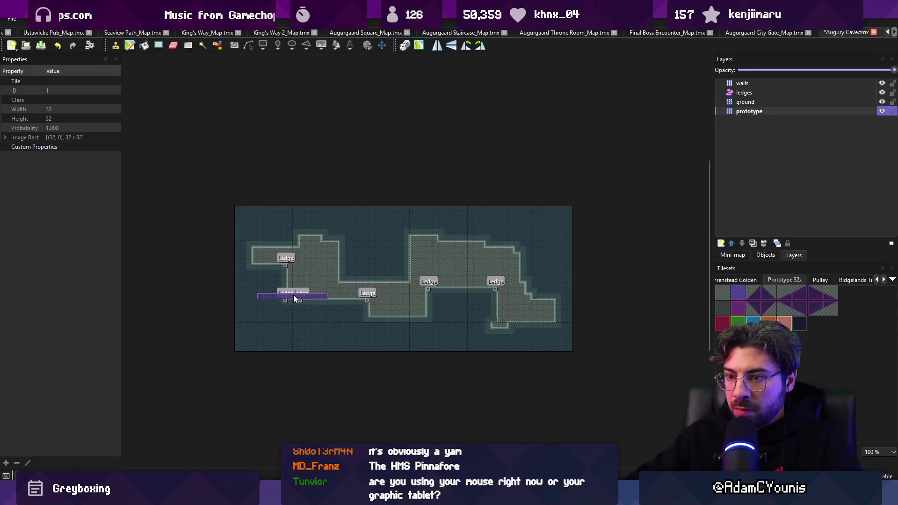
{"action": "scroll", "coordinate": [290, 294], "scroll_direction": "up", "scroll_amount": 3}
{"action": "key", "text": "r"}
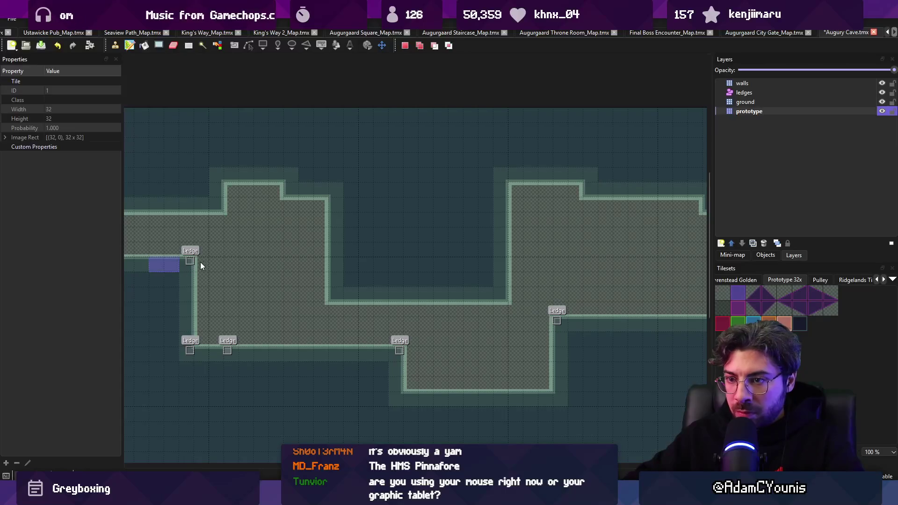
{"action": "key", "text": "b"}
{"action": "left_click_drag", "start_coordinate": [196, 261], "coordinate": [297, 260]}
{"action": "scroll", "coordinate": [296, 260], "scroll_direction": "down", "scroll_amount": 3}
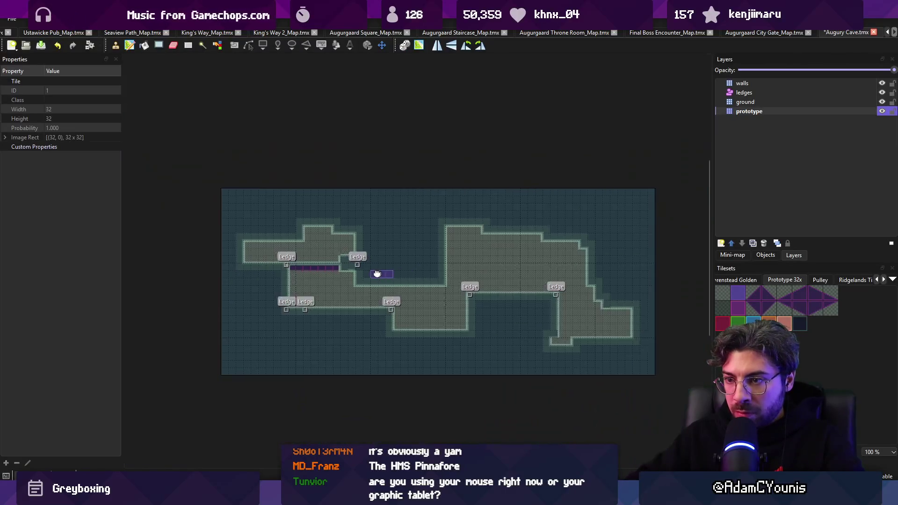
{"action": "left_click_drag", "start_coordinate": [380, 273], "coordinate": [320, 215]}
Try a large tile stamp and a small selection, then undo the recent wall edits
{"action": "left_click_drag", "start_coordinate": [230, 229], "coordinate": [577, 304]}
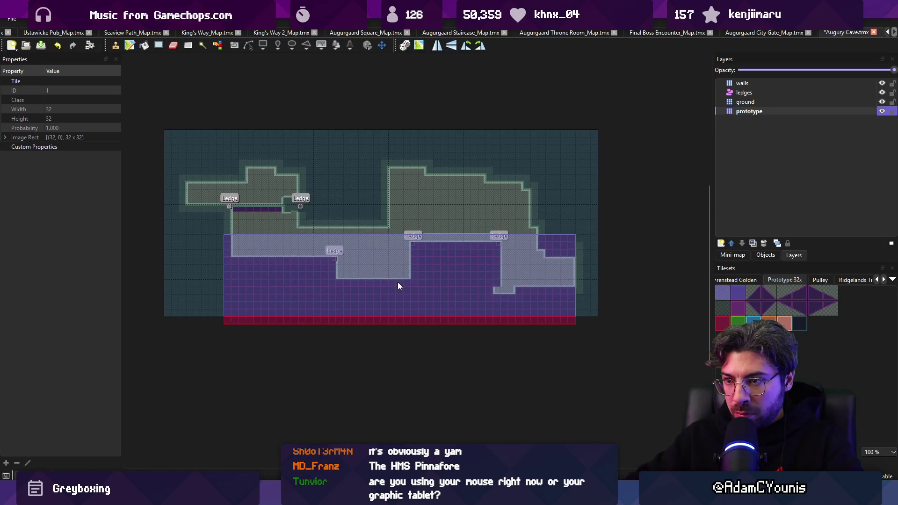
{"action": "key", "text": "r"}
{"action": "left_click_drag", "start_coordinate": [187, 235], "coordinate": [210, 252]}
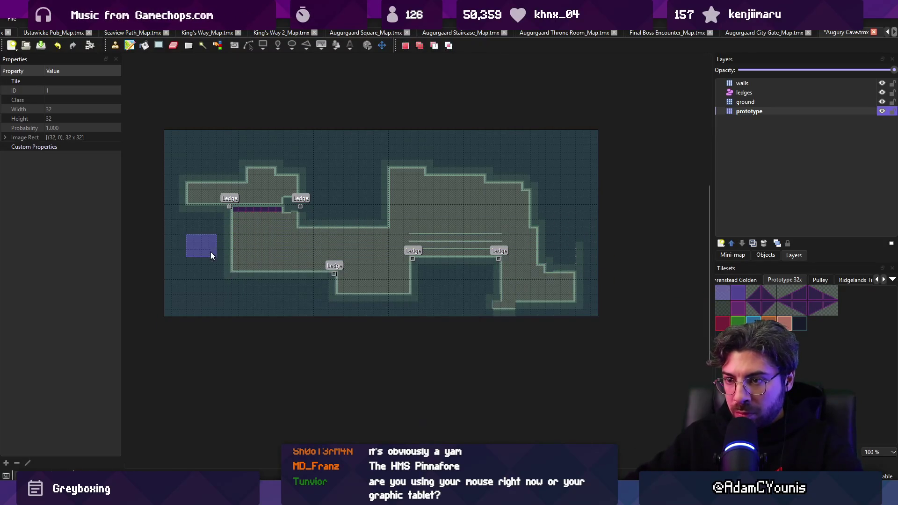
{"action": "key", "text": "ctrl+c"}
{"action": "key", "text": "ctrl+v"}
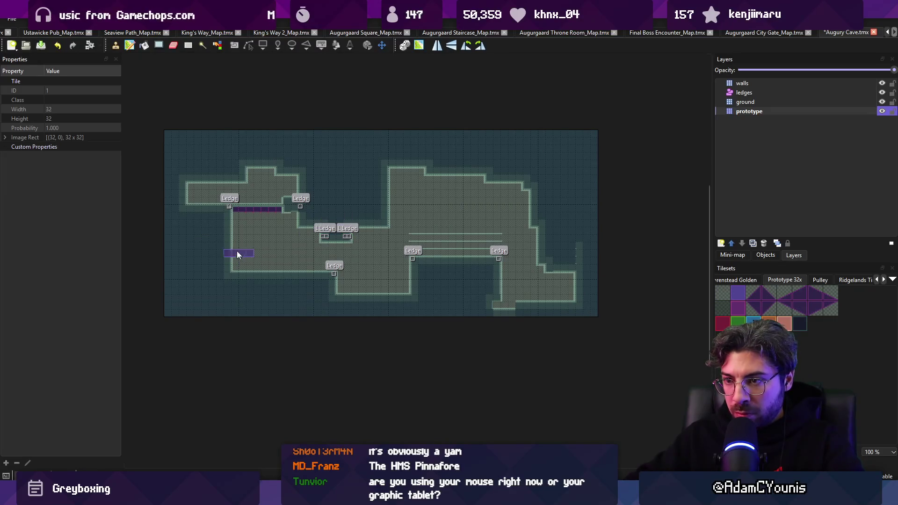
{"action": "key", "text": "ctrl+z"}
{"action": "key", "text": "ctrl+s"}
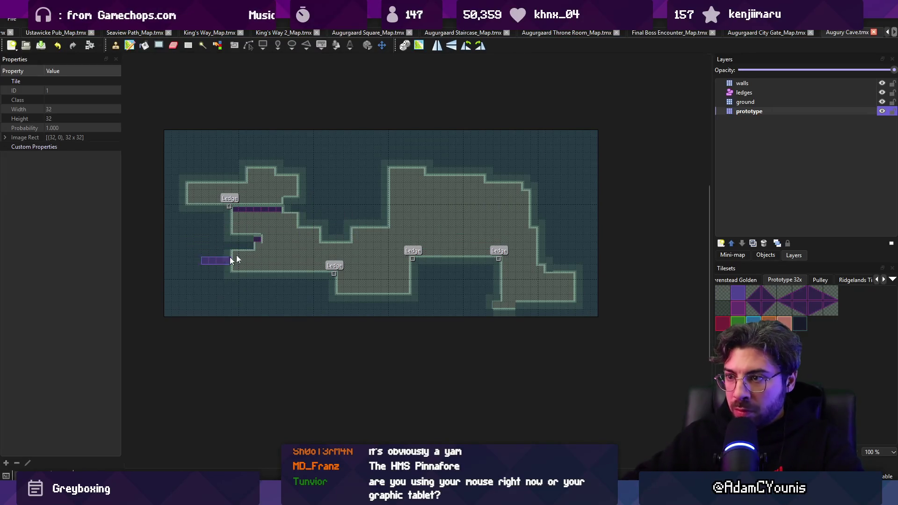
Paste a copy of the whole map, undo it, check the prototype layer, and return to Unity
{"action": "key", "text": "r"}
{"action": "left_click_drag", "start_coordinate": [159, 138], "coordinate": [586, 332]}
{"action": "key", "text": "ctrl+c"}
{"action": "key", "text": "ctrl+v"}
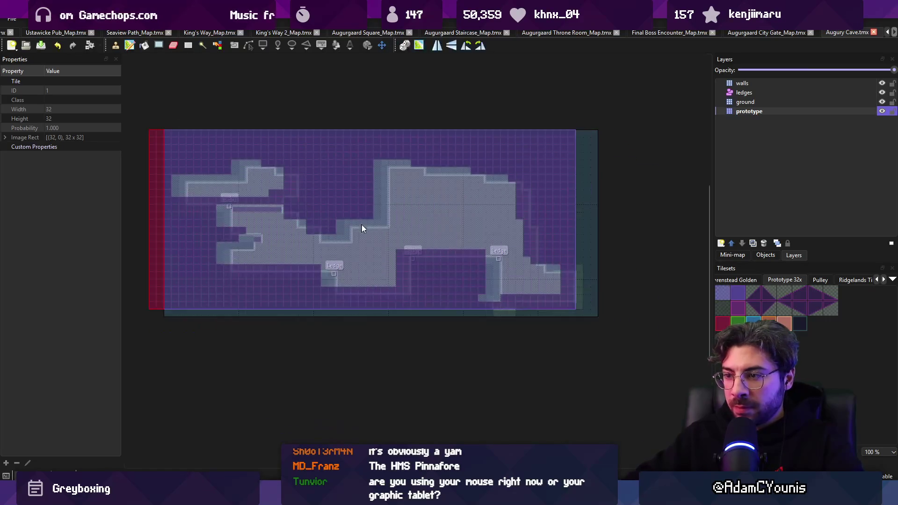
{"action": "left_click", "coordinate": [377, 229]}
{"action": "key", "text": "ctrl+z"}
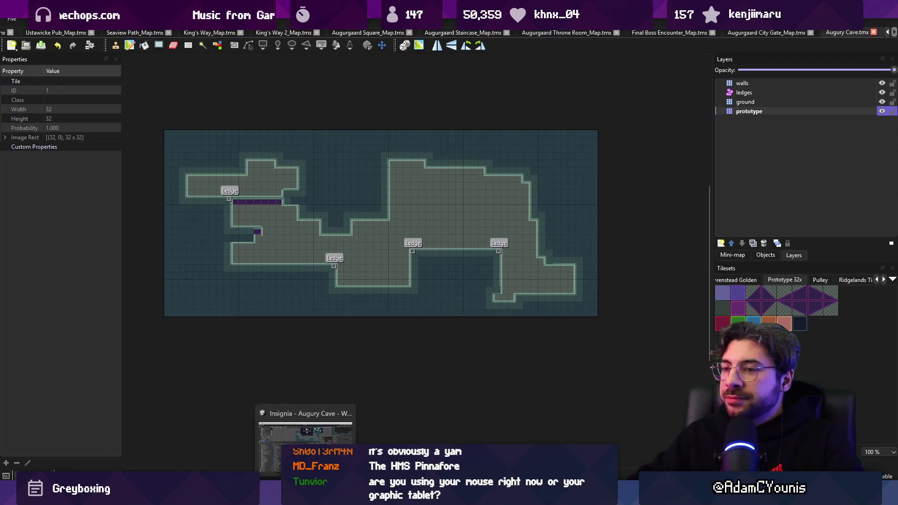
{"action": "left_click", "coordinate": [802, 111]}
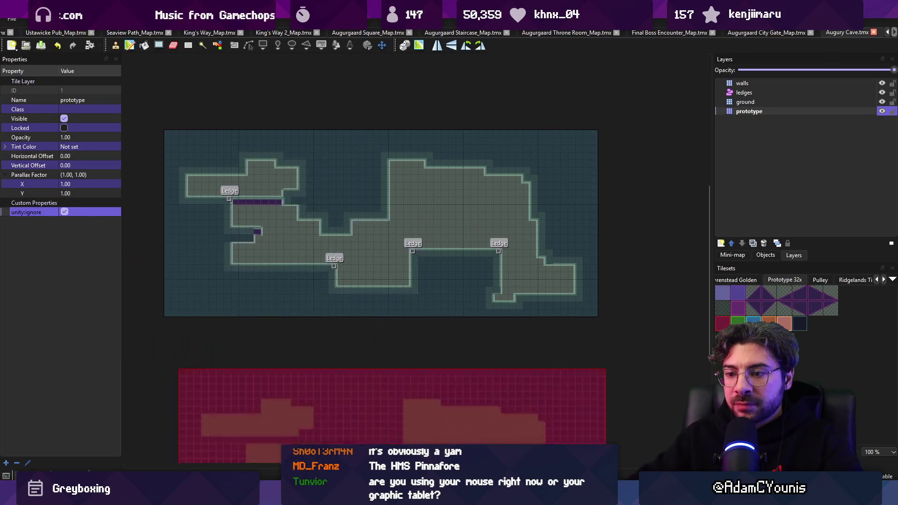
{"action": "key", "text": "alt+Tab"}
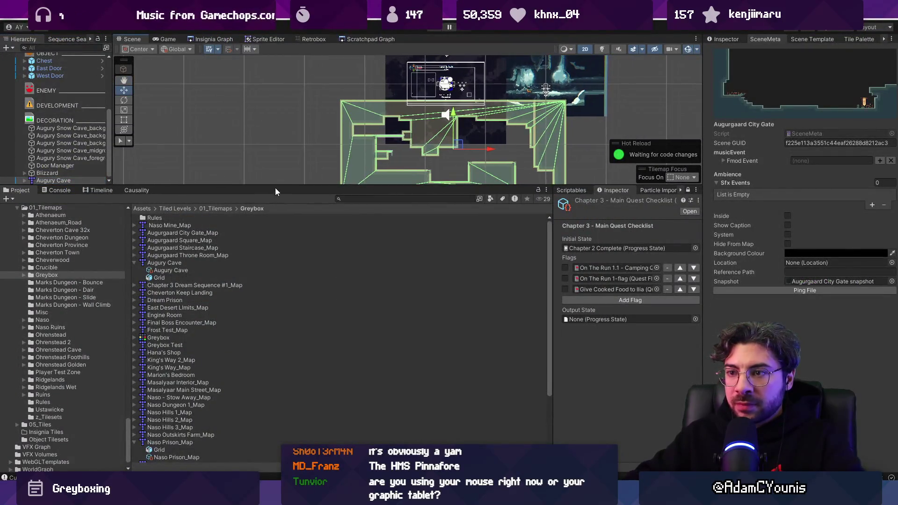
Set the Augury Cave tilemap's X to 0 and shift it left in the scene
{"action": "left_click_drag", "start_coordinate": [274, 189], "coordinate": [275, 327]}
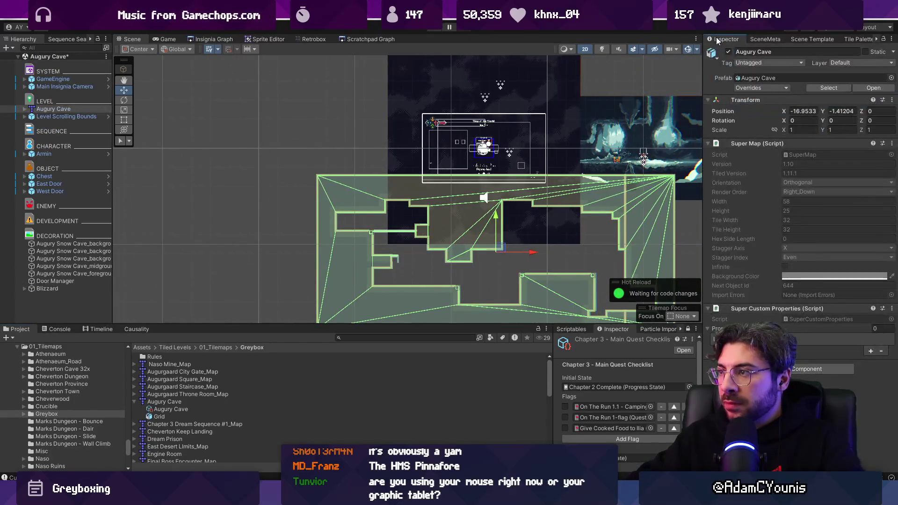
{"action": "left_click", "coordinate": [806, 111]}
{"action": "type", "text": "0"}
{"action": "key", "text": "Tab"}
{"action": "type", "text": "0"}
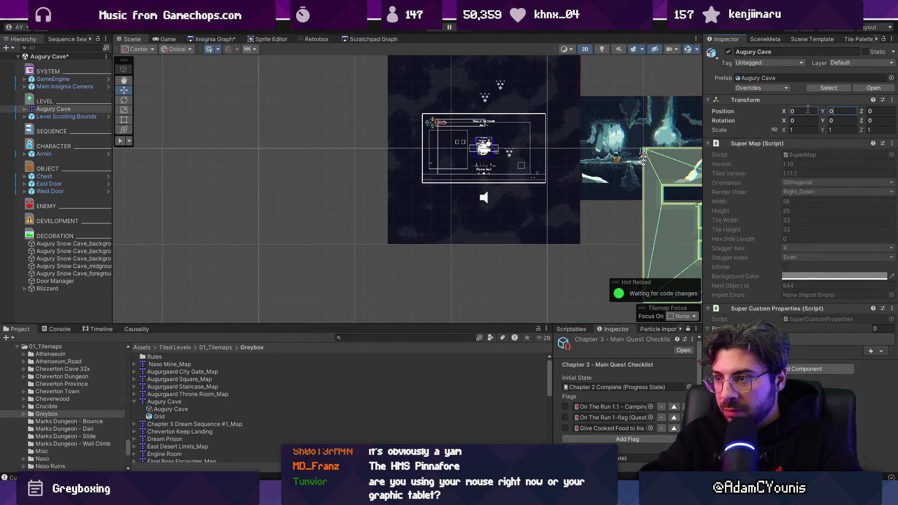
{"action": "scroll", "coordinate": [560, 157], "scroll_direction": "down", "scroll_amount": 2}
{"action": "left_click_drag", "start_coordinate": [304, 260], "coordinate": [304, 183]}
{"action": "mouse_move", "coordinate": [467, 185]}
{"action": "left_mouse_down"}
{"action": "mouse_move", "coordinate": [281, 187]}
{"action": "mouse_move", "coordinate": [265, 165]}
{"action": "left_mouse_up"}
Move GameEngine and Main Insignia Camera together further left
{"action": "double_click", "coordinate": [53, 79]}
{"action": "left_click", "coordinate": [65, 87], "text": "shift"}
{"action": "left_click", "coordinate": [237, 184]}
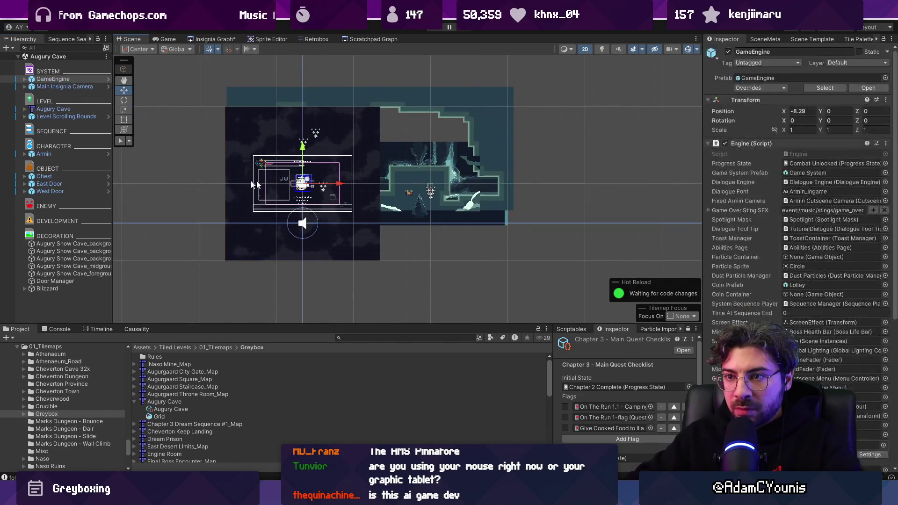
{"action": "left_click", "coordinate": [64, 86], "text": "shift"}
{"action": "left_click_drag", "start_coordinate": [339, 184], "coordinate": [127, 173]}
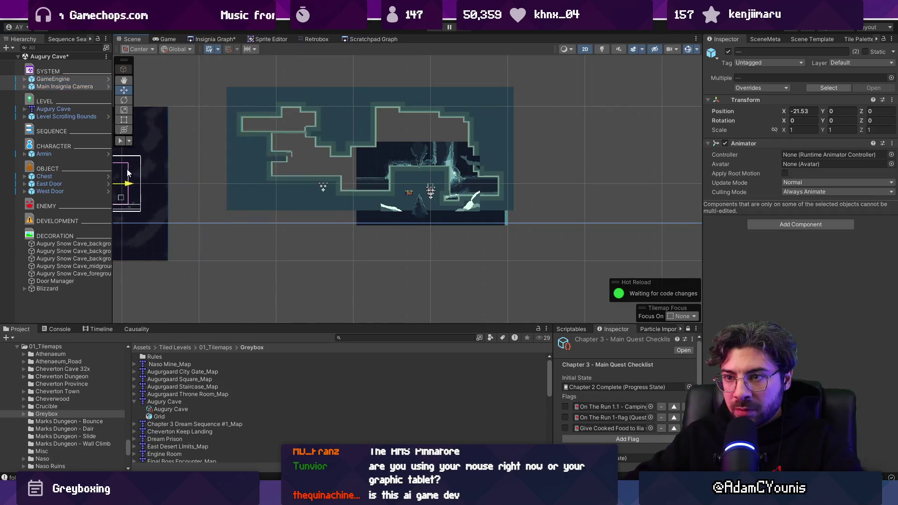
Delete the Door Manager and move Armin right to X 3.25
{"action": "left_click", "coordinate": [68, 282]}
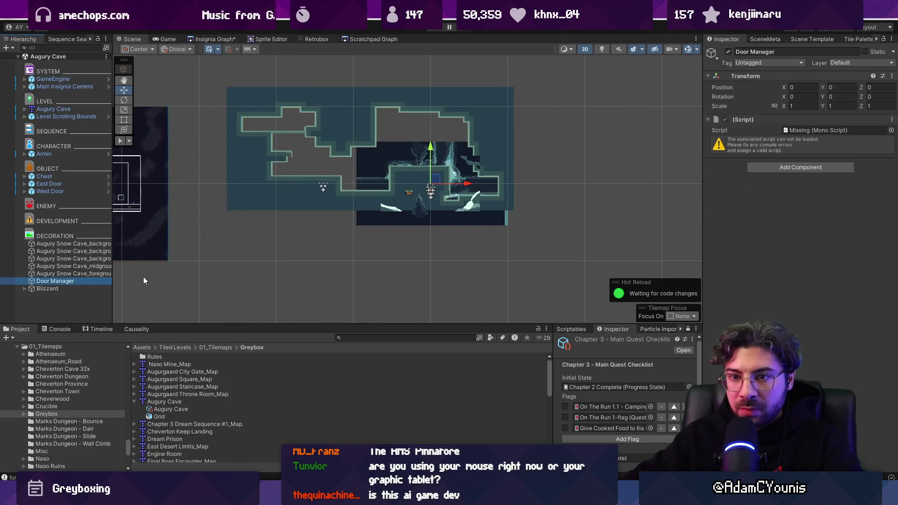
{"action": "key", "text": "Delete"}
{"action": "double_click", "coordinate": [44, 154]}
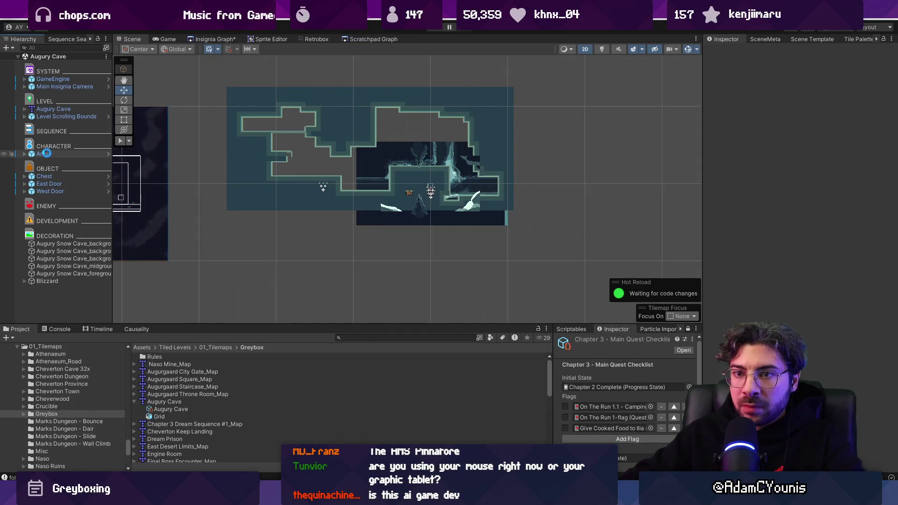
{"action": "scroll", "coordinate": [557, 208], "scroll_direction": "up", "scroll_amount": 5}
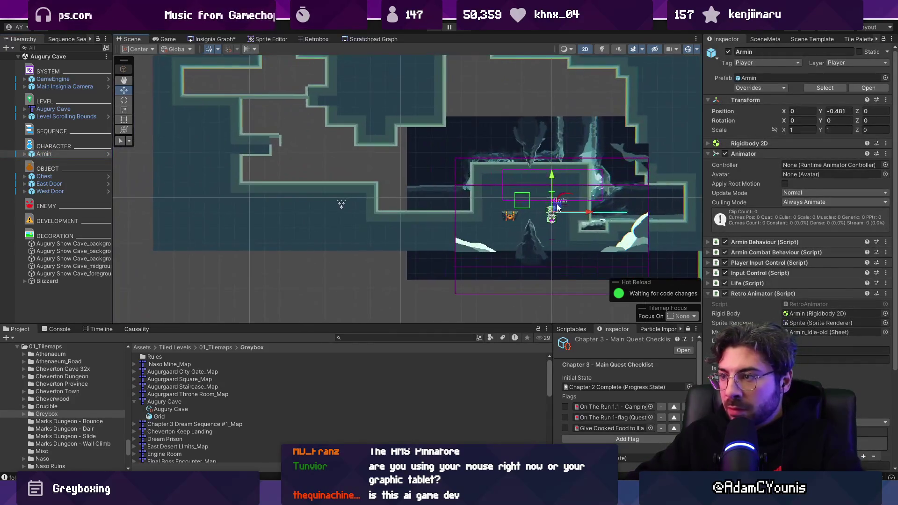
{"action": "left_click_drag", "start_coordinate": [557, 208], "coordinate": [653, 206]}
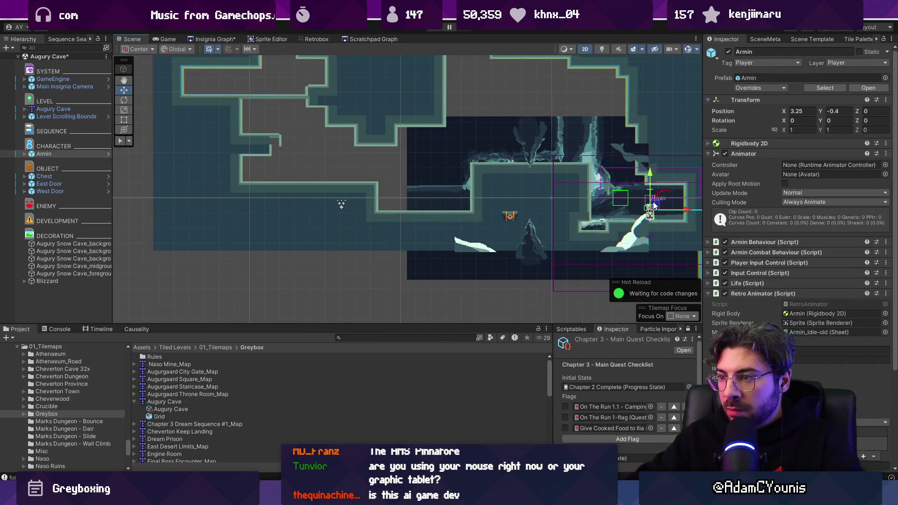
Move the chest up onto the cave's upper ledge
{"action": "left_click", "coordinate": [509, 217]}
{"action": "mouse_move", "coordinate": [515, 218]}
{"action": "left_mouse_down"}
{"action": "mouse_move", "coordinate": [508, 148]}
{"action": "mouse_move", "coordinate": [495, 162]}
{"action": "left_mouse_up"}
{"action": "left_click", "coordinate": [49, 184]}
{"action": "scroll", "coordinate": [374, 187], "scroll_direction": "down", "scroll_amount": 2}
{"action": "scroll", "coordinate": [512, 214], "scroll_direction": "down", "scroll_amount": 2}
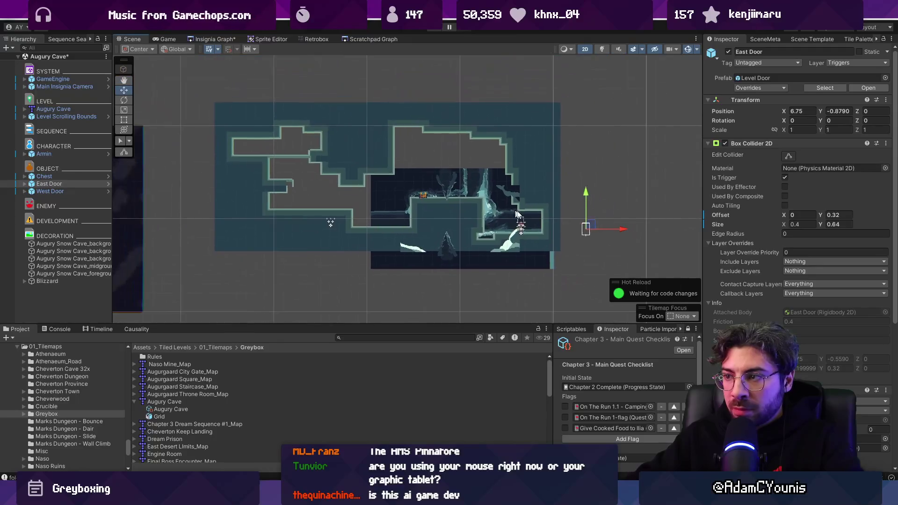
Place the East Door by the right wall and the West Door on the upper-left ledge, facing West
{"action": "mouse_move", "coordinate": [590, 229]}
{"action": "left_mouse_down"}
{"action": "mouse_move", "coordinate": [578, 200]}
{"action": "mouse_move", "coordinate": [537, 221]}
{"action": "left_mouse_up"}
{"action": "left_click", "coordinate": [49, 192]}
{"action": "left_click_drag", "start_coordinate": [335, 225], "coordinate": [246, 148]}
{"action": "scroll", "coordinate": [796, 373], "scroll_direction": "down", "scroll_amount": 3}
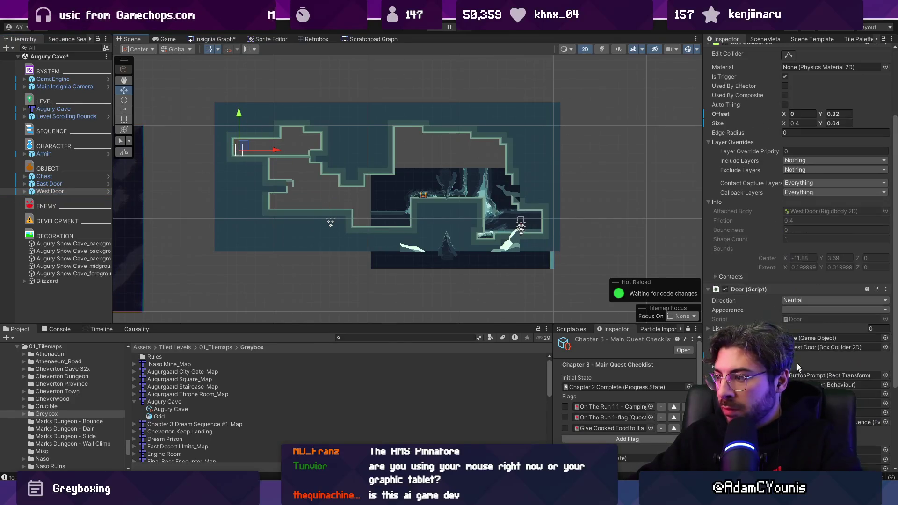
{"action": "left_click", "coordinate": [806, 301]}
{"action": "left_click", "coordinate": [806, 321]}
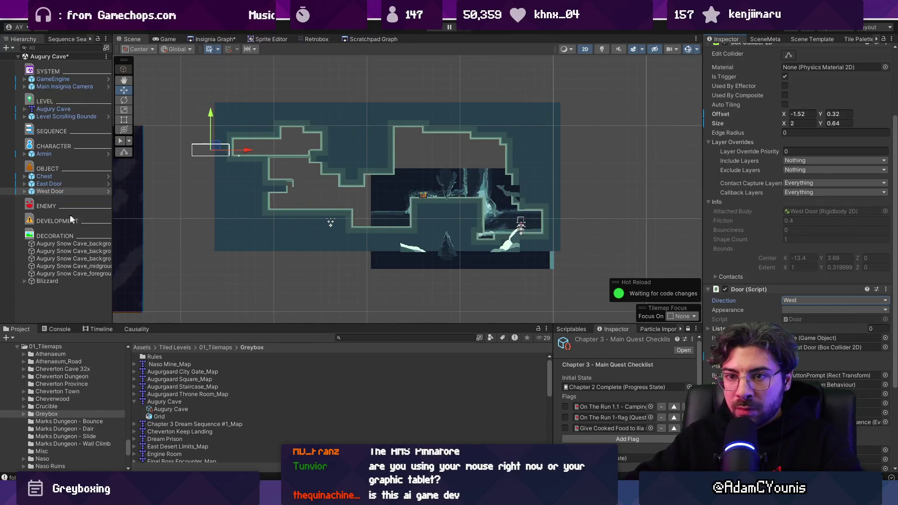
{"action": "left_click_drag", "start_coordinate": [262, 153], "coordinate": [262, 153]}
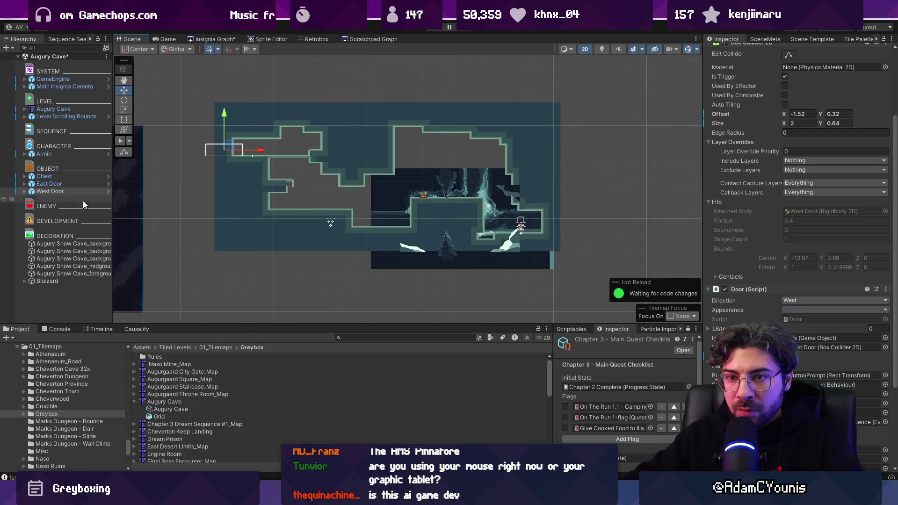
Set the East Door's direction to East
{"action": "left_click", "coordinate": [72, 184]}
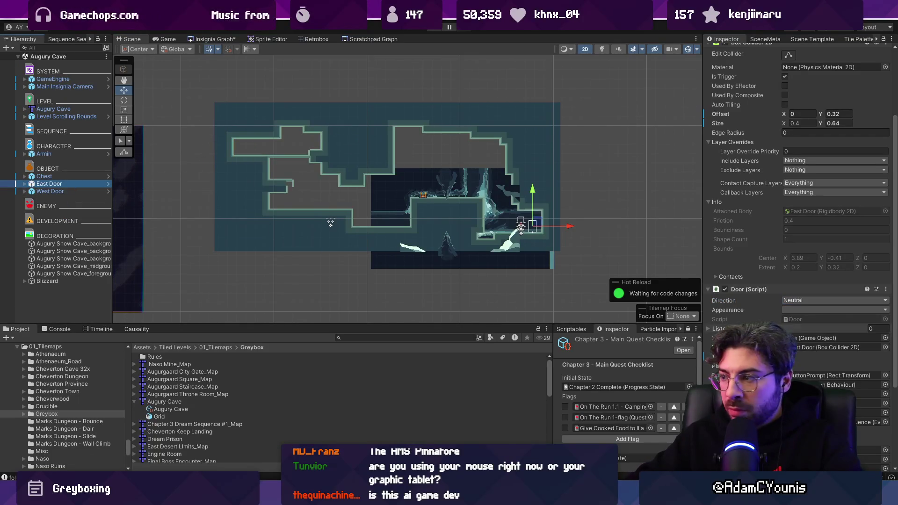
{"action": "left_click", "coordinate": [808, 301]}
{"action": "left_click", "coordinate": [814, 332]}
{"action": "scroll", "coordinate": [553, 228], "scroll_direction": "up", "scroll_amount": 3}
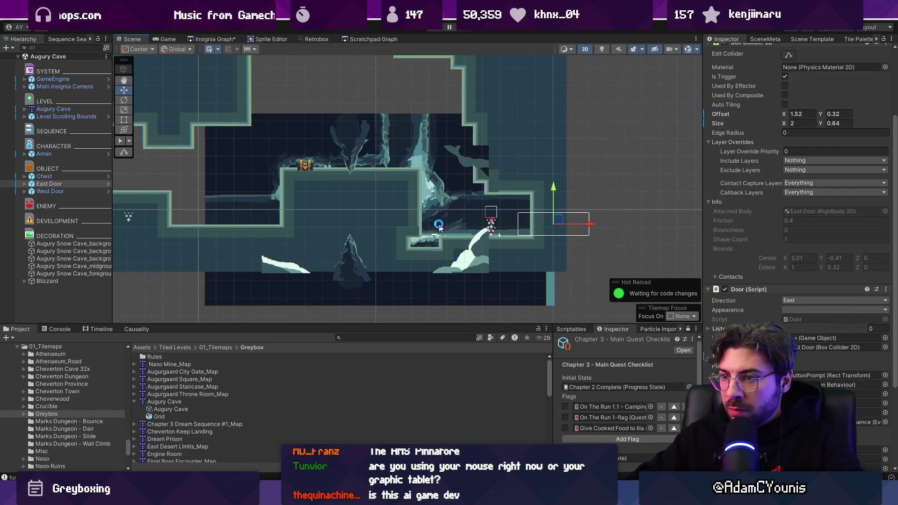
{"action": "left_click", "coordinate": [272, 148]}
{"action": "scroll", "coordinate": [271, 149], "scroll_direction": "down", "scroll_amount": 2}
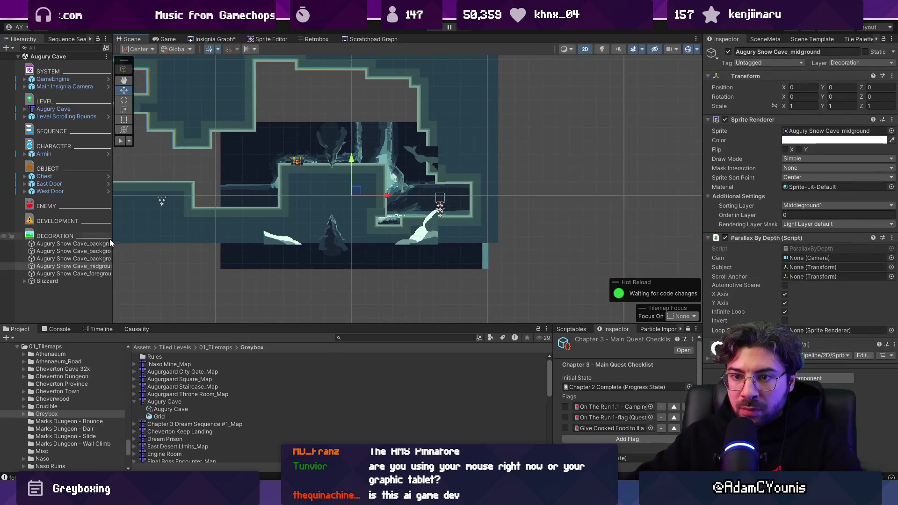
Raise the five snow cave background sprites to Y 0.7, then playtest walking left and stop
{"action": "left_click", "coordinate": [94, 273], "text": "shift"}
{"action": "mouse_move", "coordinate": [526, 135]}
{"action": "left_mouse_down"}
{"action": "mouse_move", "coordinate": [419, 90]}
{"action": "mouse_move", "coordinate": [414, 101]}
{"action": "mouse_move", "coordinate": [434, 116]}
{"action": "left_mouse_up"}
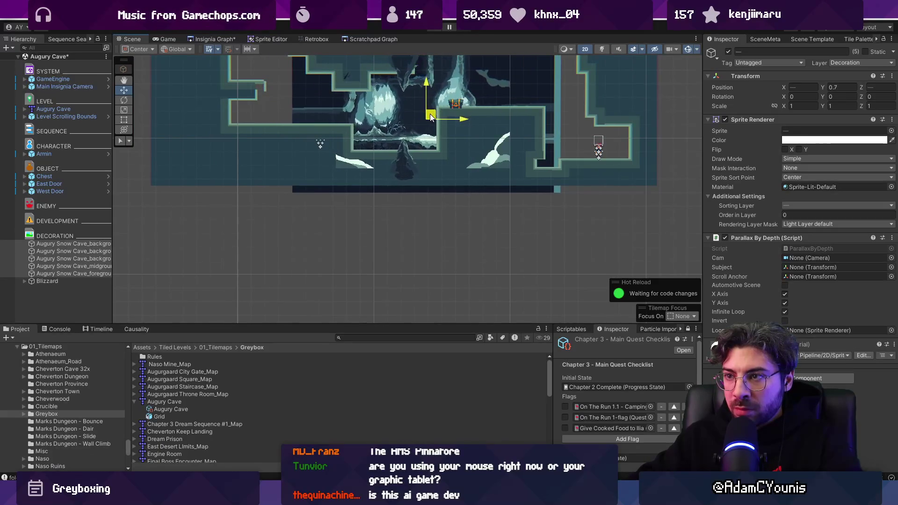
{"action": "key", "text": "ctrl+p"}
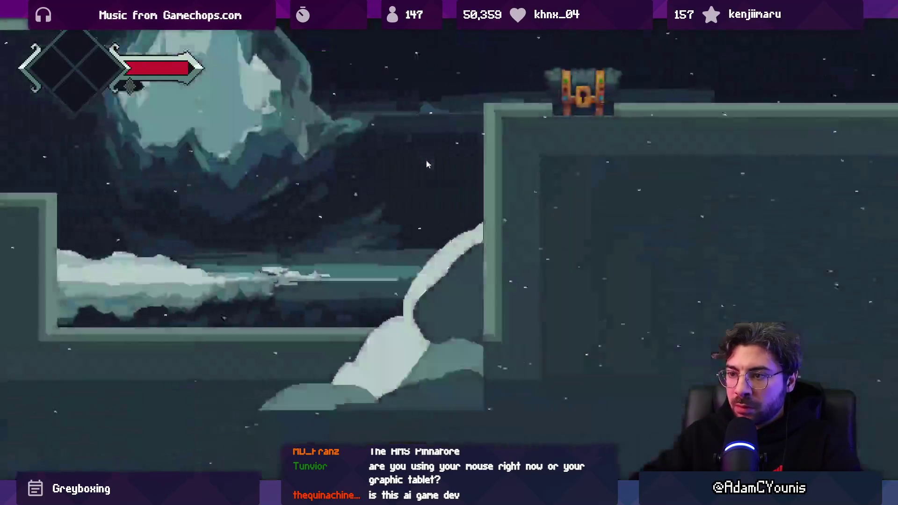
{"action": "key", "text": "Left"}
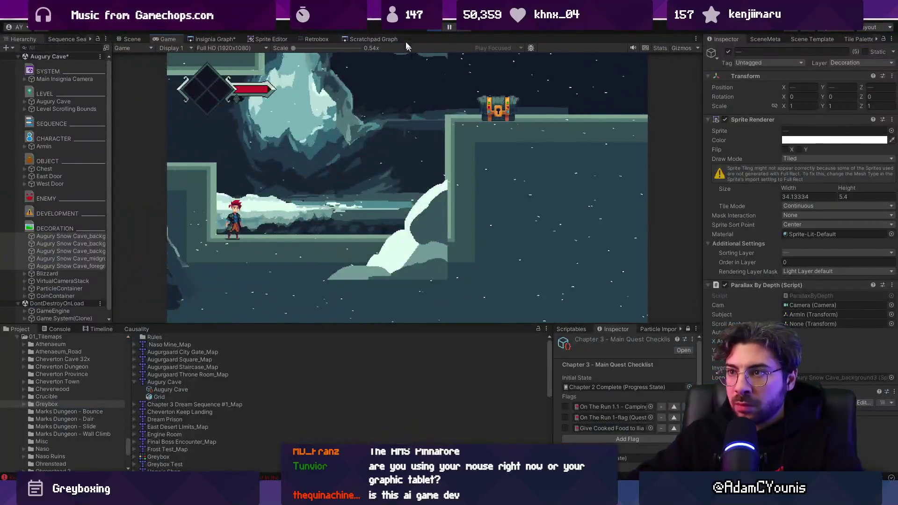
{"action": "left_click", "coordinate": [434, 28]}
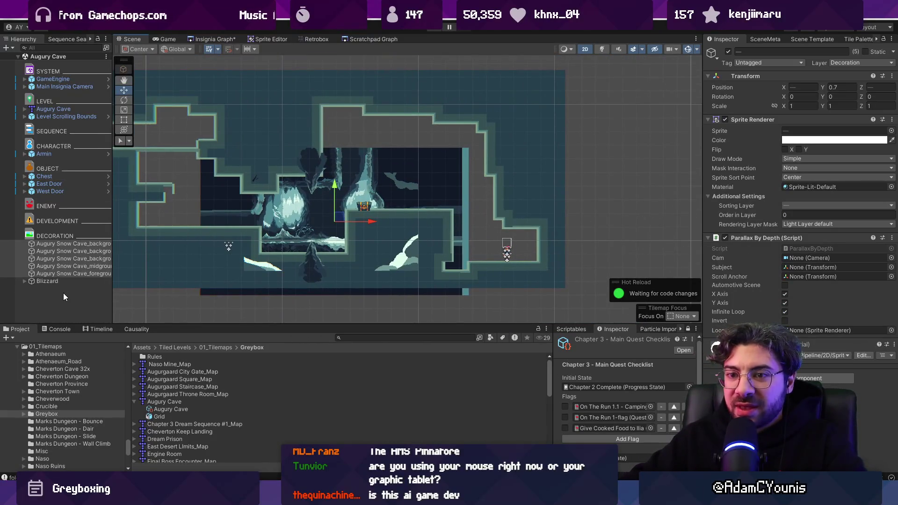
Snap the Level Scrolling Bounds camera boundary to the level geometry
{"action": "left_click", "coordinate": [63, 293]}
{"action": "left_click_drag", "start_coordinate": [249, 197], "coordinate": [346, 203]}
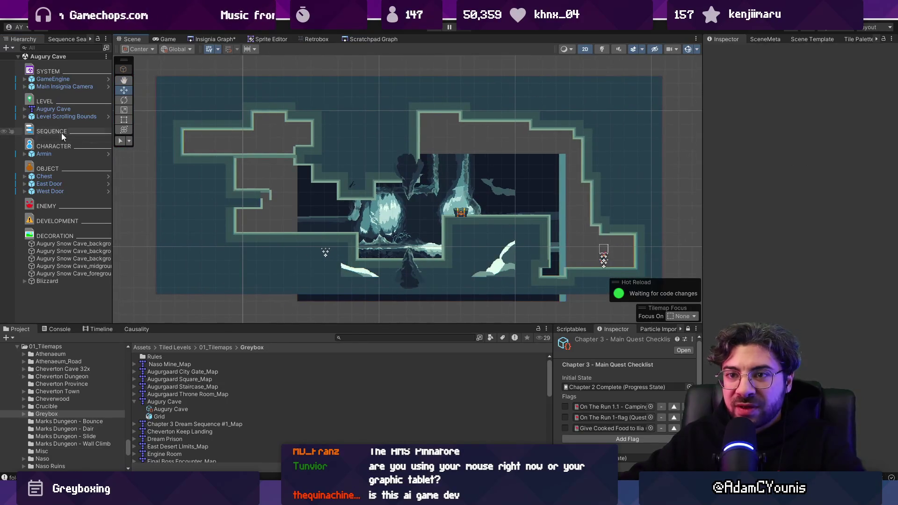
{"action": "left_click", "coordinate": [66, 117]}
{"action": "key", "text": "Right"}
{"action": "left_click", "coordinate": [44, 124]}
{"action": "scroll", "coordinate": [386, 184], "scroll_direction": "down", "scroll_amount": 2}
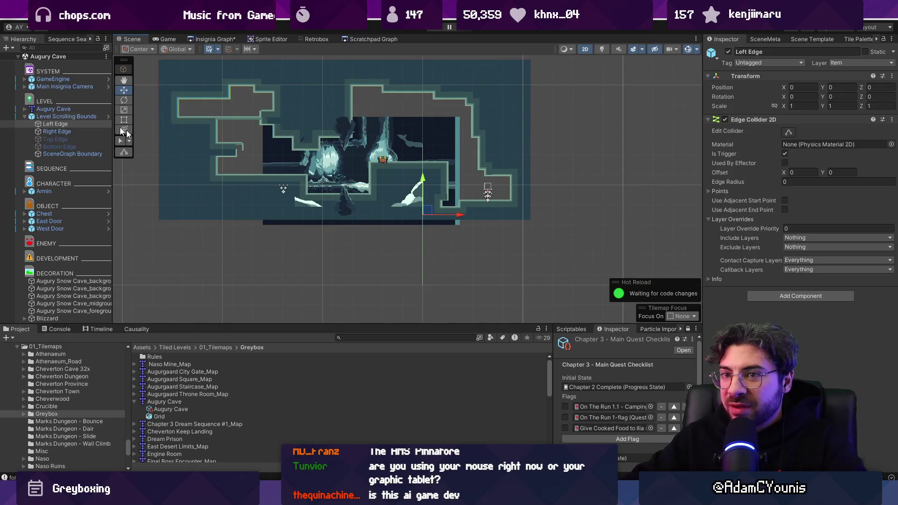
{"action": "left_click", "coordinate": [66, 116]}
{"action": "right_click", "coordinate": [795, 144]}
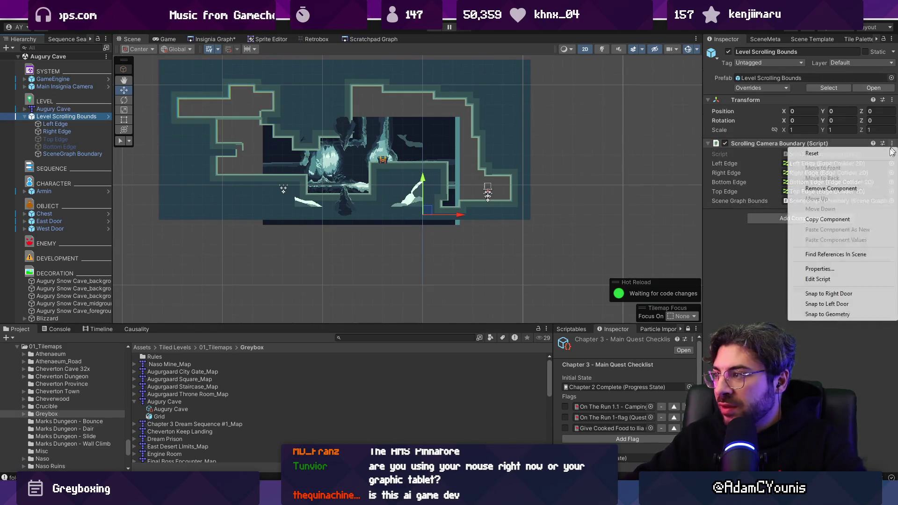
{"action": "left_click", "coordinate": [830, 314]}
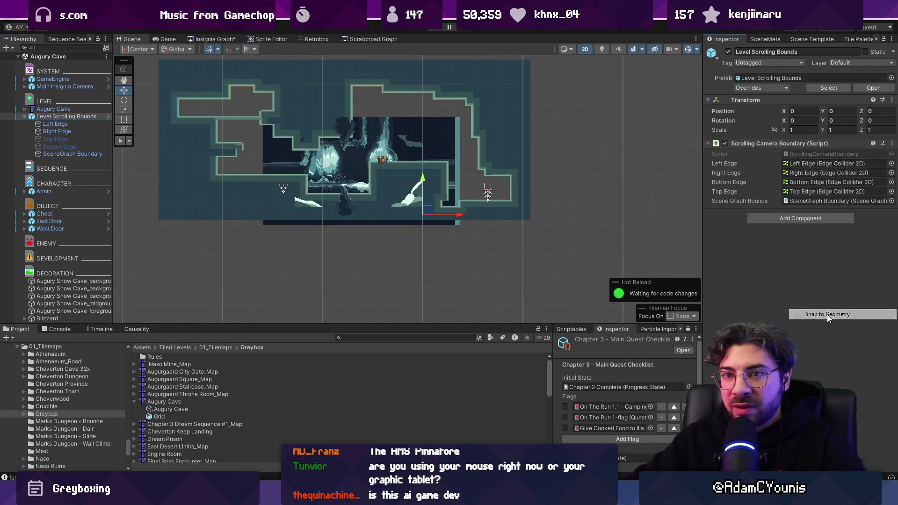
Drag the Left and Right scrolling edges to the cave walls and enable the boundary
{"action": "left_click", "coordinate": [55, 124]}
{"action": "mouse_move", "coordinate": [255, 140]}
{"action": "left_mouse_down"}
{"action": "mouse_move", "coordinate": [191, 120]}
{"action": "mouse_move", "coordinate": [175, 145]}
{"action": "left_mouse_up"}
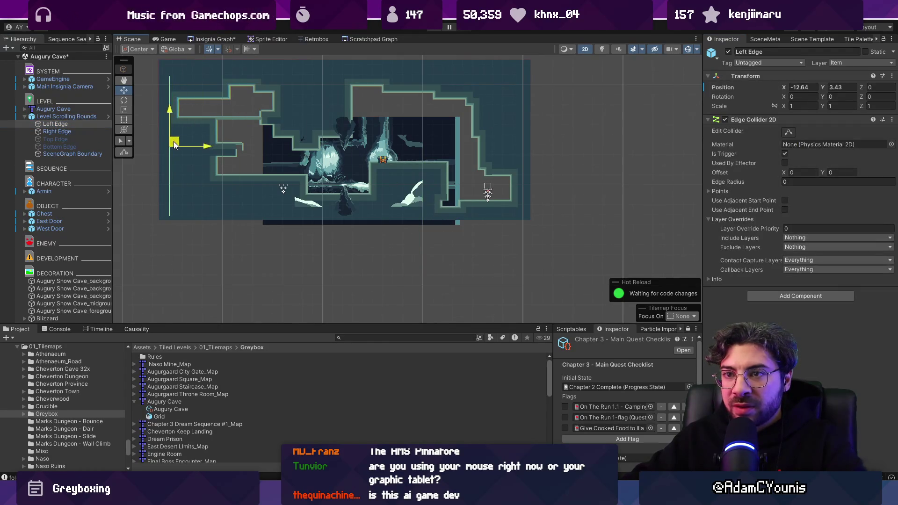
{"action": "left_click", "coordinate": [57, 132]}
{"action": "left_click_drag", "start_coordinate": [428, 212], "coordinate": [515, 133]}
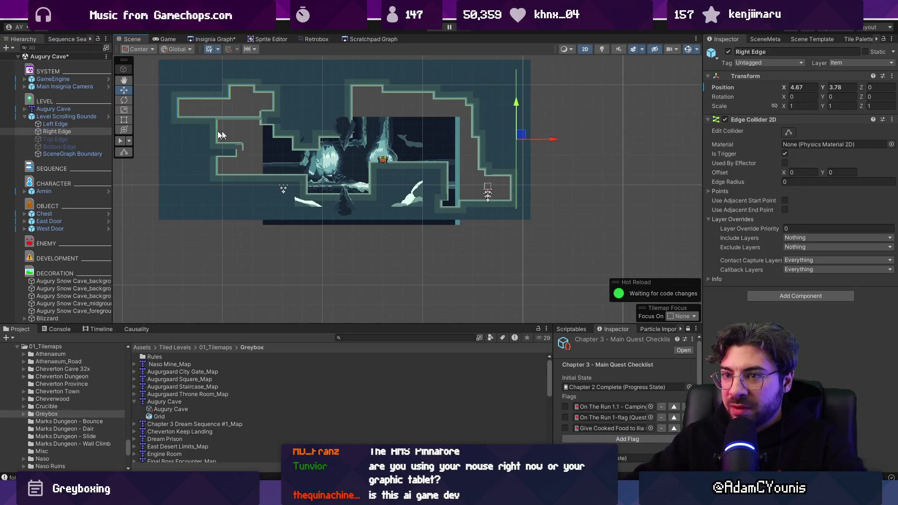
{"action": "left_click", "coordinate": [70, 116]}
{"action": "left_click", "coordinate": [725, 144]}
{"action": "left_click", "coordinate": [232, 42]}
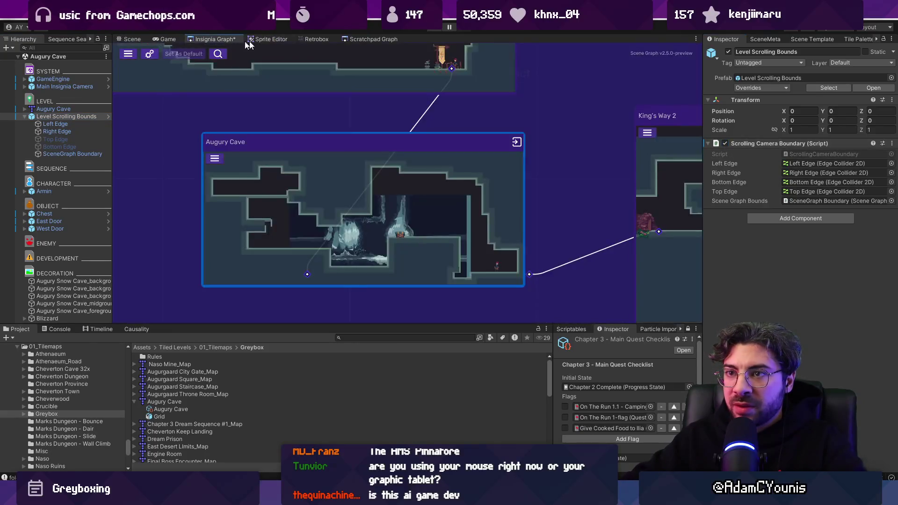
{"action": "left_click", "coordinate": [428, 29]}
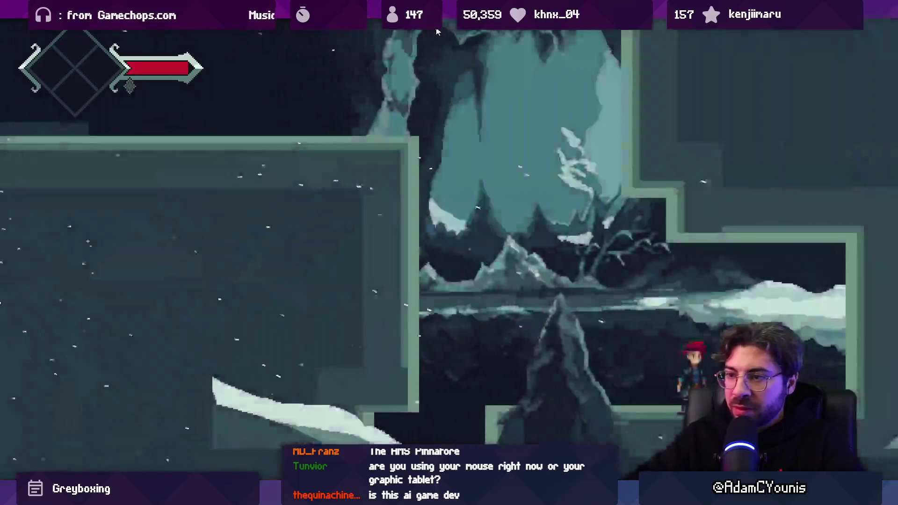
{"action": "key", "text": "Left"}
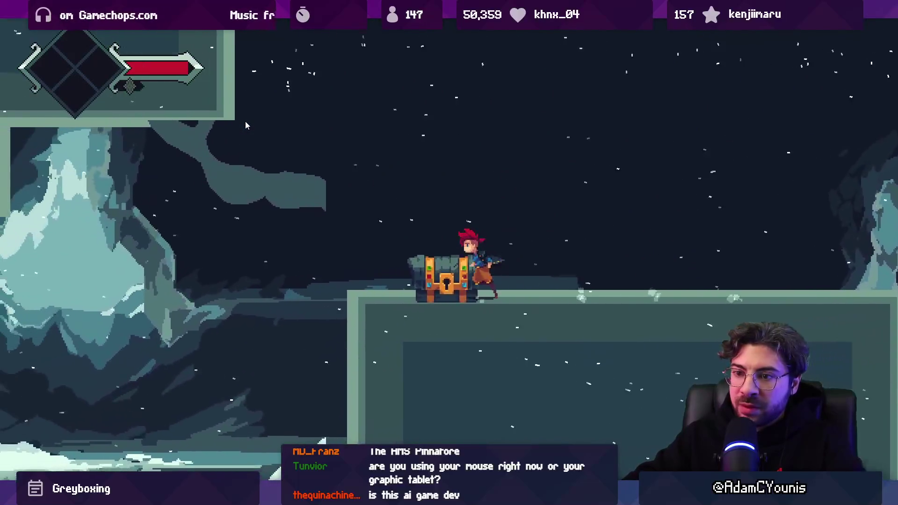
{"action": "key", "text": "space"}
{"action": "key", "text": "Left"}
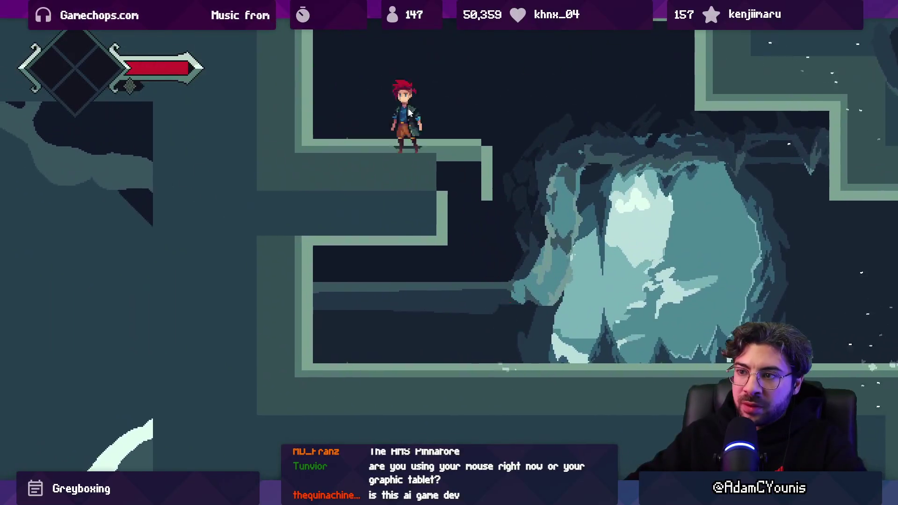
{"action": "key", "text": "Left"}
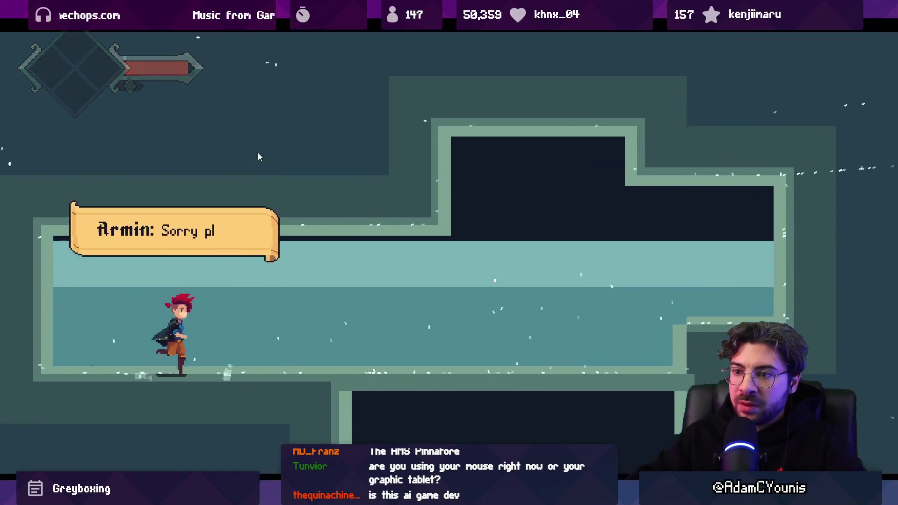
{"action": "key", "text": "shift+space"}
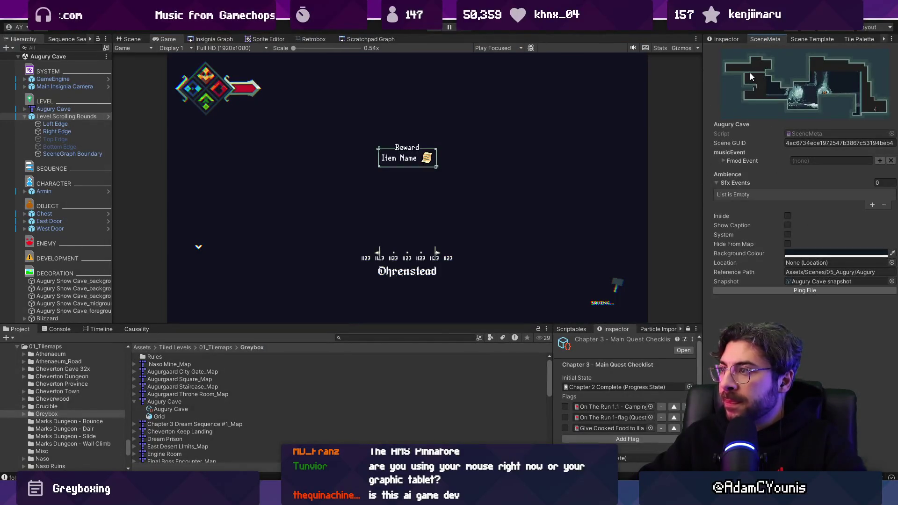
{"action": "left_click", "coordinate": [213, 39]}
{"action": "left_click", "coordinate": [363, 220]}
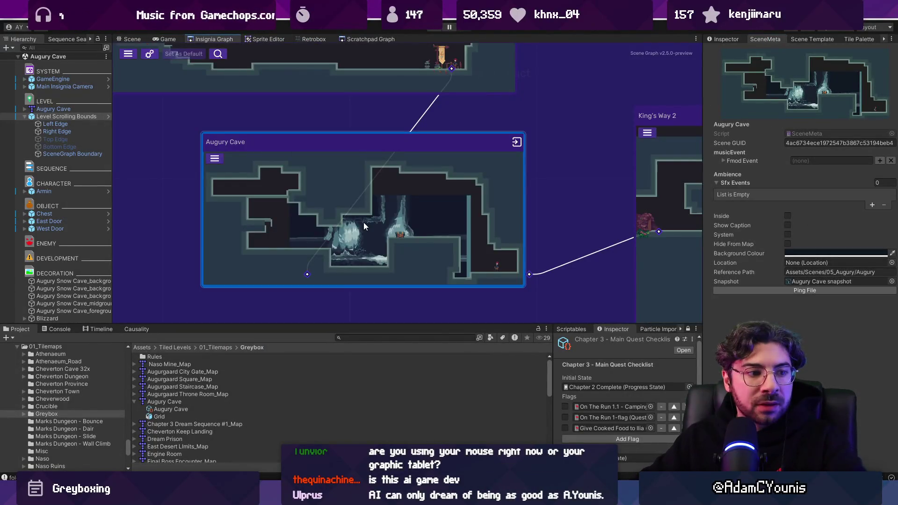
Replace the Augury Cave graph node with a fresh one and link its exit to King's Way 2
{"action": "scroll", "coordinate": [296, 200], "scroll_direction": "down", "scroll_amount": 2}
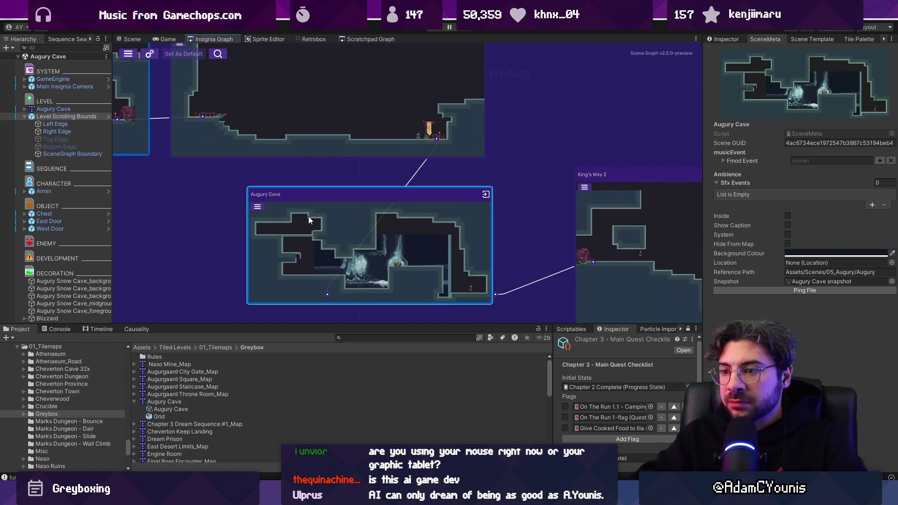
{"action": "key", "text": "Delete"}
{"action": "left_click", "coordinate": [383, 337]}
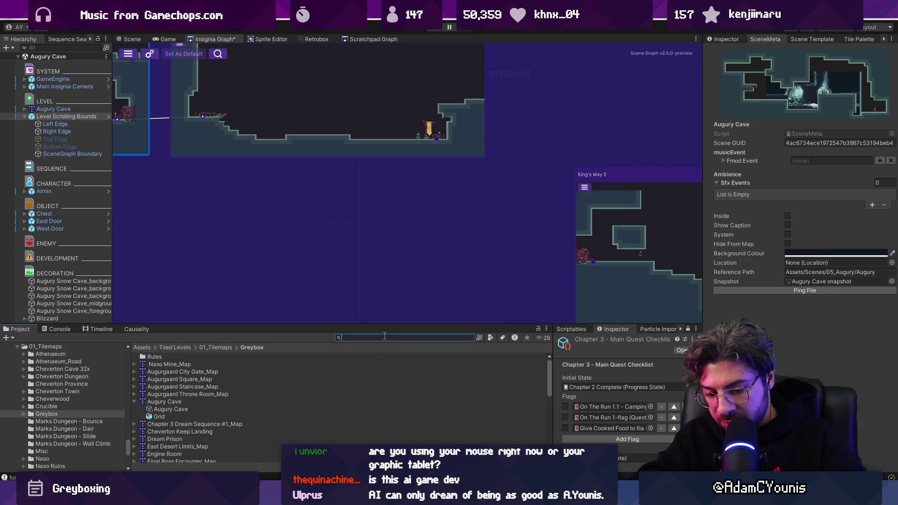
{"action": "type", "text": "augury cave"}
{"action": "mouse_move", "coordinate": [170, 367]}
{"action": "left_mouse_down"}
{"action": "mouse_move", "coordinate": [304, 223]}
{"action": "mouse_move", "coordinate": [390, 229]}
{"action": "left_mouse_up"}
{"action": "left_click_drag", "start_coordinate": [443, 260], "coordinate": [524, 241]}
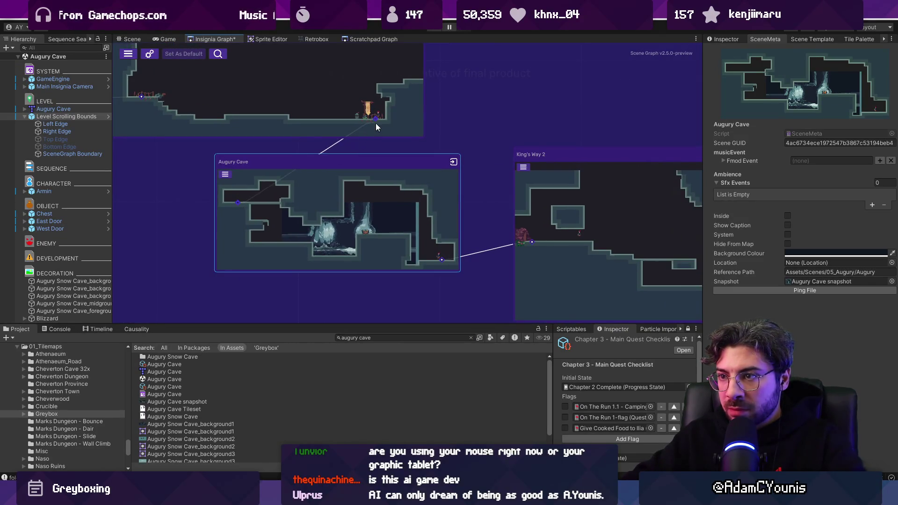
Move a group of room nodes and a separate room node up beside the row
{"action": "scroll", "coordinate": [375, 124], "scroll_direction": "down", "scroll_amount": 6}
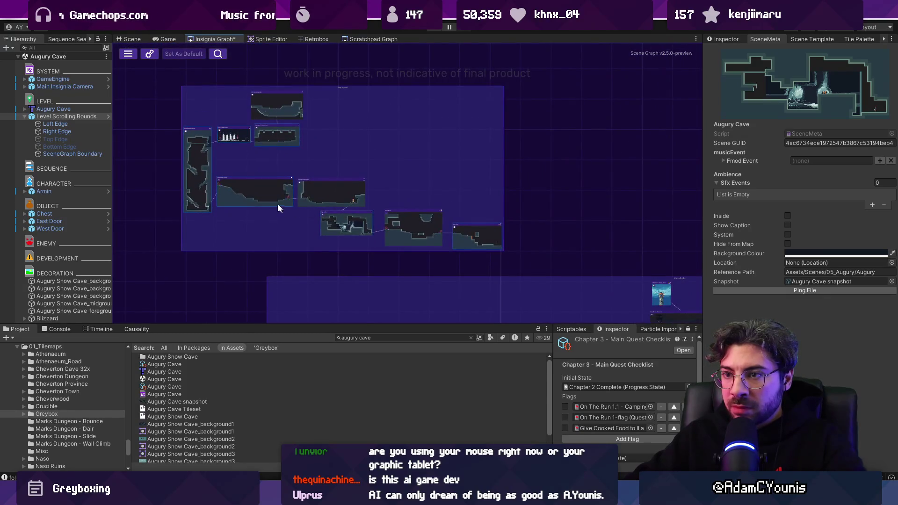
{"action": "mouse_move", "coordinate": [356, 215]}
{"action": "left_mouse_down"}
{"action": "mouse_move", "coordinate": [255, 195]}
{"action": "mouse_move", "coordinate": [464, 199]}
{"action": "left_mouse_up"}
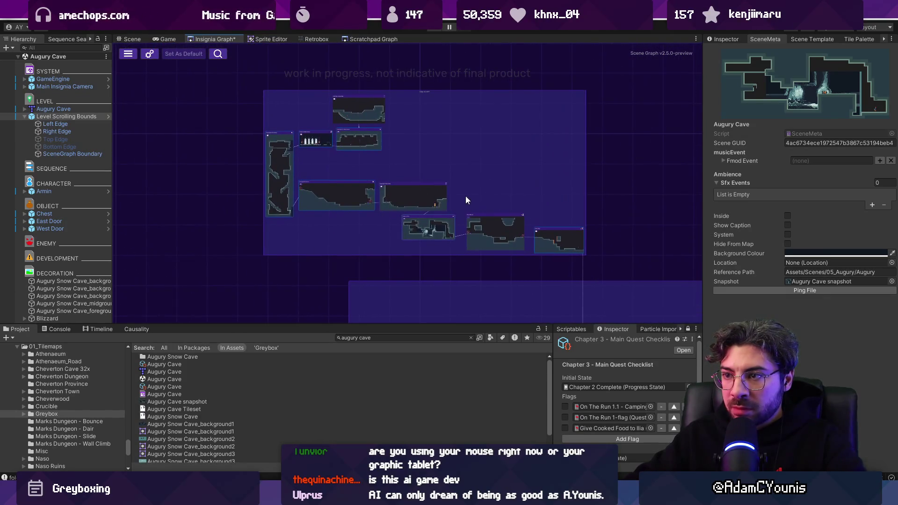
{"action": "mouse_move", "coordinate": [335, 197]}
{"action": "left_mouse_down"}
{"action": "mouse_move", "coordinate": [284, 202]}
{"action": "mouse_move", "coordinate": [282, 218]}
{"action": "mouse_move", "coordinate": [292, 175]}
{"action": "mouse_move", "coordinate": [299, 181]}
{"action": "left_mouse_up"}
{"action": "left_click_drag", "start_coordinate": [423, 224], "coordinate": [434, 189]}
{"action": "scroll", "coordinate": [319, 177], "scroll_direction": "up", "scroll_amount": 5}
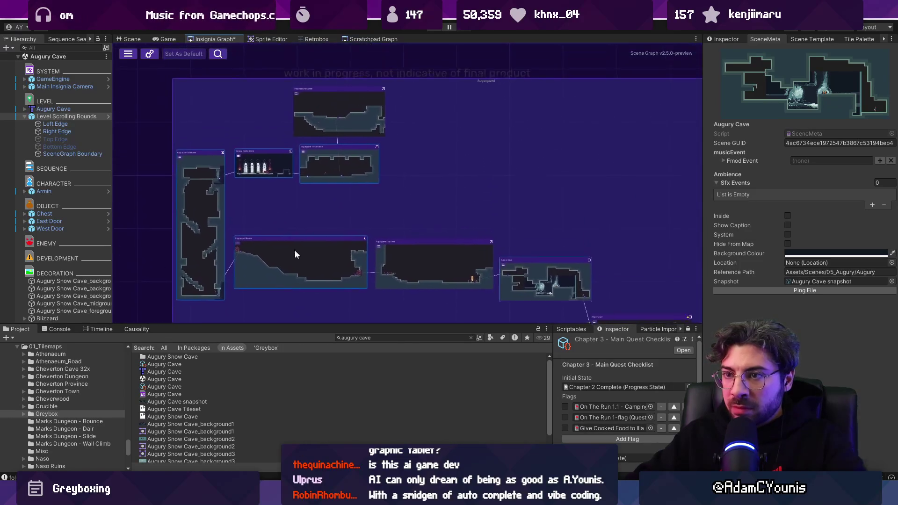
{"action": "scroll", "coordinate": [308, 218], "scroll_direction": "down", "scroll_amount": 5}
Reposition the left node group, middle room and lower-right room into a compact chain
{"action": "left_click_drag", "start_coordinate": [308, 274], "coordinate": [260, 135]}
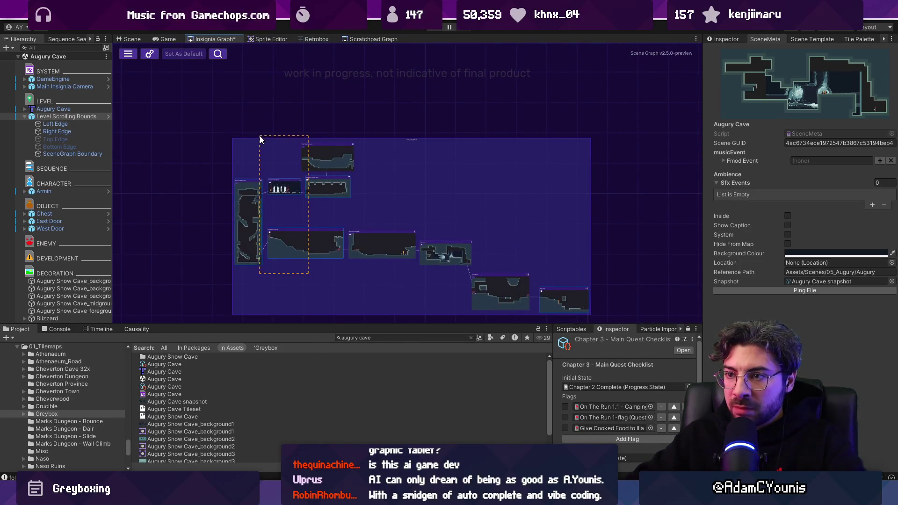
{"action": "left_click_drag", "start_coordinate": [325, 225], "coordinate": [311, 207]}
{"action": "left_click_drag", "start_coordinate": [375, 244], "coordinate": [408, 204]}
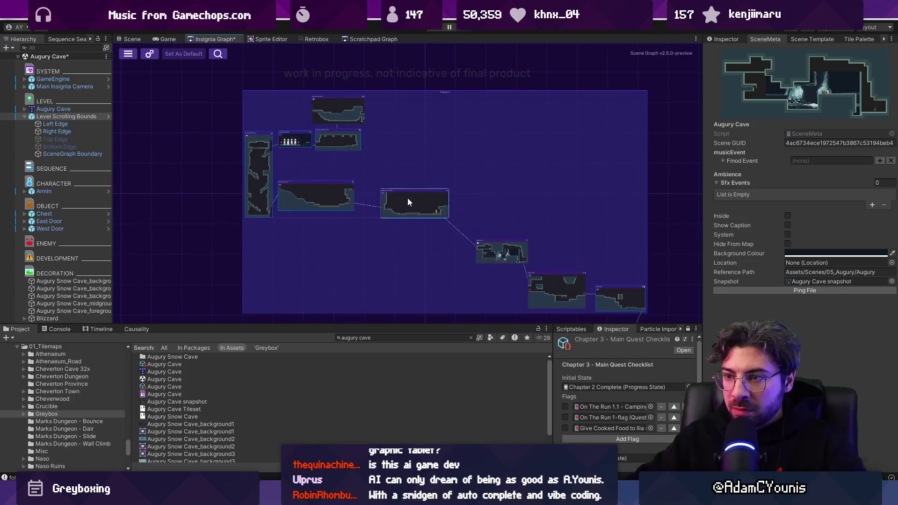
{"action": "left_click_drag", "start_coordinate": [313, 193], "coordinate": [345, 207]}
{"action": "scroll", "coordinate": [434, 213], "scroll_direction": "down", "scroll_amount": 2}
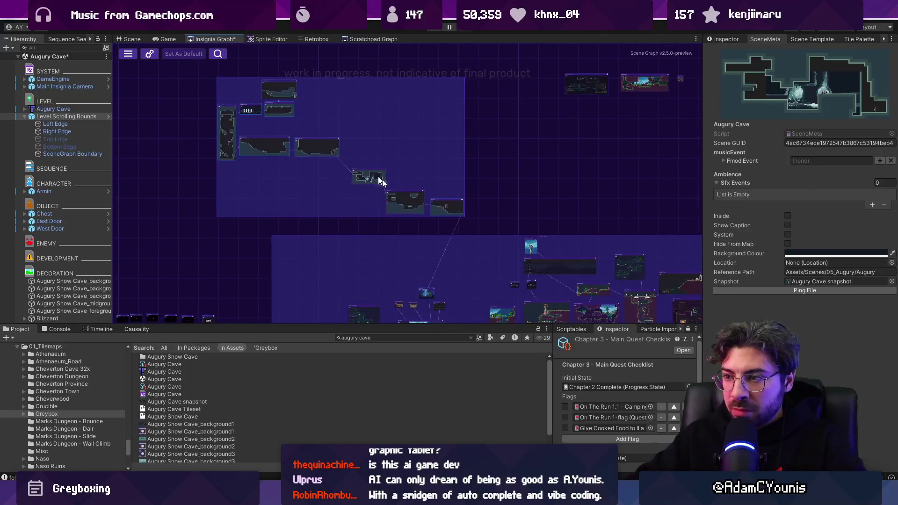
{"action": "scroll", "coordinate": [425, 222], "scroll_direction": "up", "scroll_amount": 4}
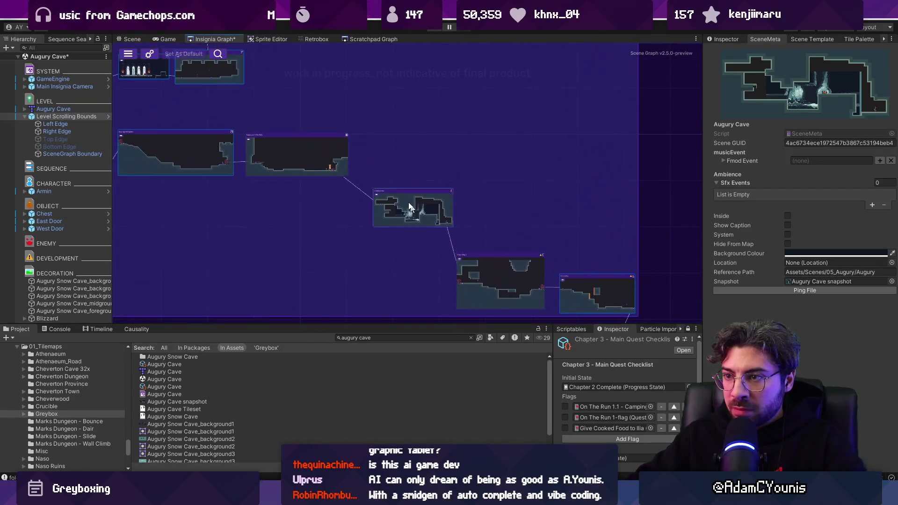
{"action": "mouse_move", "coordinate": [504, 275]}
{"action": "left_mouse_down"}
{"action": "mouse_move", "coordinate": [479, 223]}
{"action": "mouse_move", "coordinate": [495, 253]}
{"action": "left_mouse_up"}
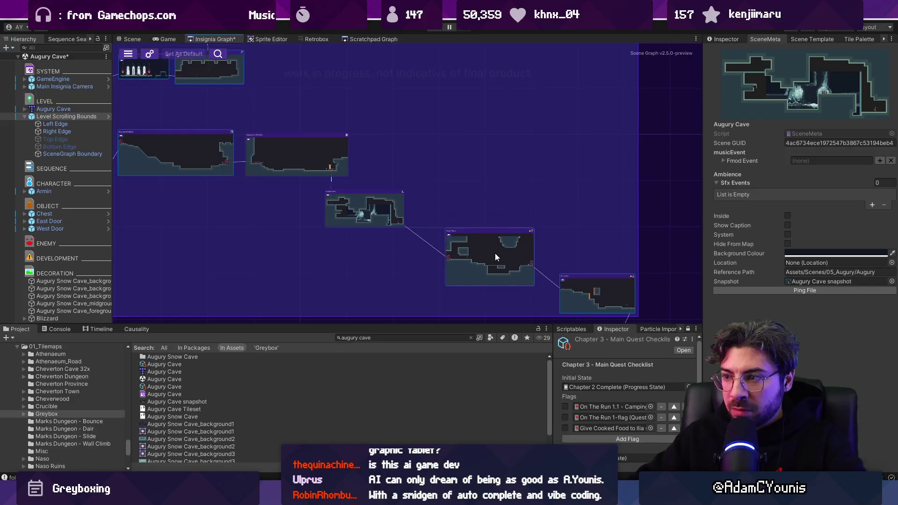
{"action": "left_click_drag", "start_coordinate": [381, 214], "coordinate": [443, 192]}
Line up the last room node, save the graph layout, and load King's Way from its node
{"action": "mouse_move", "coordinate": [478, 233]}
{"action": "left_mouse_down"}
{"action": "mouse_move", "coordinate": [476, 218]}
{"action": "mouse_move", "coordinate": [346, 133]}
{"action": "left_mouse_up"}
{"action": "scroll", "coordinate": [473, 227], "scroll_direction": "down", "scroll_amount": 3}
{"action": "scroll", "coordinate": [354, 163], "scroll_direction": "down", "scroll_amount": 3}
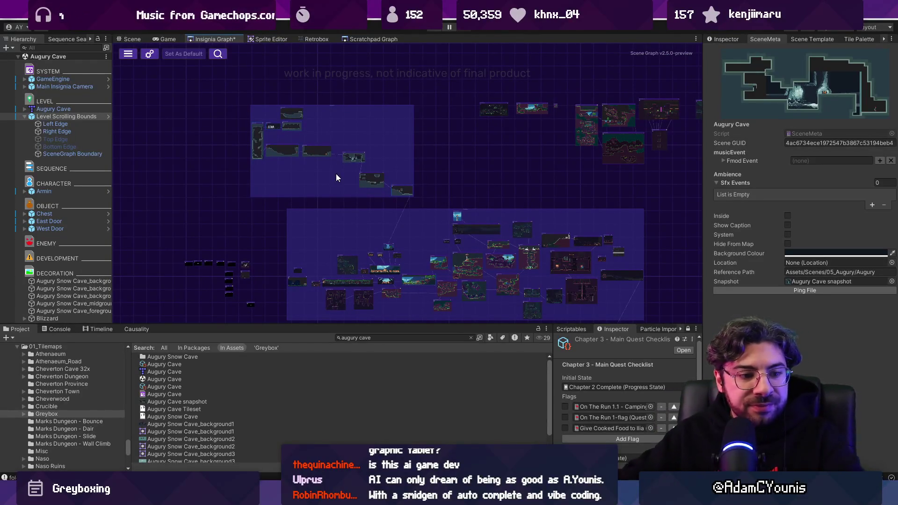
{"action": "scroll", "coordinate": [290, 162], "scroll_direction": "down", "scroll_amount": 3}
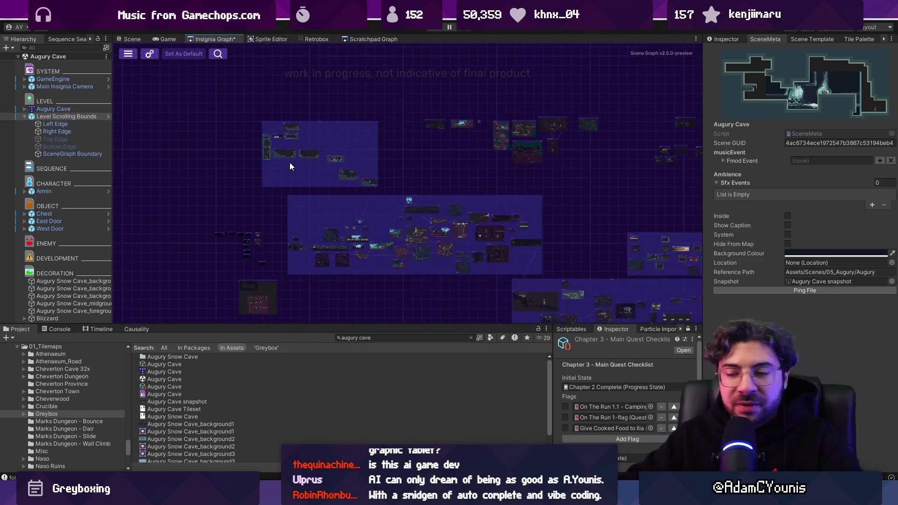
{"action": "key", "text": "ctrl+s"}
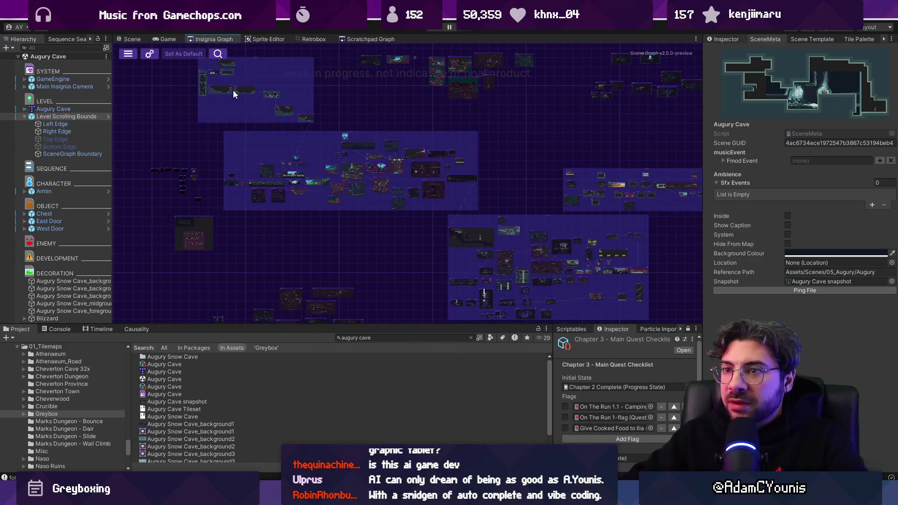
{"action": "scroll", "coordinate": [234, 91], "scroll_direction": "up", "scroll_amount": 5}
{"action": "double_click", "coordinate": [300, 187]}
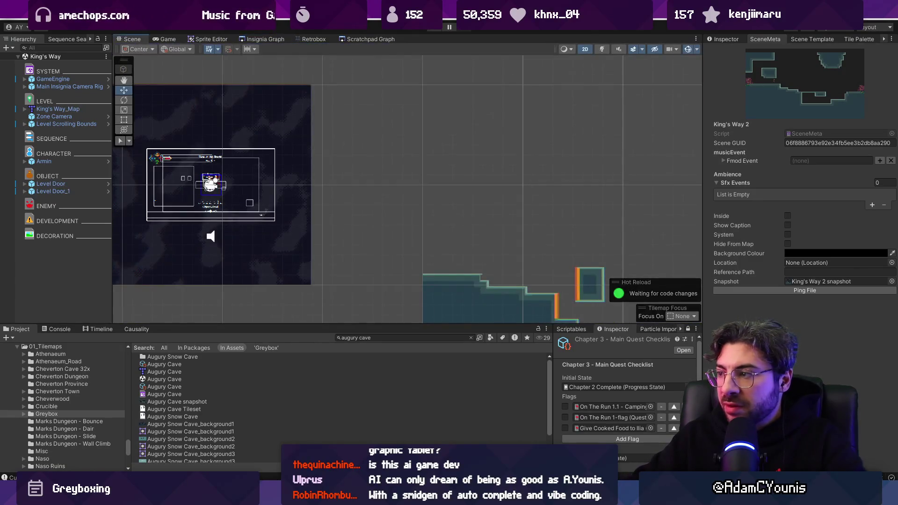
Open the Cheverton To Naso scene from the Insignia Graph
{"action": "left_click", "coordinate": [257, 42]}
{"action": "scroll", "coordinate": [254, 133], "scroll_direction": "down", "scroll_amount": 6}
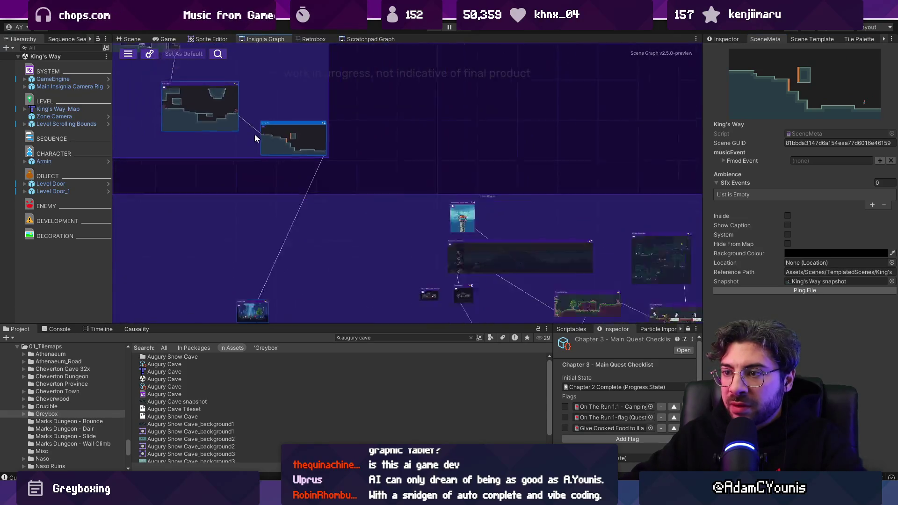
{"action": "scroll", "coordinate": [500, 190], "scroll_direction": "up", "scroll_amount": 4}
{"action": "double_click", "coordinate": [501, 189]}
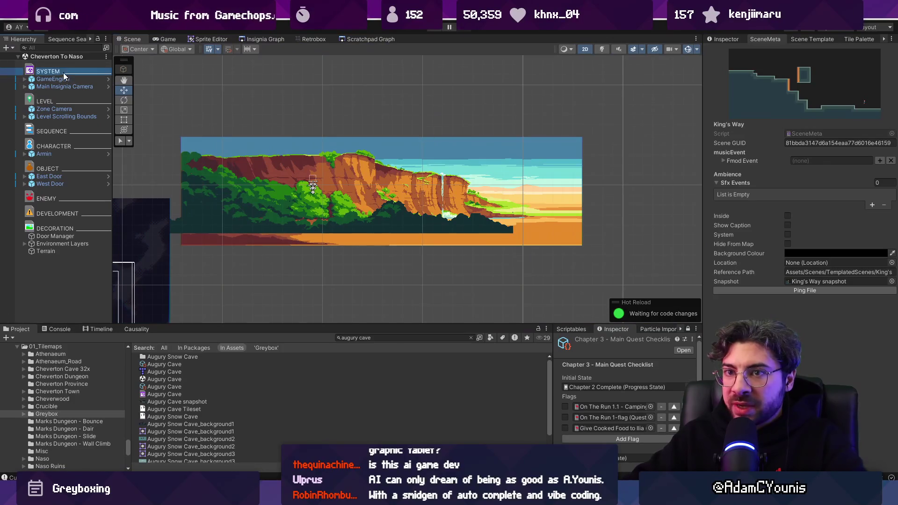
Push the Game Complete progress state into the game, save it, and launch play
{"action": "left_click", "coordinate": [64, 78]}
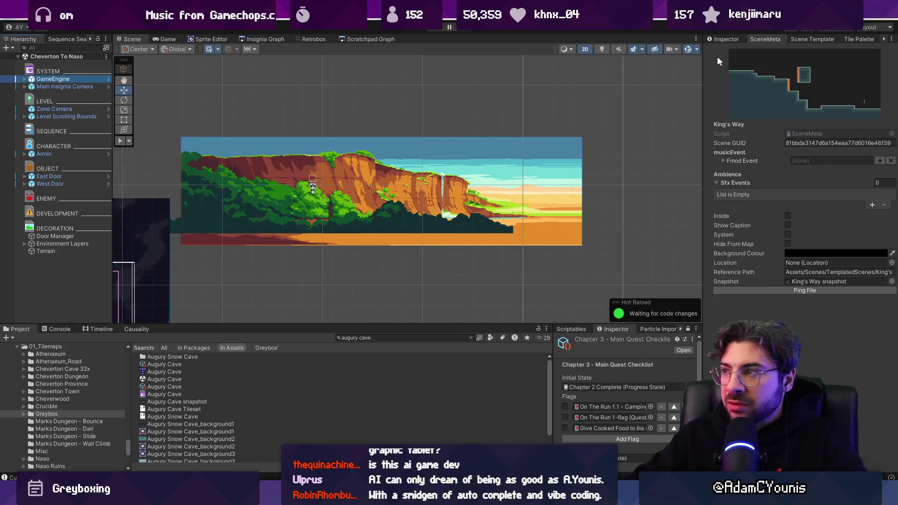
{"action": "double_click", "coordinate": [872, 164]}
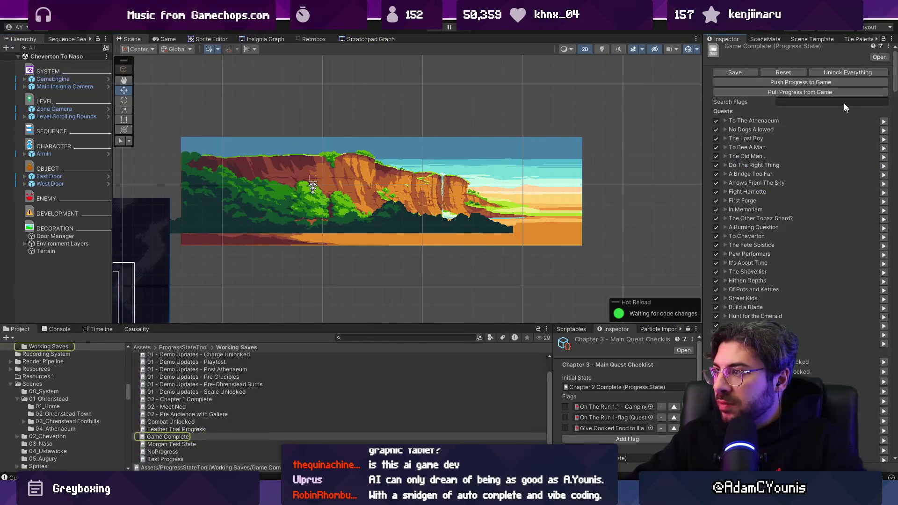
{"action": "left_click", "coordinate": [831, 71]}
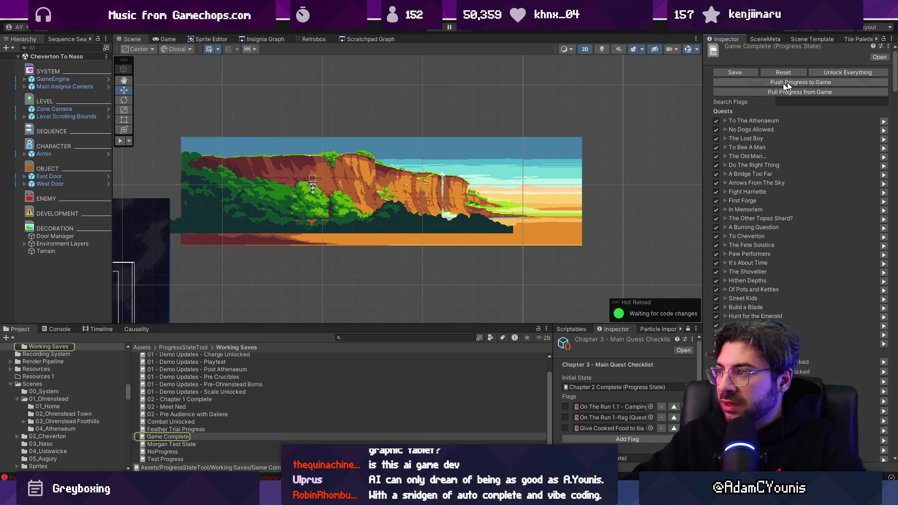
{"action": "left_click", "coordinate": [722, 73]}
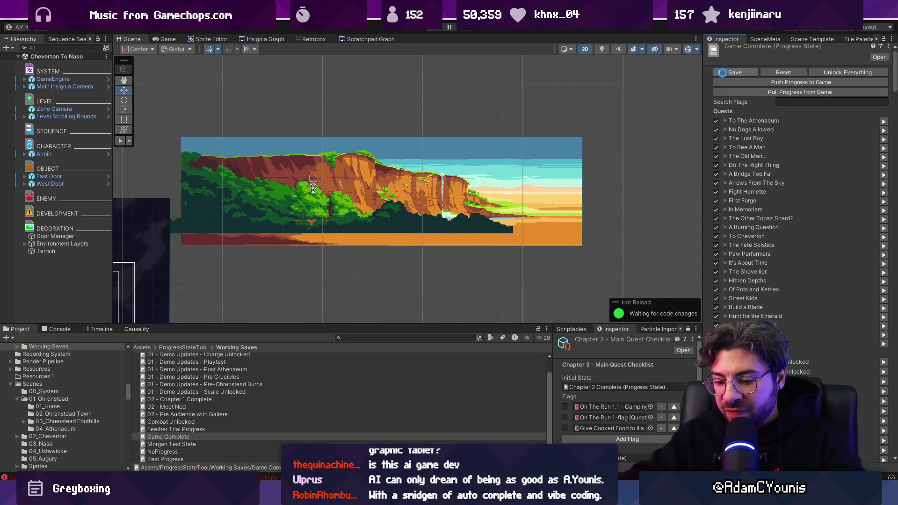
{"action": "key", "text": "alt+Tab"}
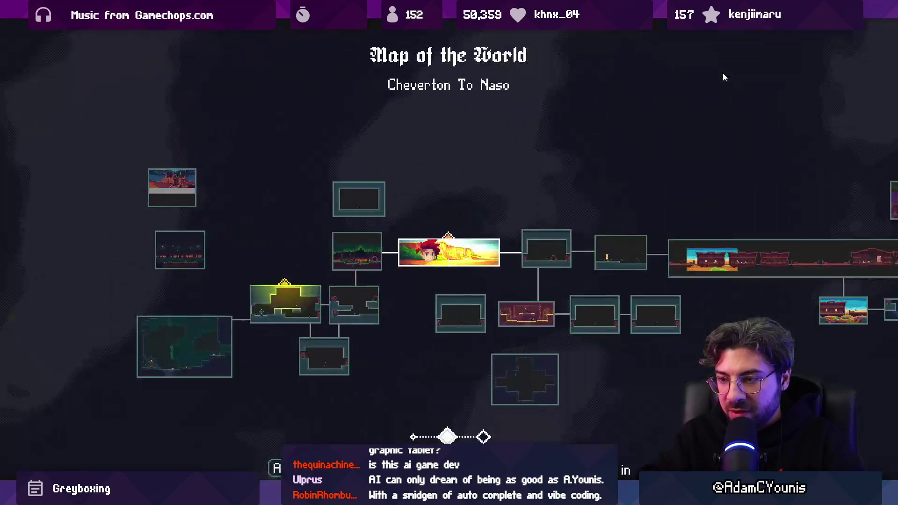
Pan the world map around the rooms and up to the Wind Tunnel area
{"action": "scroll", "coordinate": [723, 72], "scroll_direction": "down", "scroll_amount": 1}
{"action": "key", "text": "Left"}
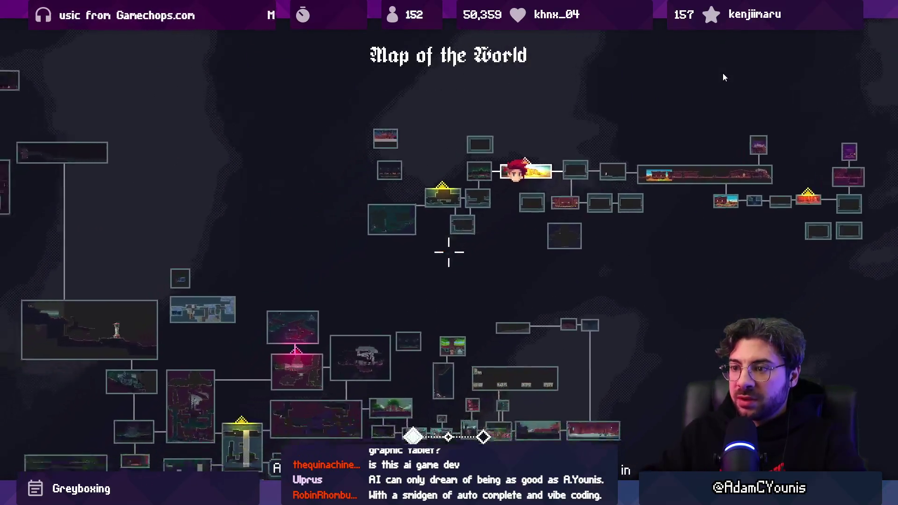
{"action": "key", "text": "Left"}
{"action": "key", "text": "Up"}
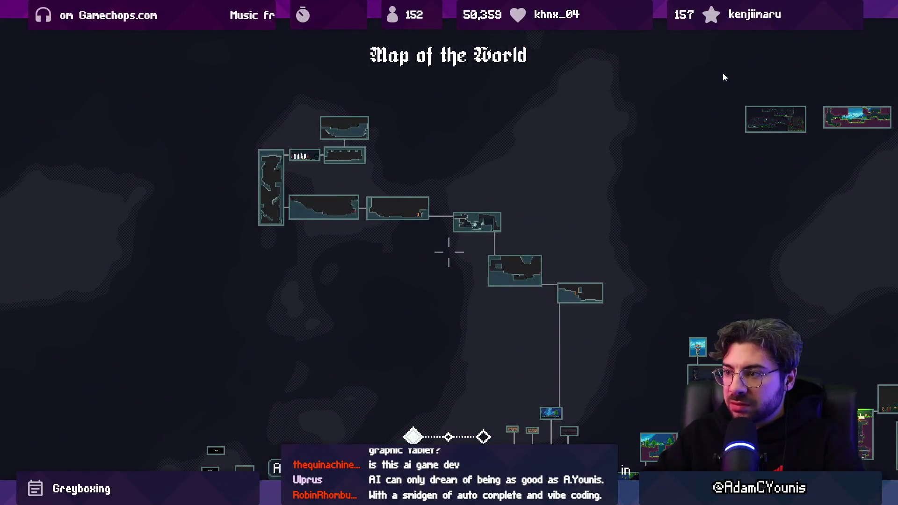
{"action": "key", "text": "Right"}
{"action": "key", "text": "Down"}
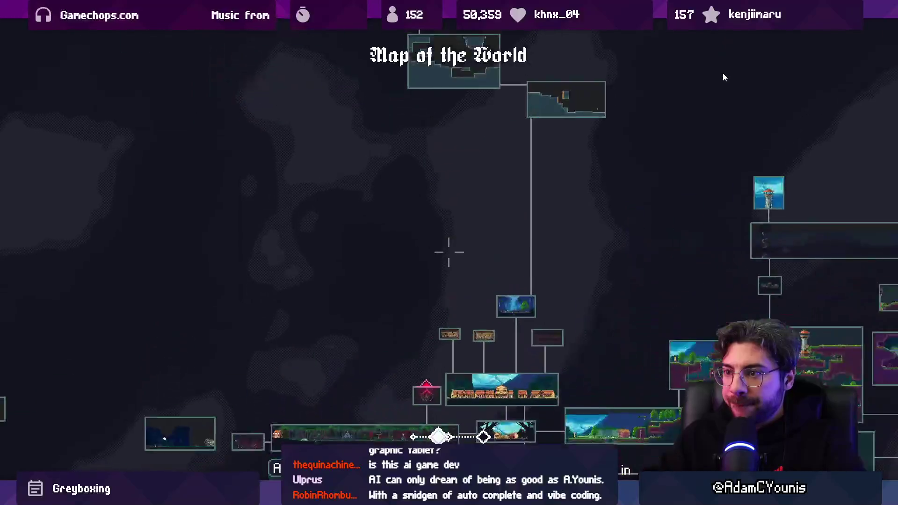
{"action": "key", "text": "Right"}
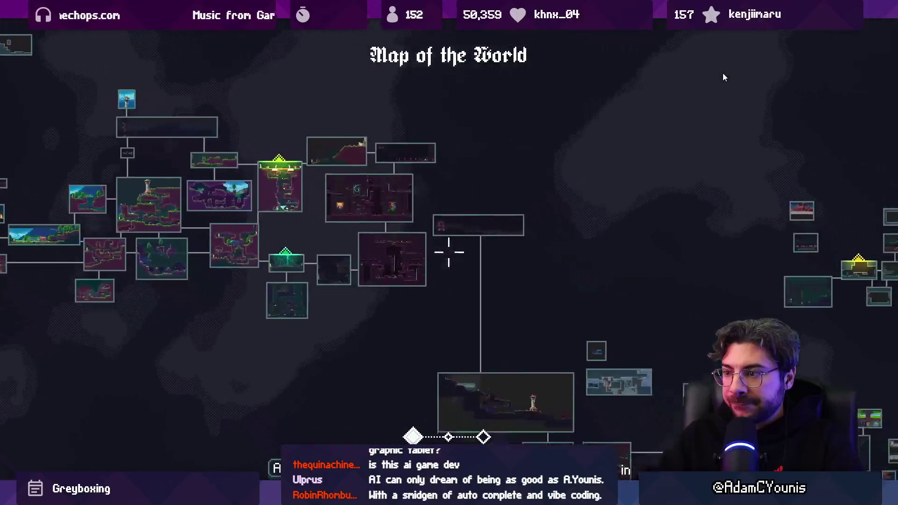
{"action": "key", "text": "Up"}
Check Outskirts Station and Naso City Tower, then close the map and exit to the editor
{"action": "key", "text": "Right"}
{"action": "key", "text": "Up"}
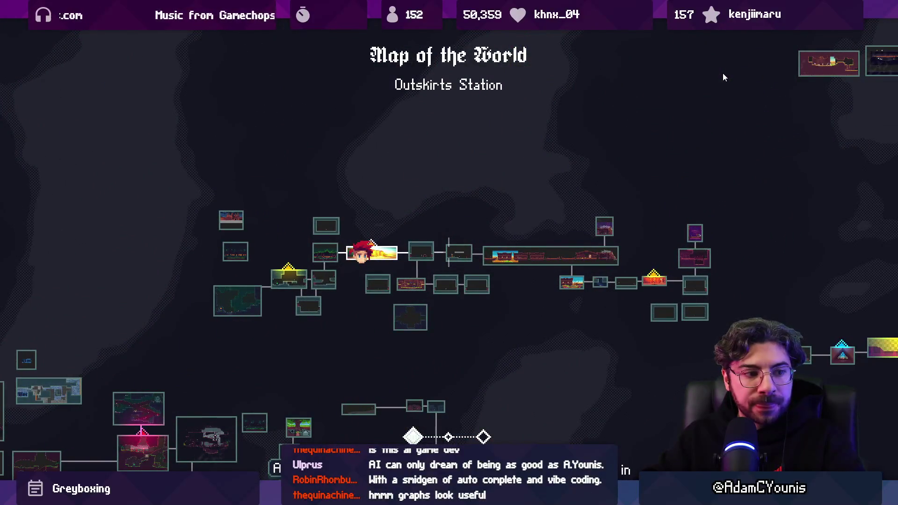
{"action": "key", "text": "Right"}
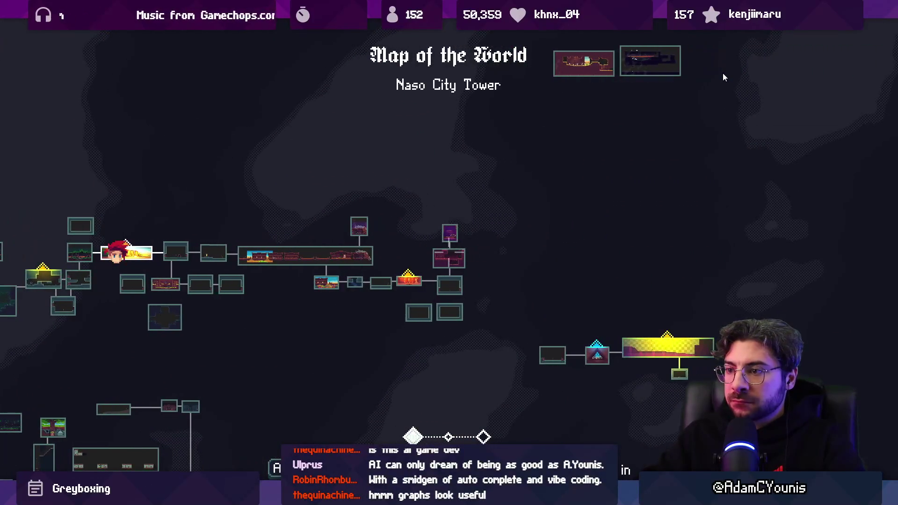
{"action": "scroll", "coordinate": [722, 73], "scroll_direction": "down", "scroll_amount": 2}
{"action": "key", "text": "Left"}
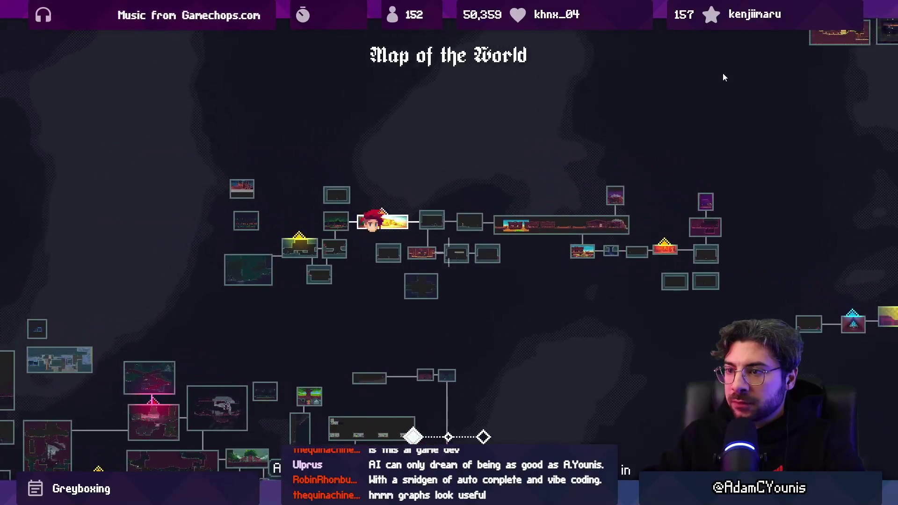
{"action": "key", "text": "Escape"}
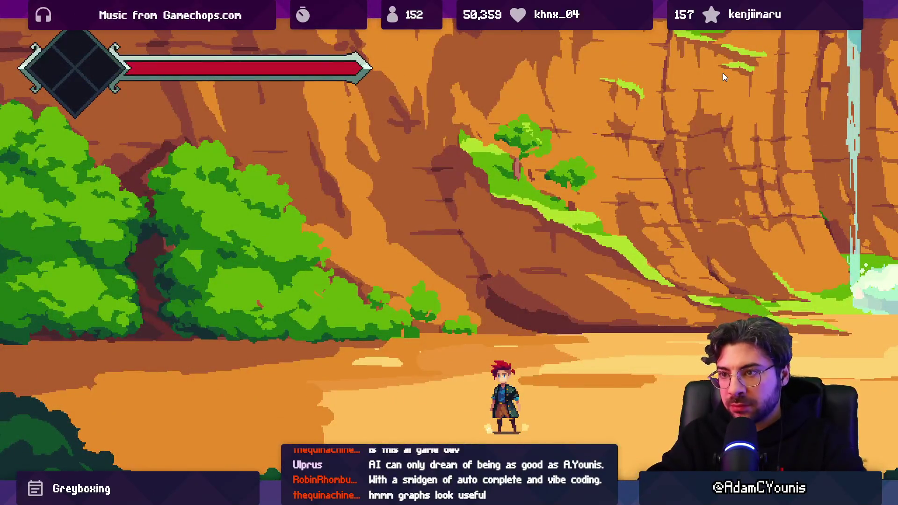
{"action": "key", "text": "shift+space"}
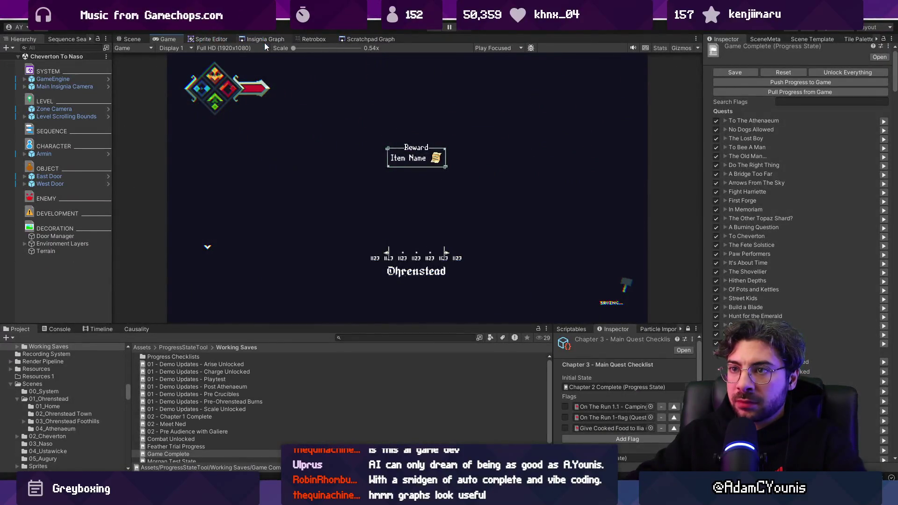
Zoom and pan the Insignia Graph until the Ustan Region node group is centred
{"action": "left_click", "coordinate": [265, 39]}
{"action": "scroll", "coordinate": [532, 150], "scroll_direction": "up", "scroll_amount": 5}
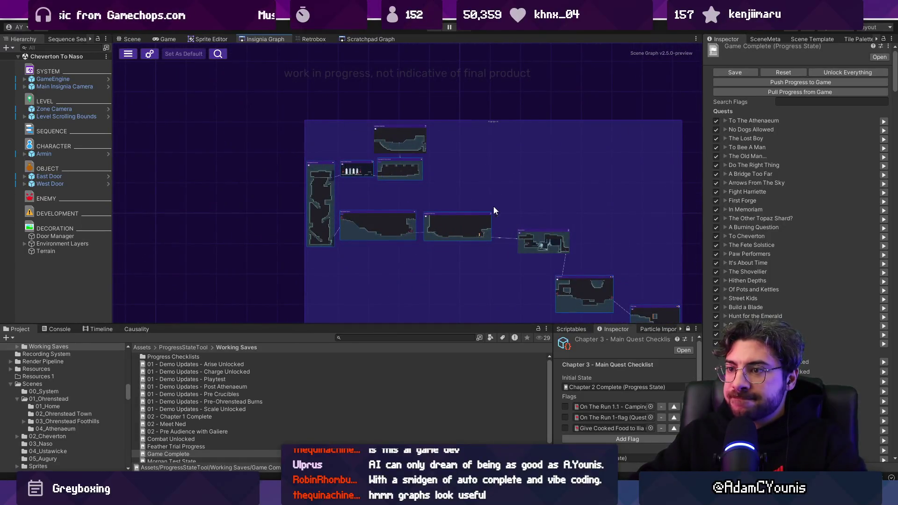
{"action": "scroll", "coordinate": [221, 141], "scroll_direction": "down", "scroll_amount": 5}
{"action": "scroll", "coordinate": [317, 146], "scroll_direction": "down", "scroll_amount": 5}
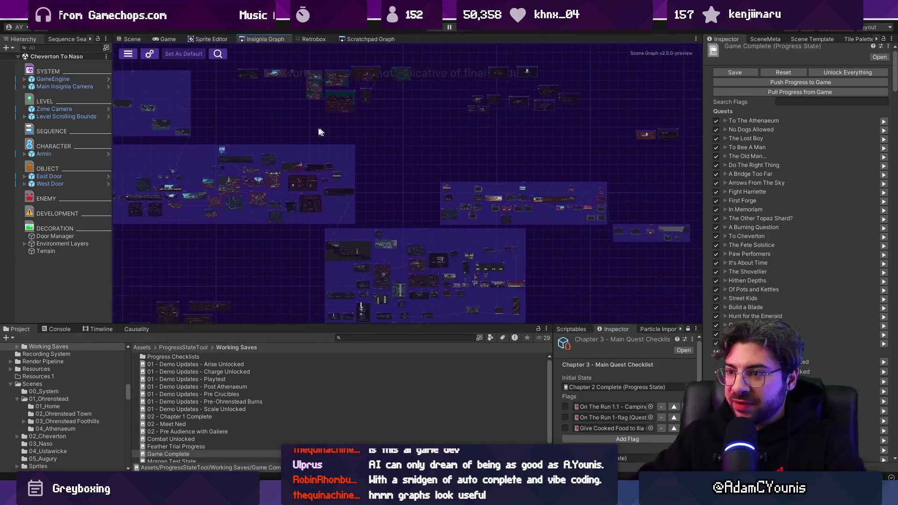
{"action": "scroll", "coordinate": [528, 238], "scroll_direction": "left", "scroll_amount": 3}
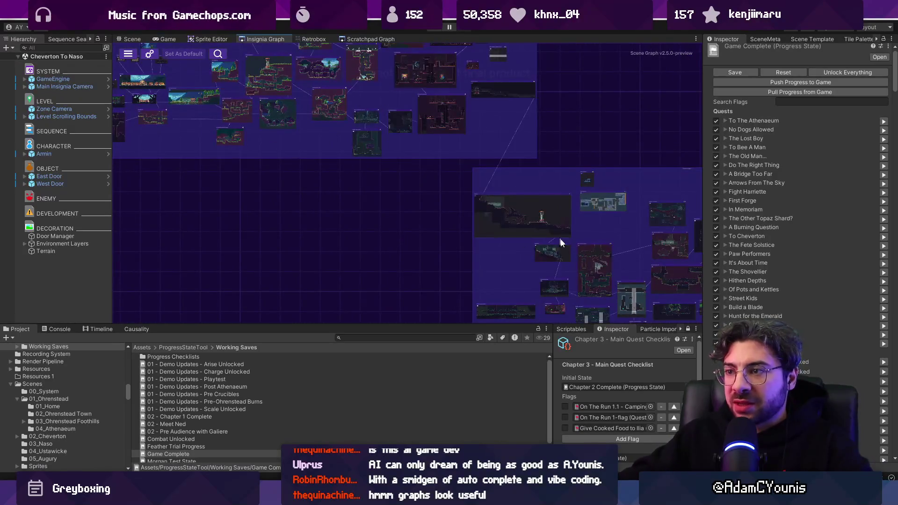
{"action": "scroll", "coordinate": [580, 223], "scroll_direction": "down", "scroll_amount": 3}
{"action": "scroll", "coordinate": [494, 204], "scroll_direction": "up", "scroll_amount": 3}
{"action": "scroll", "coordinate": [493, 199], "scroll_direction": "down", "scroll_amount": 3}
{"action": "scroll", "coordinate": [479, 238], "scroll_direction": "up", "scroll_amount": 3}
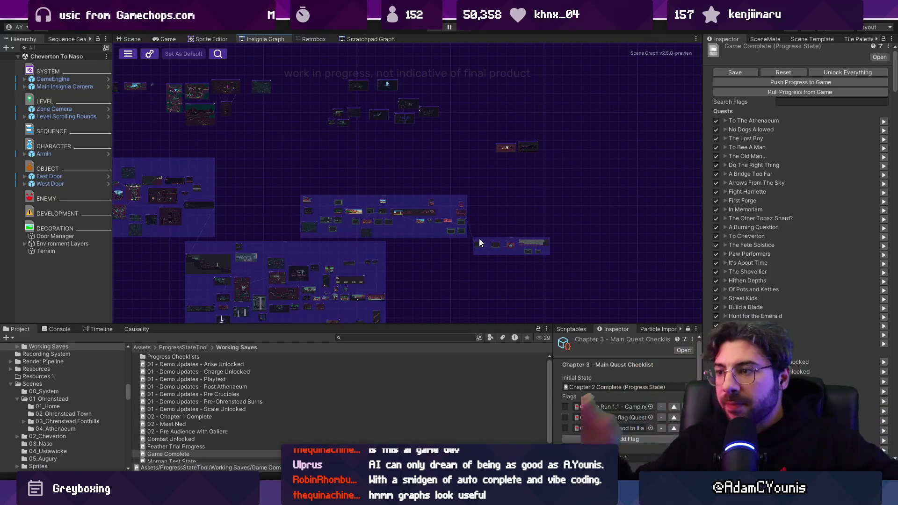
{"action": "scroll", "coordinate": [479, 238], "scroll_direction": "up", "scroll_amount": 3}
{"action": "scroll", "coordinate": [508, 206], "scroll_direction": "up", "scroll_amount": 2}
{"action": "scroll", "coordinate": [518, 184], "scroll_direction": "down", "scroll_amount": 3}
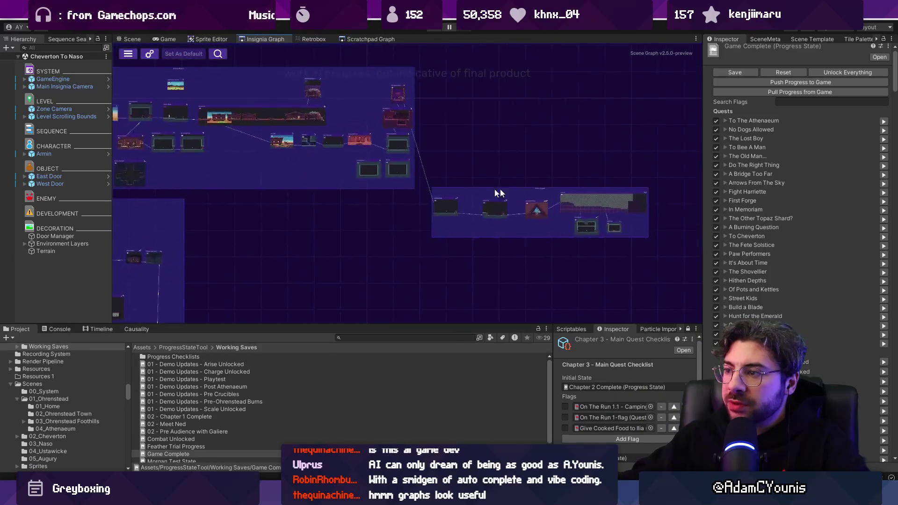
{"action": "scroll", "coordinate": [456, 226], "scroll_direction": "up", "scroll_amount": 4}
{"action": "left_click_drag", "start_coordinate": [496, 218], "coordinate": [294, 205]}
{"action": "left_click_drag", "start_coordinate": [417, 116], "coordinate": [554, 239]}
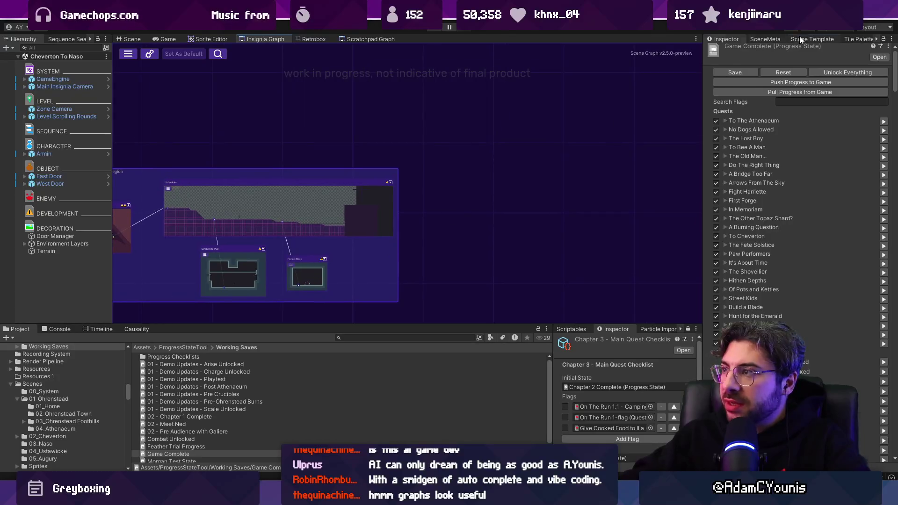
Create the greybox Hunden Ship Dungeon Entrance scene and drag it into the Insignia Graph
{"action": "left_click", "coordinate": [813, 39]}
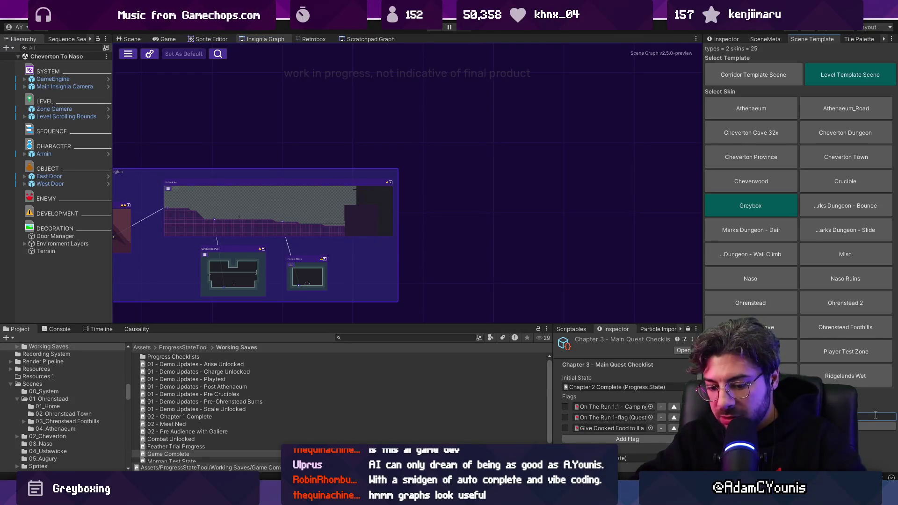
{"action": "type", "text": "e"}
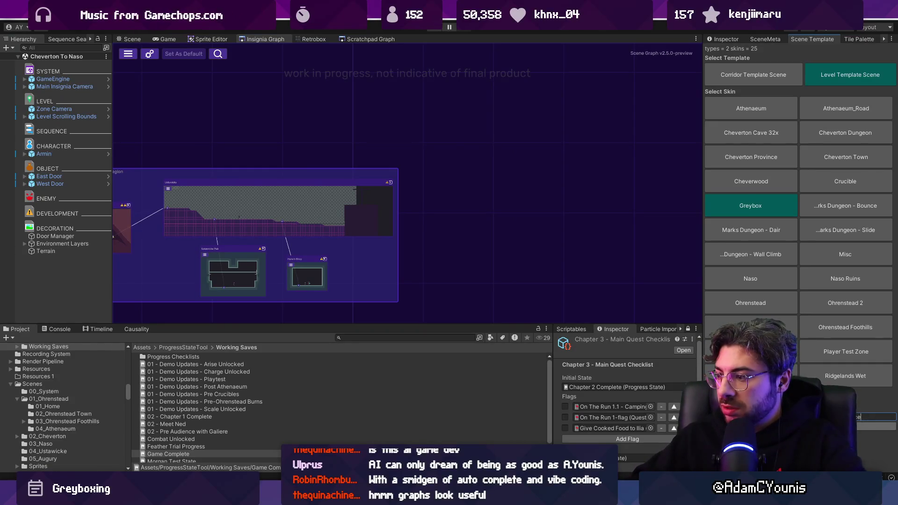
{"action": "left_click", "coordinate": [400, 337]}
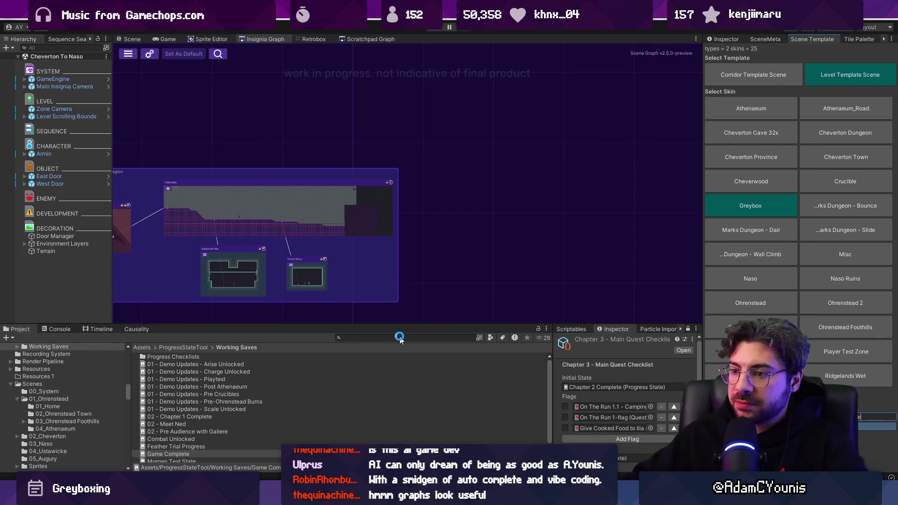
{"action": "type", "text": "dungeon entrance"}
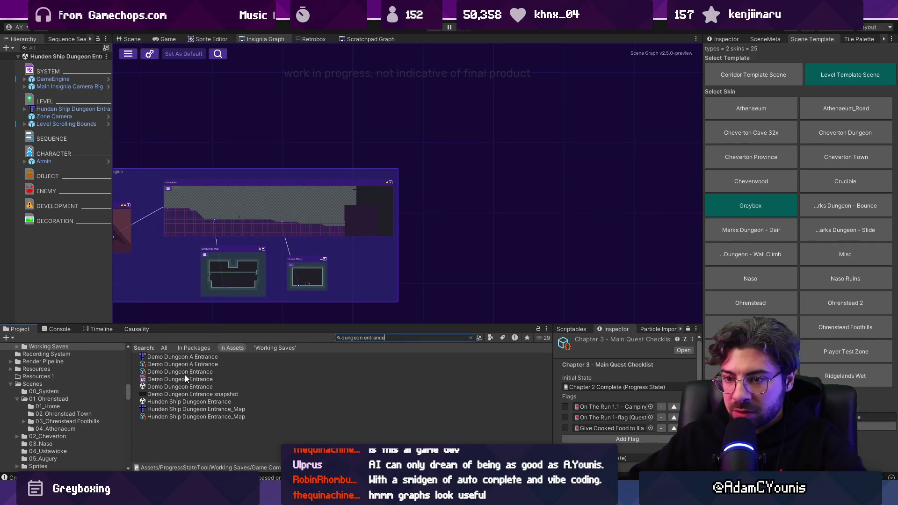
{"action": "mouse_move", "coordinate": [393, 315]}
{"action": "left_mouse_down"}
{"action": "mouse_move", "coordinate": [468, 248]}
{"action": "mouse_move", "coordinate": [463, 215]}
{"action": "left_mouse_up"}
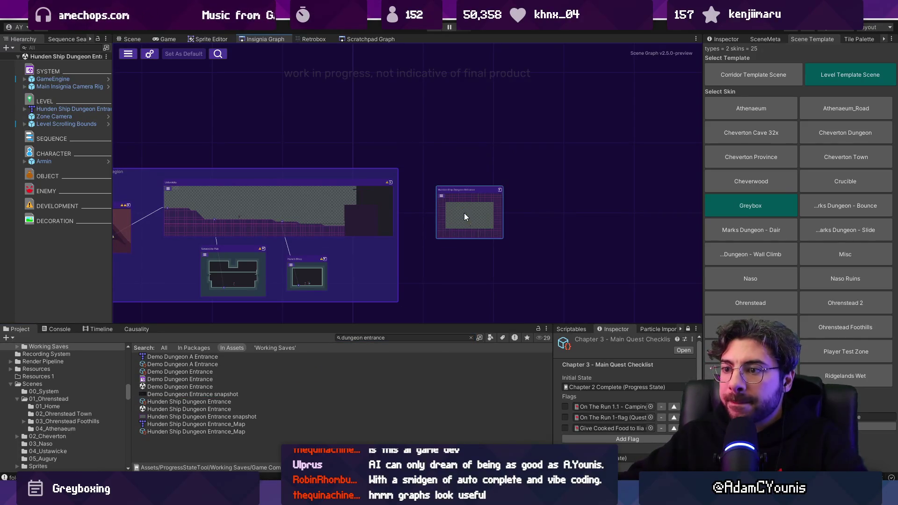
Open the entrance scene and open its map prefab in Tiled
{"action": "double_click", "coordinate": [456, 219]}
{"action": "left_click", "coordinate": [52, 108]}
{"action": "right_click", "coordinate": [61, 109]}
{"action": "mouse_move", "coordinate": [93, 210]}
{"action": "left_click", "coordinate": [210, 211]}
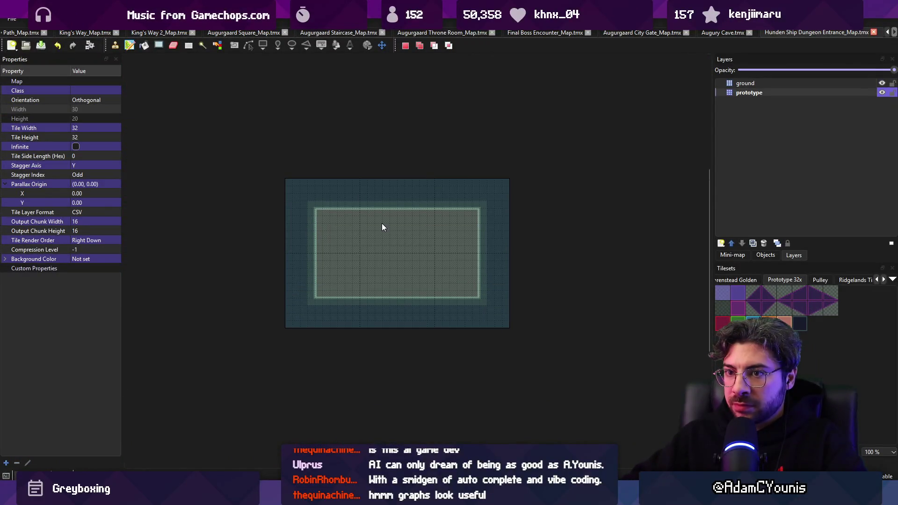
Turn on the unity:ignore property for the entrance map's prototype layer
{"action": "mouse_move", "coordinate": [305, 495]}
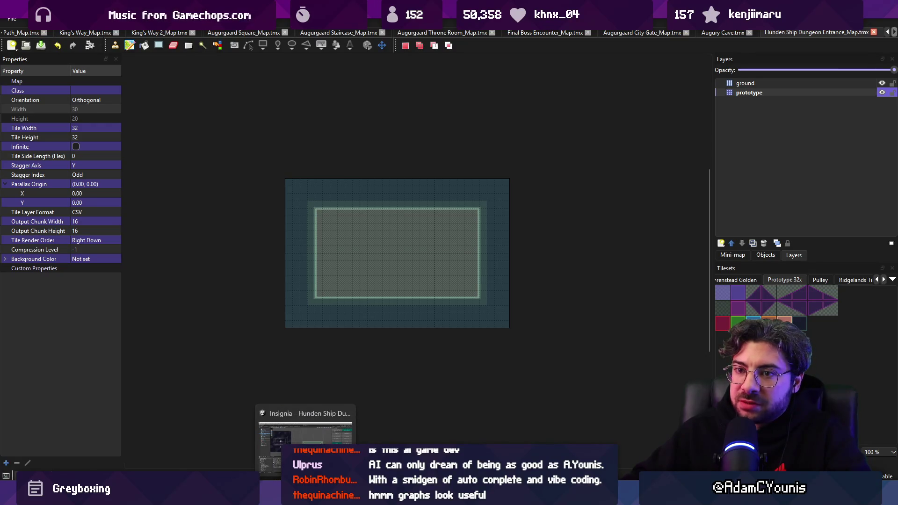
{"action": "left_click", "coordinate": [758, 94]}
{"action": "left_click", "coordinate": [65, 212]}
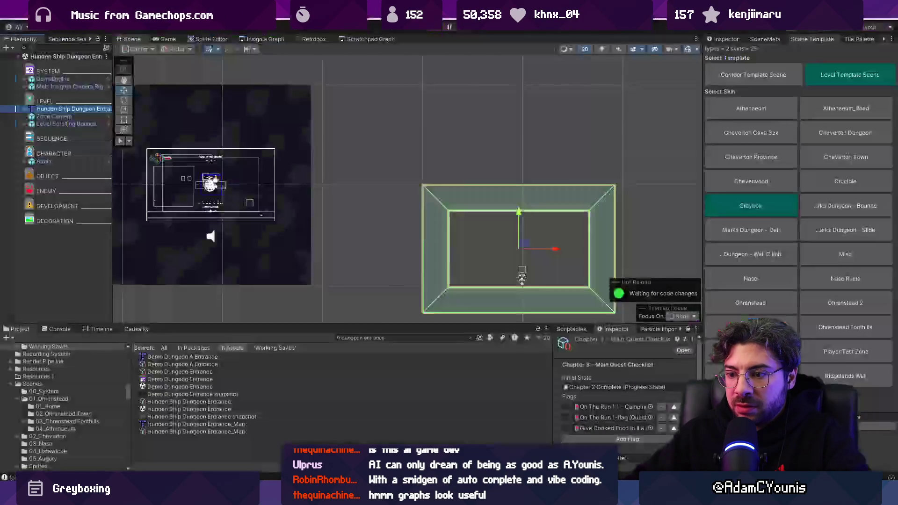
Fit the Level Scrolling Bounds' camera boundary to the new entrance room
{"action": "left_click", "coordinate": [305, 495]}
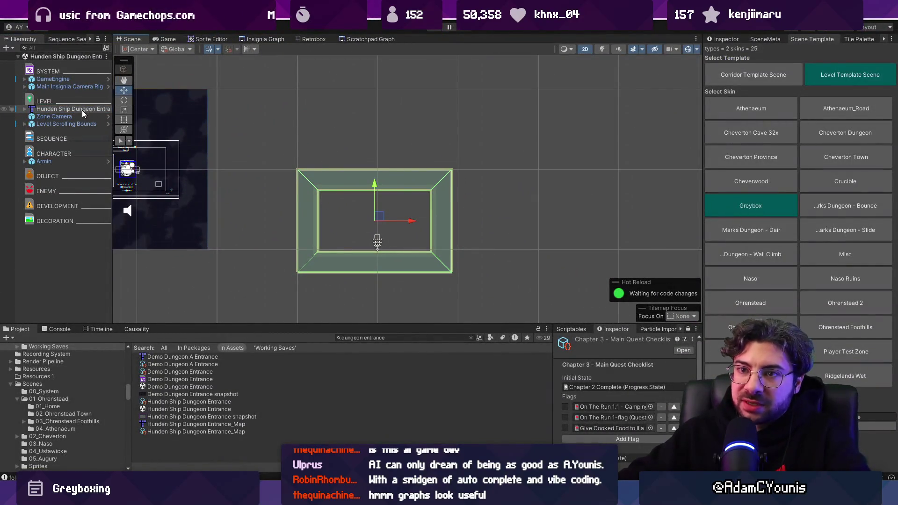
{"action": "left_click", "coordinate": [66, 124]}
{"action": "left_click", "coordinate": [723, 39]}
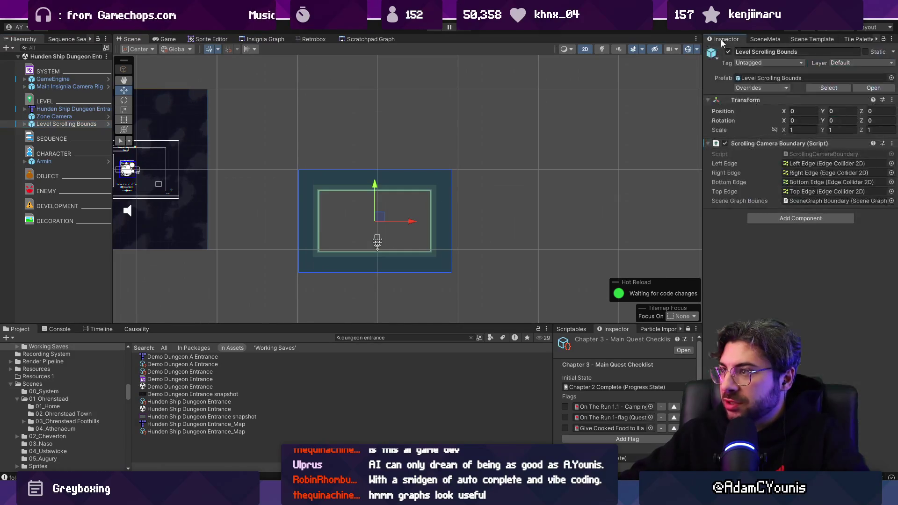
{"action": "left_click", "coordinate": [892, 143]}
{"action": "left_click", "coordinate": [860, 324]}
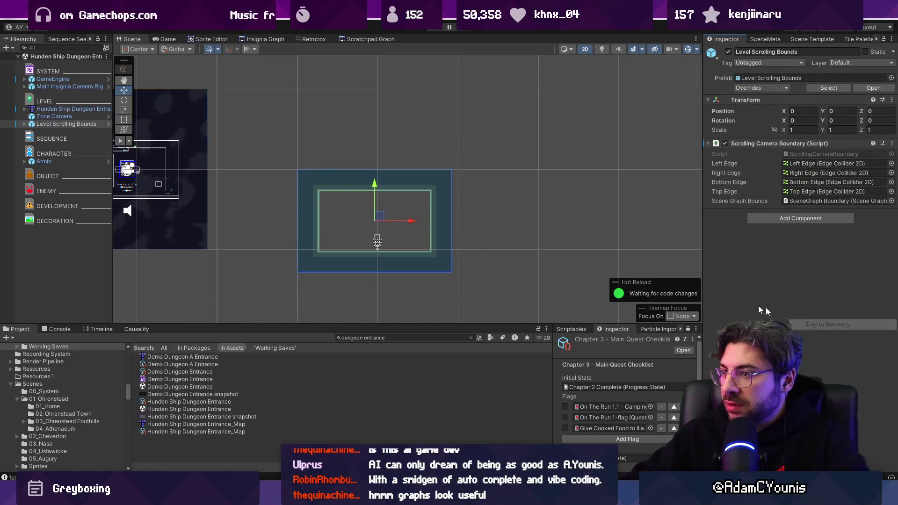
{"action": "left_click", "coordinate": [253, 39]}
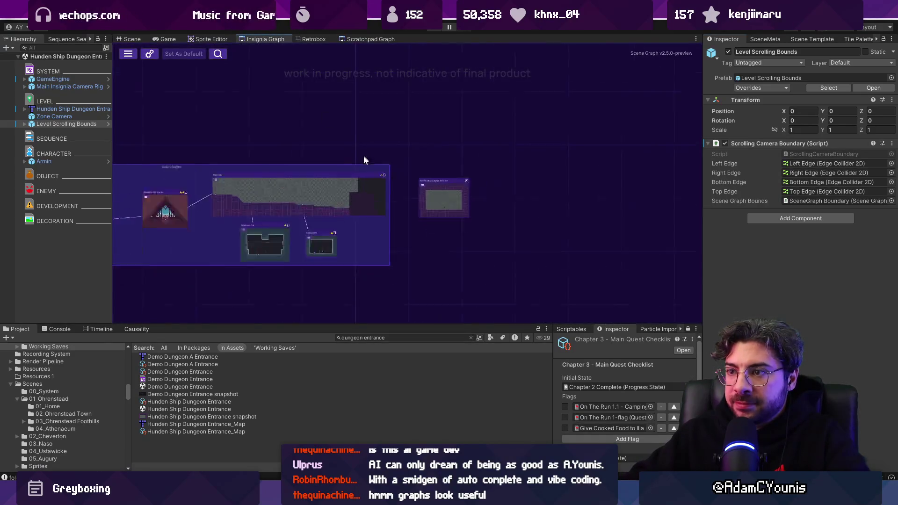
Move the Hunden Ship Dungeon Entrance node next to the Ustan Region group
{"action": "scroll", "coordinate": [372, 173], "scroll_direction": "up", "scroll_amount": 3}
{"action": "left_click_drag", "start_coordinate": [345, 190], "coordinate": [321, 185]}
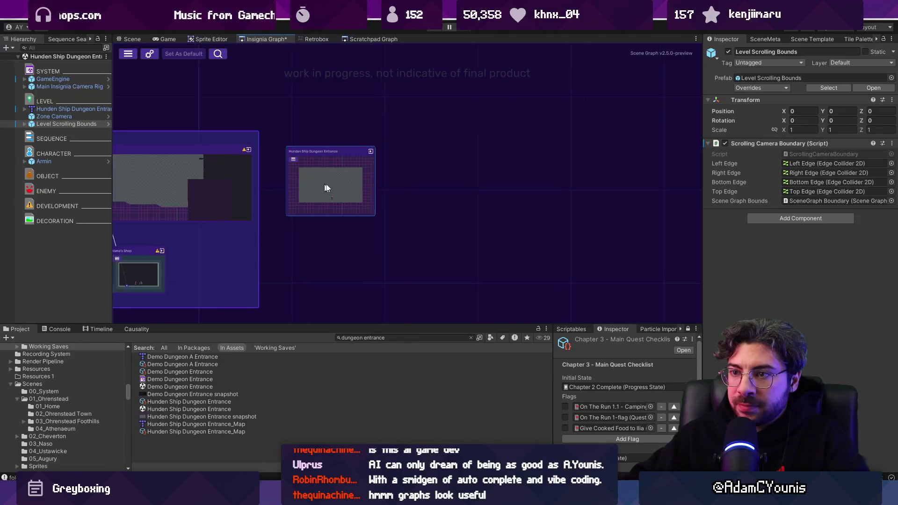
{"action": "scroll", "coordinate": [379, 267], "scroll_direction": "up", "scroll_amount": 1}
{"action": "left_click", "coordinate": [386, 338]}
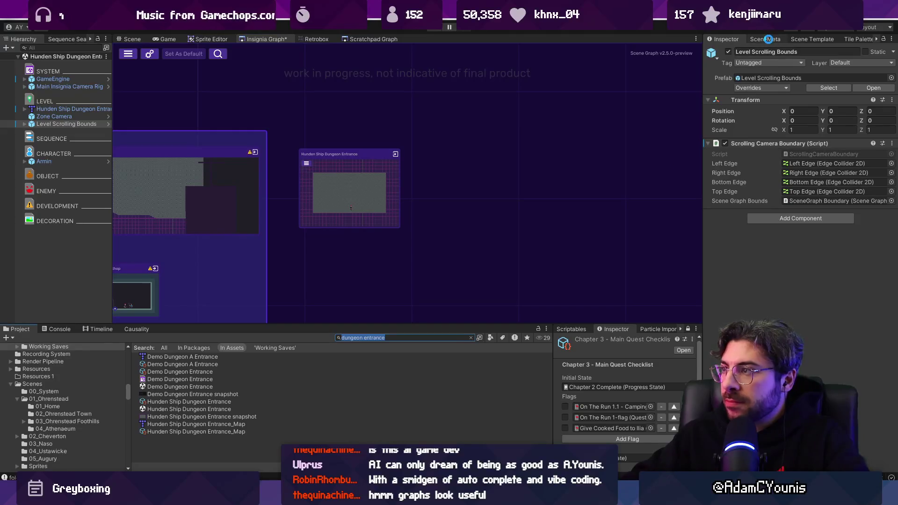
{"action": "left_click", "coordinate": [800, 39]}
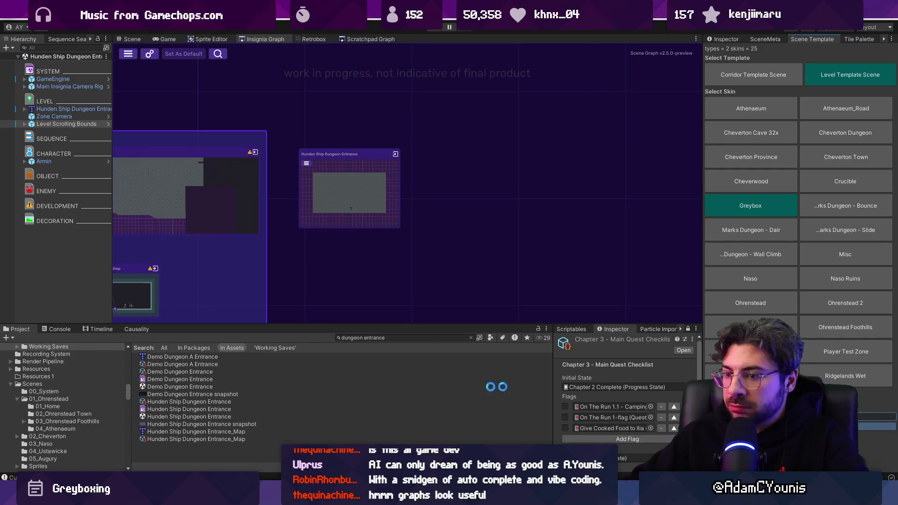
Add the Hunden Ship Dungeon 2 scene to the Insignia Graph and save the graph
{"action": "left_click", "coordinate": [403, 341]}
{"action": "type", "text": "hunde dun"}
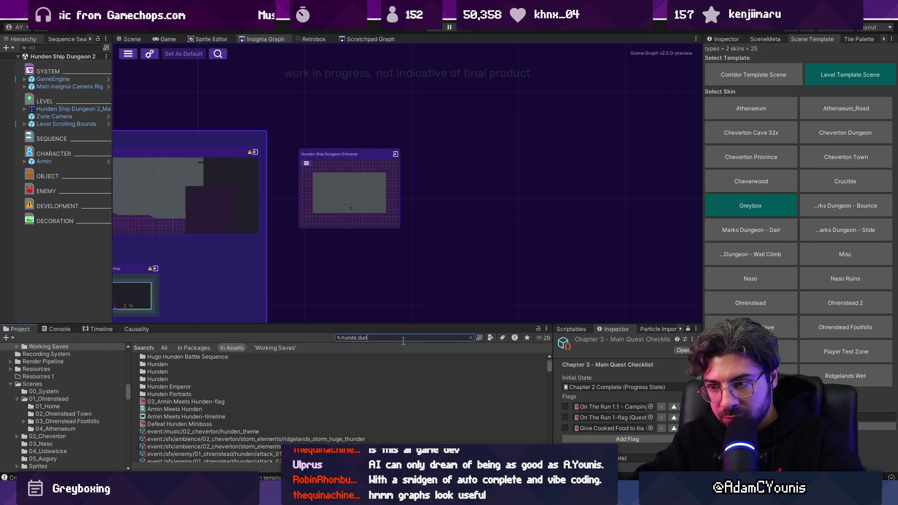
{"action": "mouse_move", "coordinate": [193, 356]}
{"action": "left_mouse_down"}
{"action": "mouse_move", "coordinate": [455, 176]}
{"action": "mouse_move", "coordinate": [442, 185]}
{"action": "left_mouse_up"}
{"action": "key", "text": "ctrl+s"}
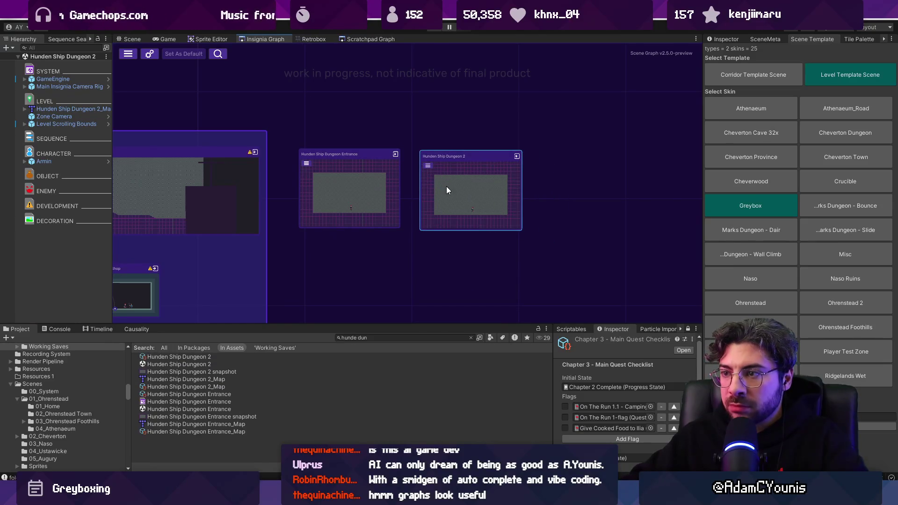
Create the Hunden Ship Dungeon Cell scene from the level template, add it to the graph, and save
{"action": "left_click", "coordinate": [739, 79]}
{"action": "left_click", "coordinate": [820, 73]}
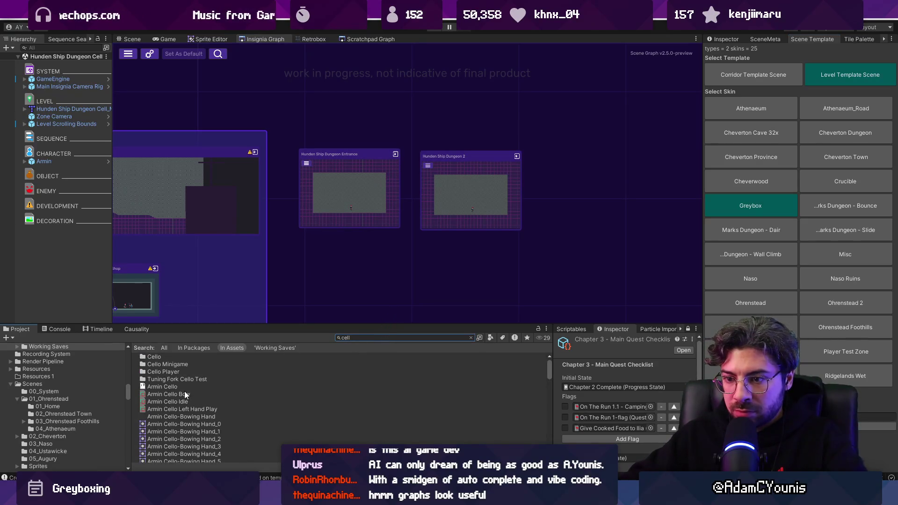
{"action": "scroll", "coordinate": [187, 394], "scroll_direction": "down", "scroll_amount": 5}
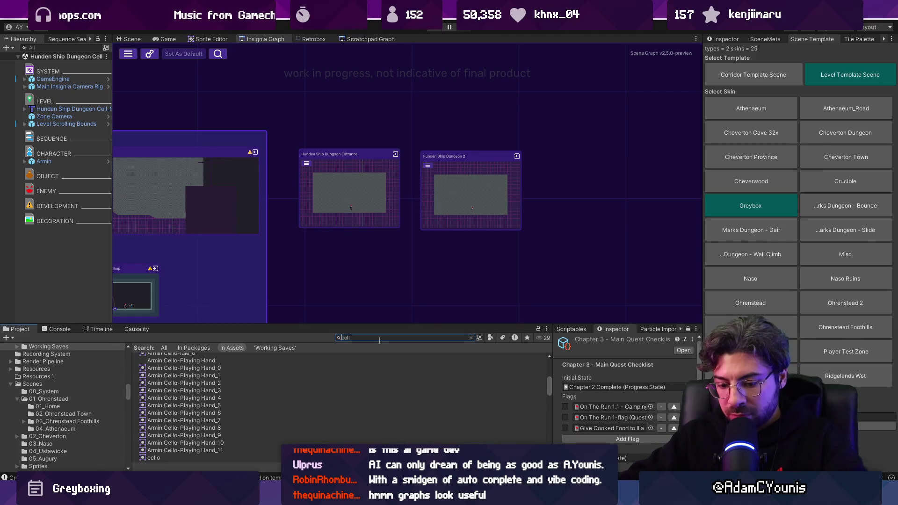
{"action": "type", "text": "dungeon"}
{"action": "mouse_move", "coordinate": [173, 360]}
{"action": "left_mouse_down"}
{"action": "mouse_move", "coordinate": [532, 197]}
{"action": "mouse_move", "coordinate": [574, 217]}
{"action": "left_mouse_up"}
{"action": "key", "text": "ctrl+s"}
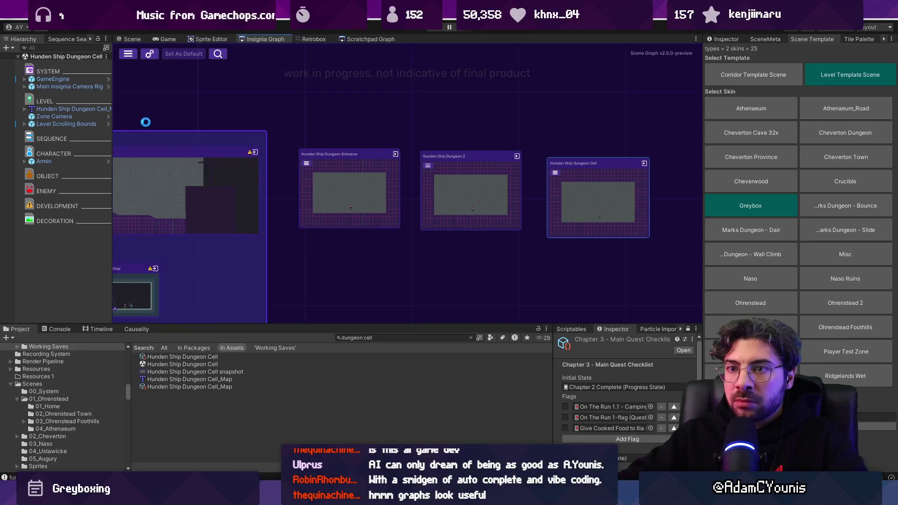
Open the Scene view and search the Project for 'door level'
{"action": "left_click", "coordinate": [132, 38]}
{"action": "left_click", "coordinate": [384, 337]}
{"action": "type", "text": "do"}
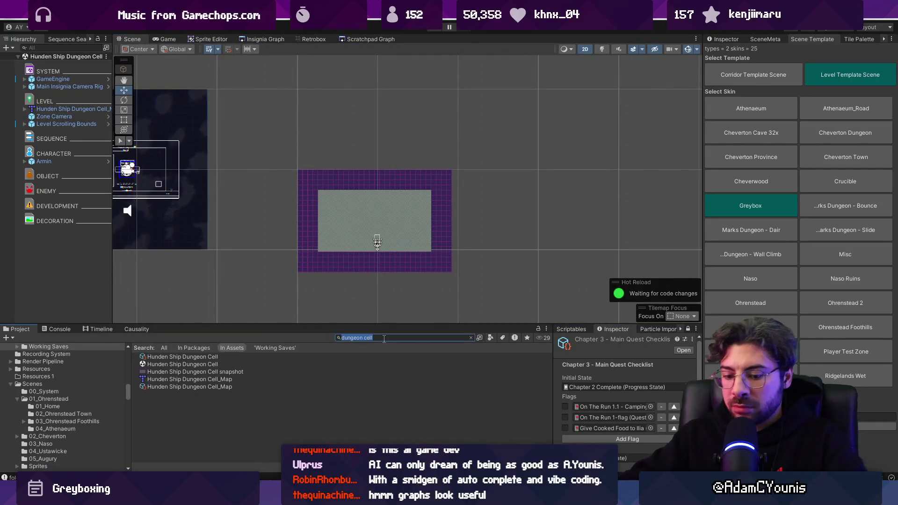
{"action": "type", "text": "or level"}
Place a Level Door in the Cell room near its left floor, at X 1.92, Y -5.05
{"action": "left_click_drag", "start_coordinate": [161, 356], "coordinate": [327, 238]}
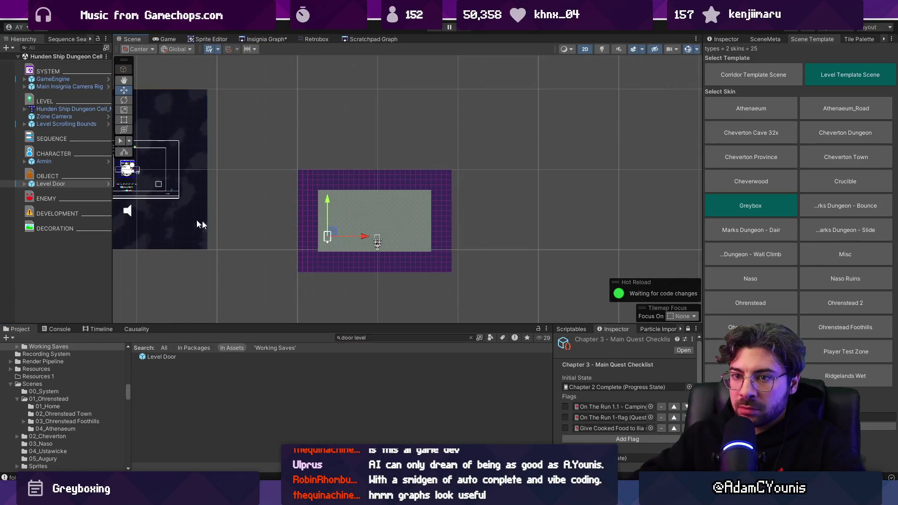
{"action": "left_click", "coordinate": [69, 184]}
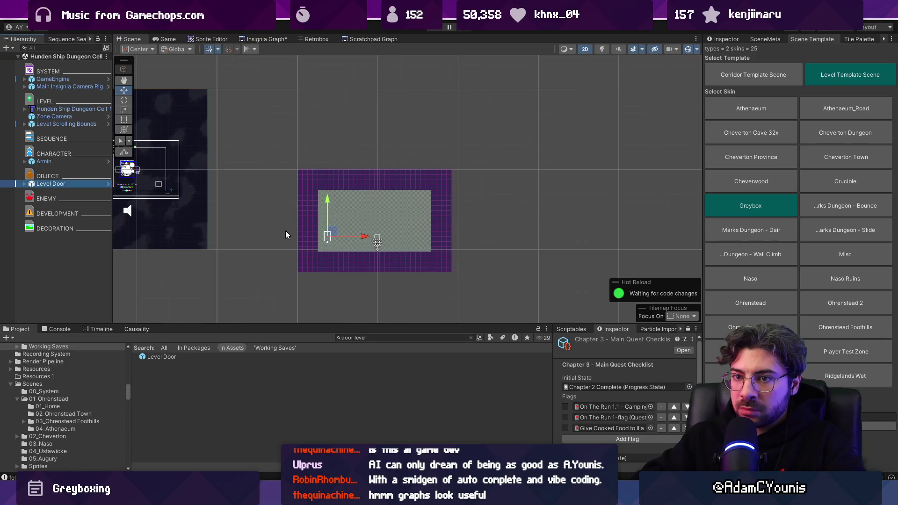
{"action": "scroll", "coordinate": [347, 234], "scroll_direction": "up", "scroll_amount": 3}
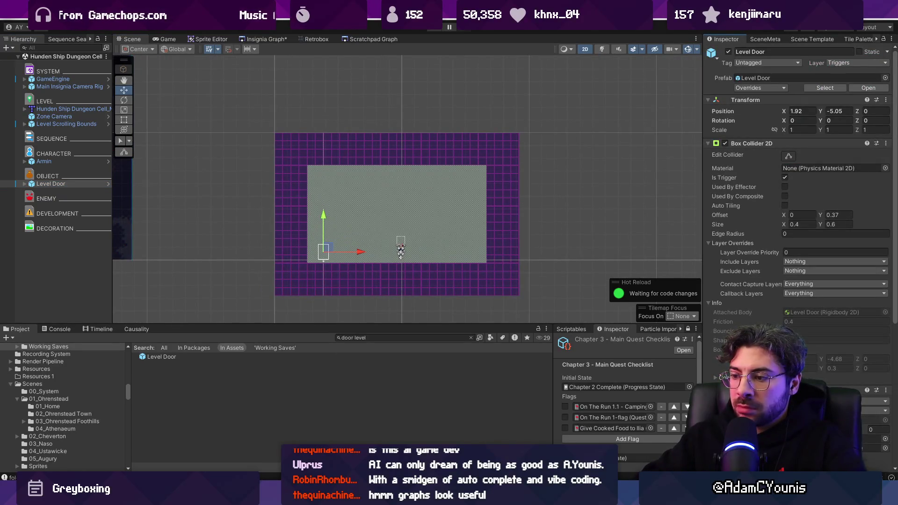
{"action": "key", "text": "alt+Tab"}
{"action": "key", "text": "alt+Tab"}
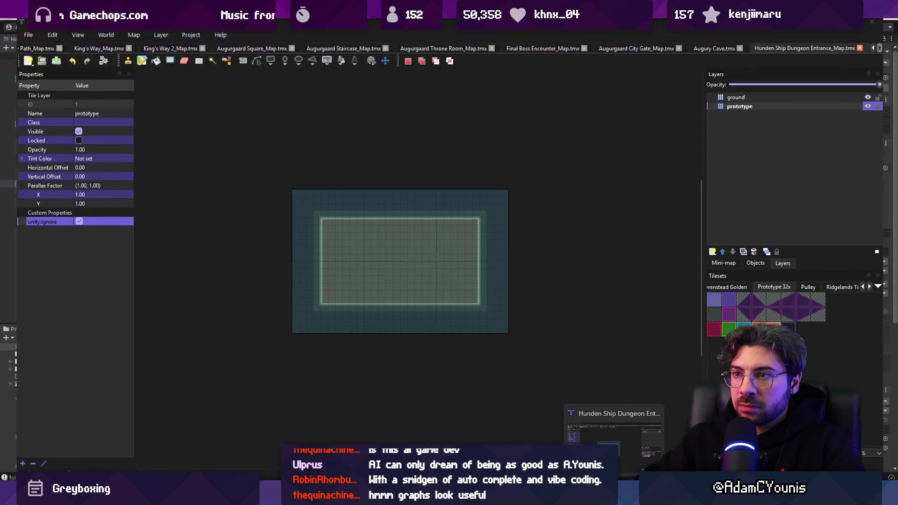
Open the Hunden Ship Dungeon Cell map prefab in Tiled
{"action": "right_click", "coordinate": [63, 109]}
{"action": "mouse_move", "coordinate": [141, 211]}
{"action": "left_click", "coordinate": [200, 211]}
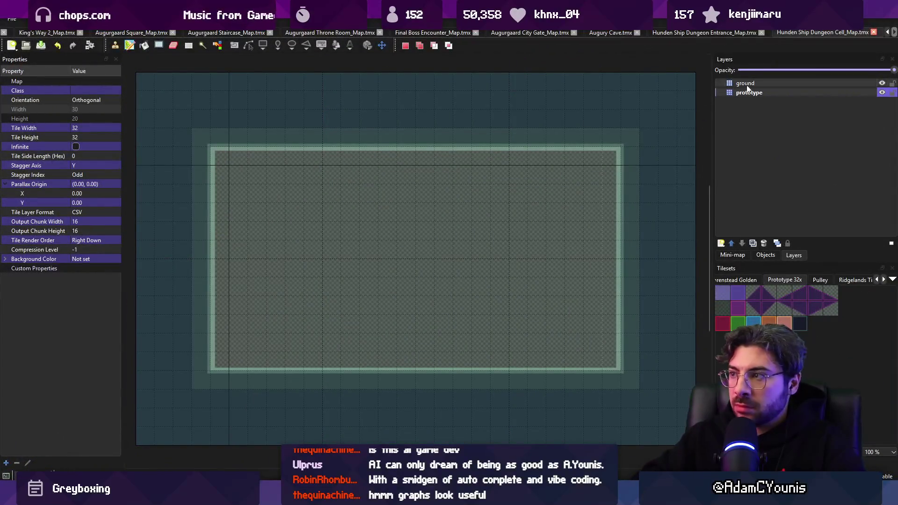
Set unity:ignore on the cell map's prototype layer and save the map
{"action": "left_click", "coordinate": [784, 96]}
{"action": "left_click", "coordinate": [19, 213]}
{"action": "left_click", "coordinate": [65, 212]}
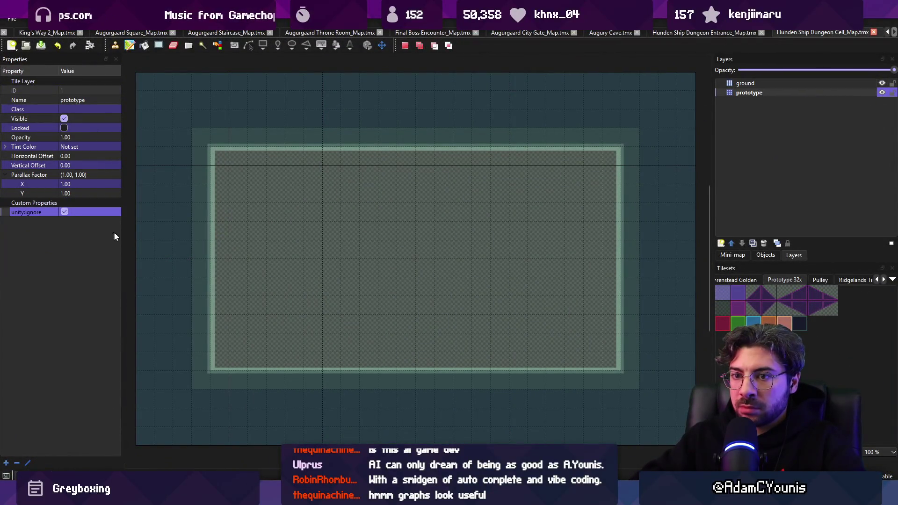
{"action": "key", "text": "ctrl+s"}
{"action": "key", "text": "alt+Tab"}
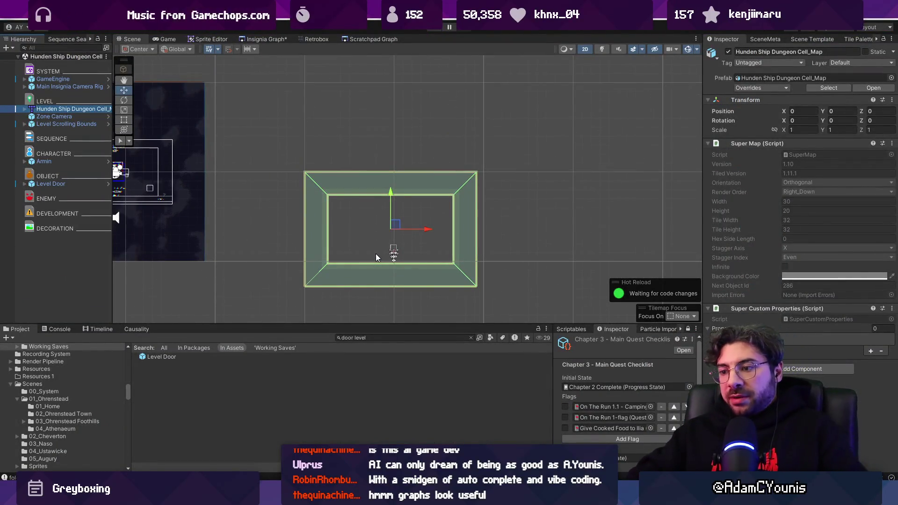
In the Insignia Graph, raise the Hunden Ship Dungeon Cell node level with the other Hunden Ship rooms
{"action": "left_click", "coordinate": [262, 39]}
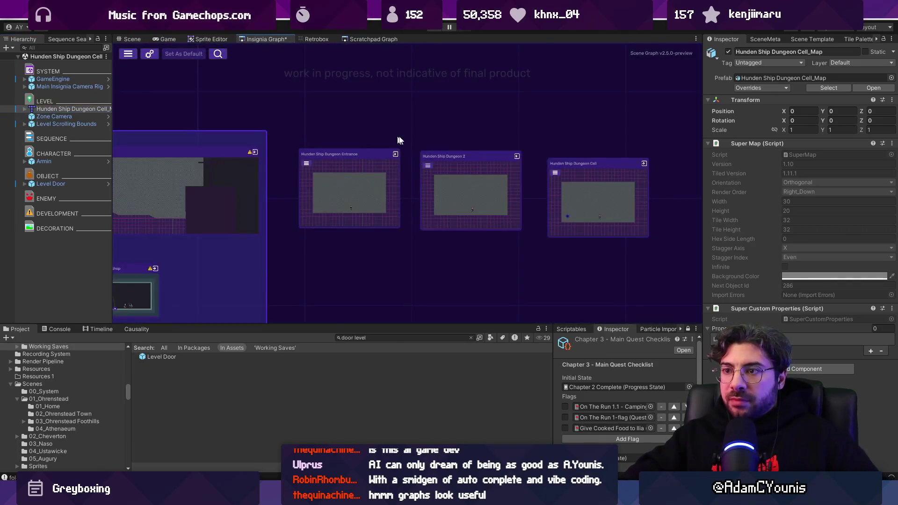
{"action": "scroll", "coordinate": [433, 181], "scroll_direction": "up", "scroll_amount": 3}
{"action": "scroll", "coordinate": [428, 181], "scroll_direction": "down", "scroll_amount": 10}
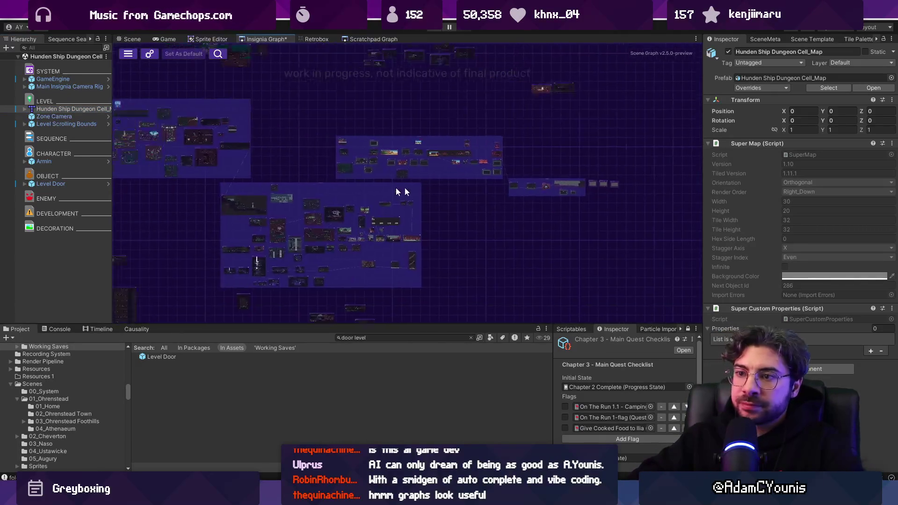
{"action": "scroll", "coordinate": [562, 153], "scroll_direction": "up", "scroll_amount": 8}
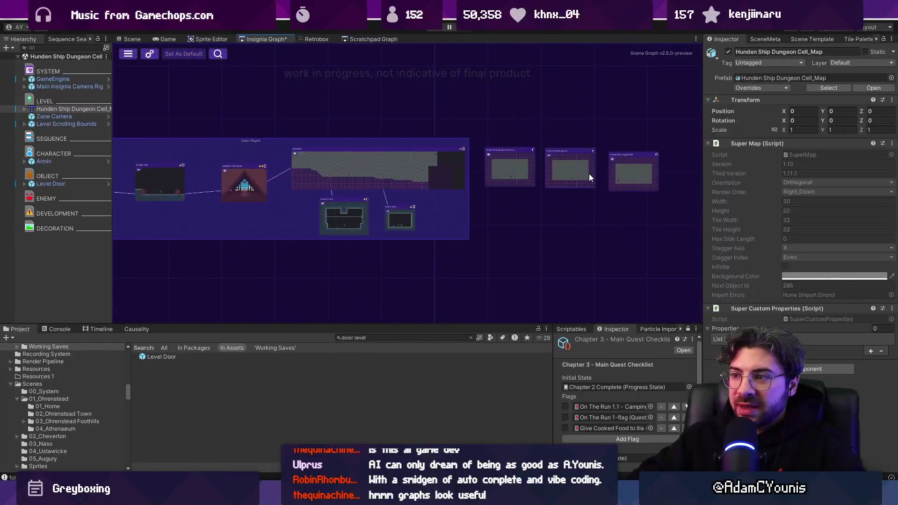
{"action": "left_click_drag", "start_coordinate": [625, 171], "coordinate": [623, 164]}
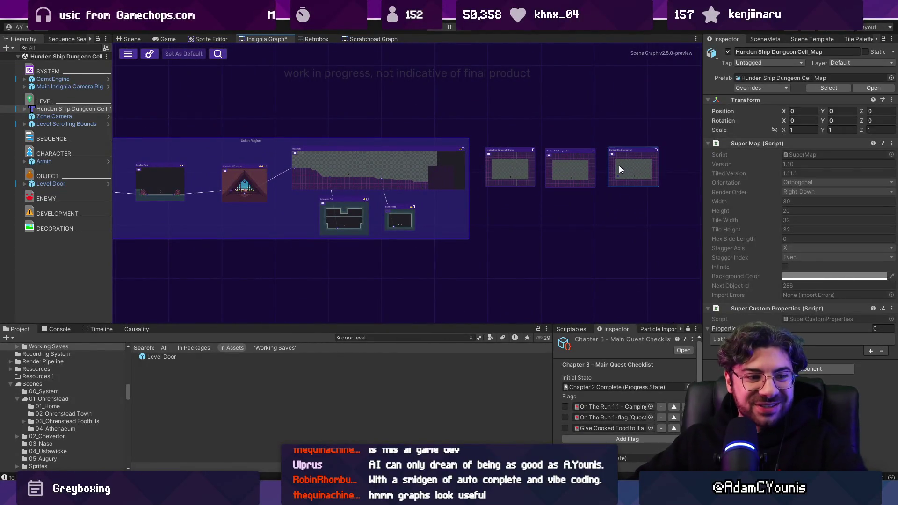
{"action": "scroll", "coordinate": [557, 164], "scroll_direction": "up", "scroll_amount": 5}
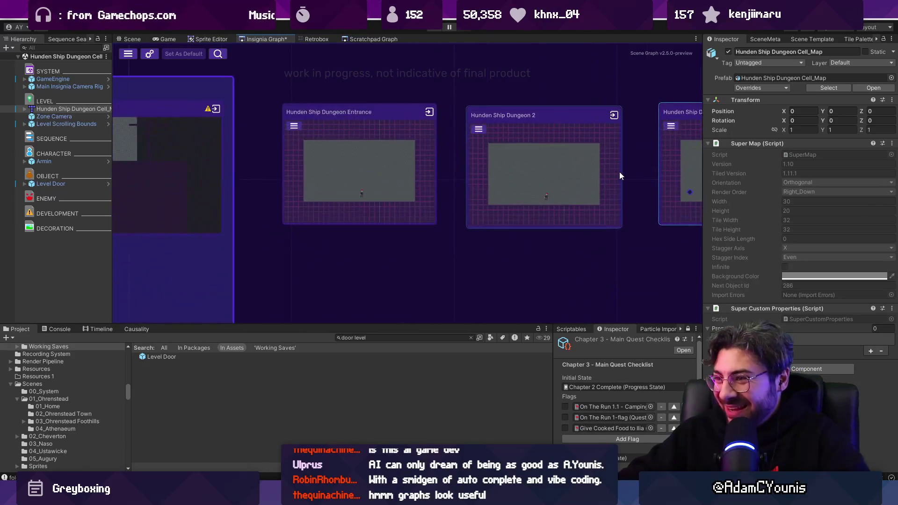
{"action": "left_click", "coordinate": [486, 148]}
Open the Hunden Ship Dungeon 2 scene and add two Level Doors, moving the first lower right
{"action": "double_click", "coordinate": [487, 148]}
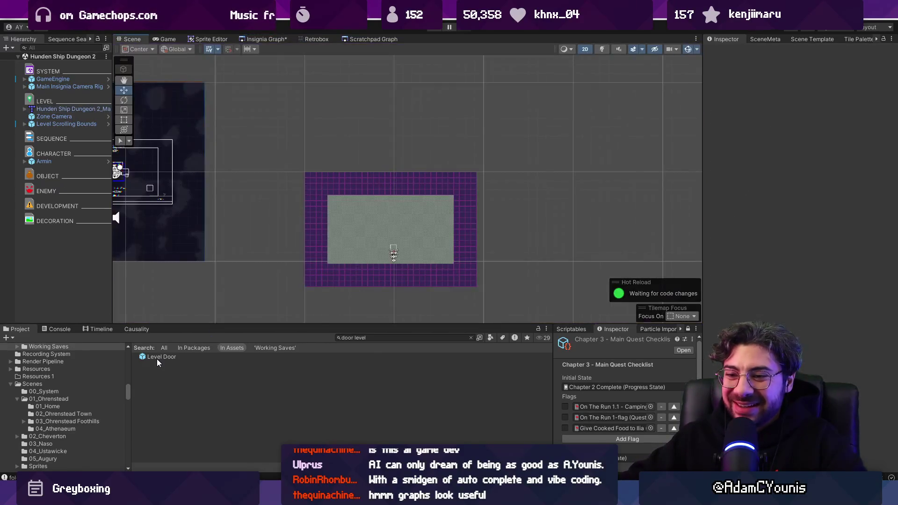
{"action": "left_click_drag", "start_coordinate": [158, 357], "coordinate": [80, 288]}
{"action": "left_click_drag", "start_coordinate": [287, 212], "coordinate": [287, 262]}
{"action": "key", "text": "ctrl+z"}
{"action": "left_click", "coordinate": [317, 219]}
{"action": "mouse_move", "coordinate": [317, 218]}
{"action": "left_mouse_down"}
{"action": "mouse_move", "coordinate": [350, 256]}
{"action": "mouse_move", "coordinate": [468, 255]}
{"action": "mouse_move", "coordinate": [431, 251]}
{"action": "left_mouse_up"}
{"action": "left_click", "coordinate": [53, 236]}
Open the Dungeon 2 map's source in Tiled and reveal its asset file in the file explorer
{"action": "right_click", "coordinate": [55, 109]}
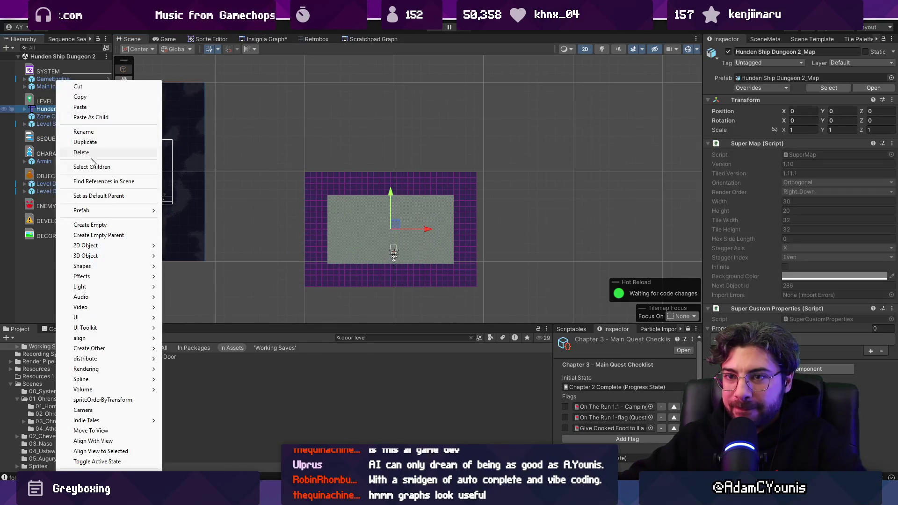
{"action": "mouse_move", "coordinate": [110, 211]}
{"action": "left_click", "coordinate": [187, 210]}
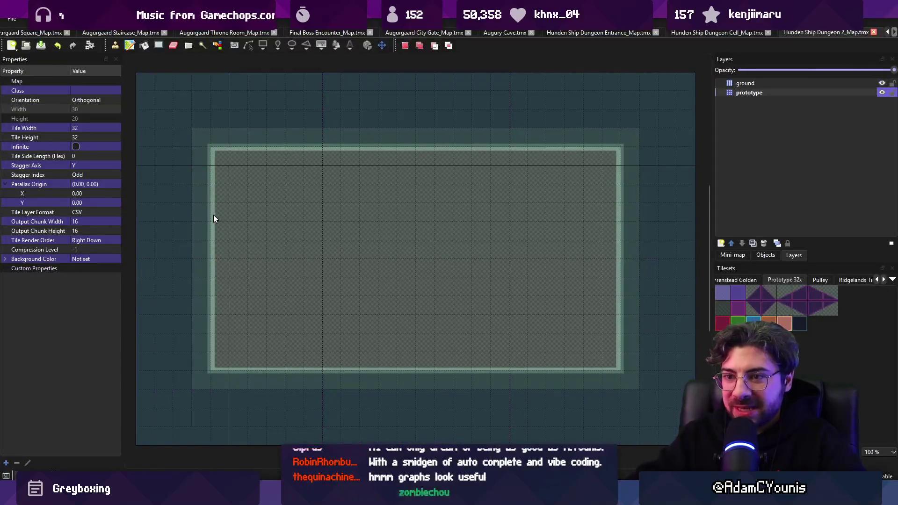
{"action": "key", "text": "alt+Tab"}
{"action": "right_click", "coordinate": [69, 110]}
{"action": "mouse_move", "coordinate": [140, 210]}
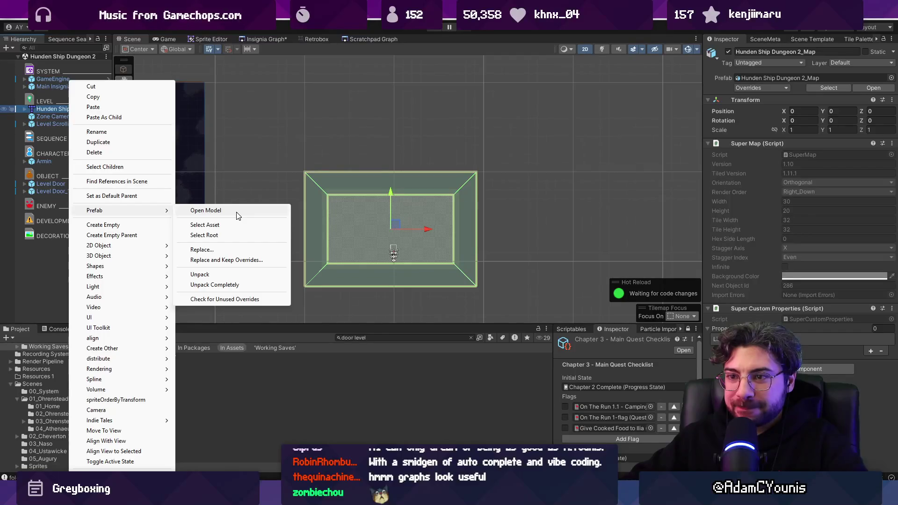
{"action": "left_click", "coordinate": [236, 225]}
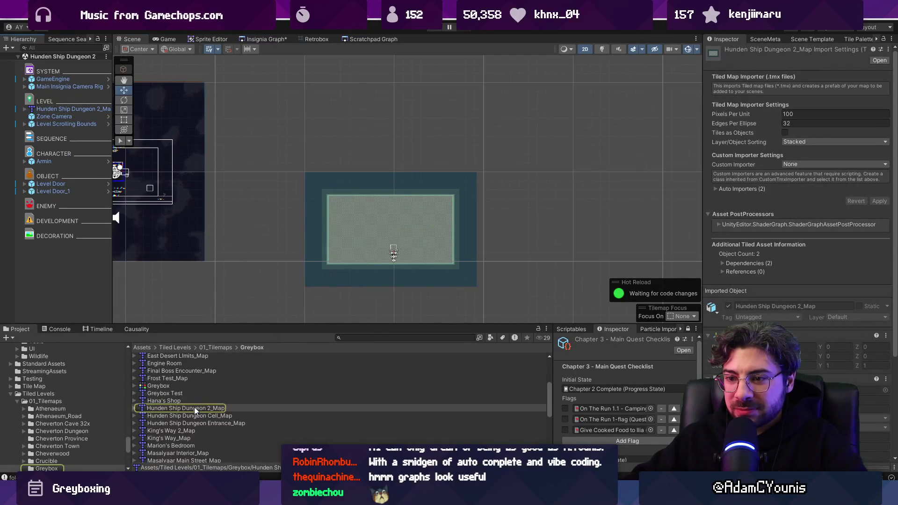
{"action": "right_click", "coordinate": [195, 407]}
{"action": "left_click", "coordinate": [258, 137]}
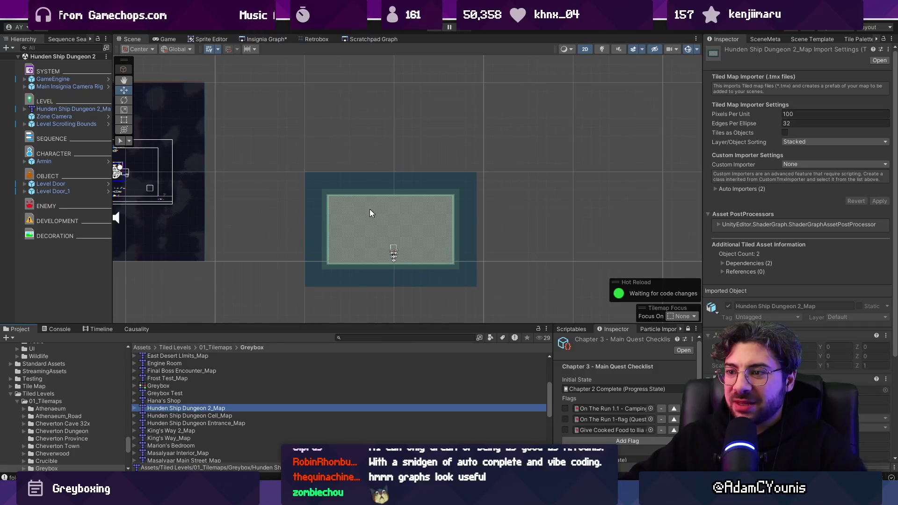
Mark the Dungeon 2 map's prototype layer unity:ignore in Tiled
{"action": "left_click", "coordinate": [70, 110]}
{"action": "key", "text": "alt+Tab"}
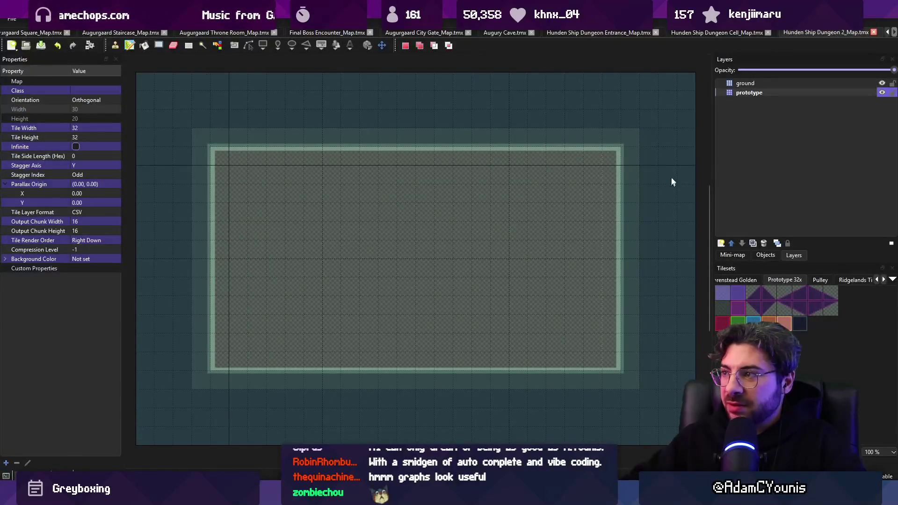
{"action": "left_click", "coordinate": [754, 97]}
{"action": "left_click", "coordinate": [55, 212]}
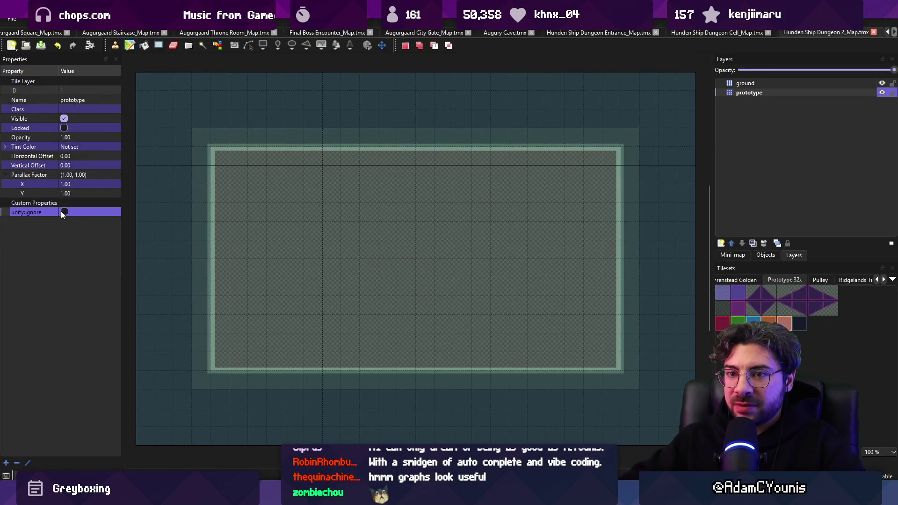
{"action": "key", "text": "alt+Tab"}
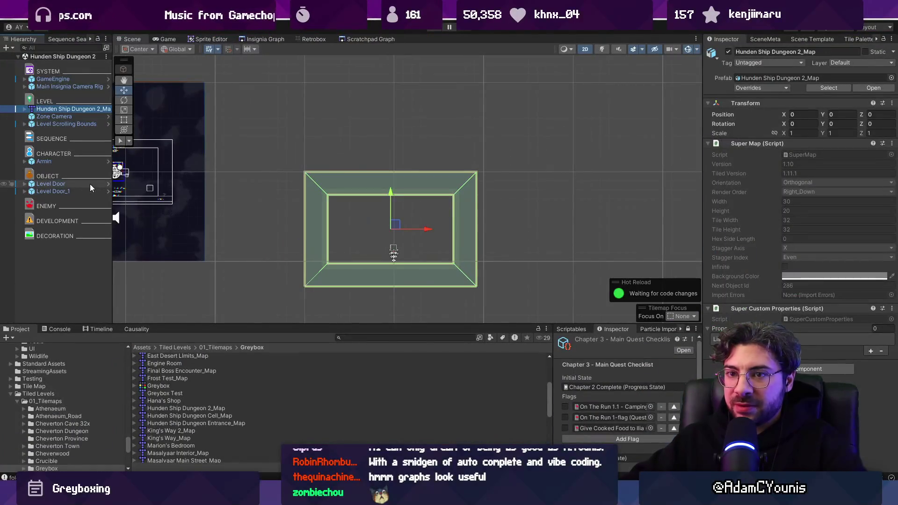
Give both Dungeon 2 Level Doors a Box Collider Size X of 2 and raise them to offset Y 0.32
{"action": "left_click", "coordinate": [80, 183]}
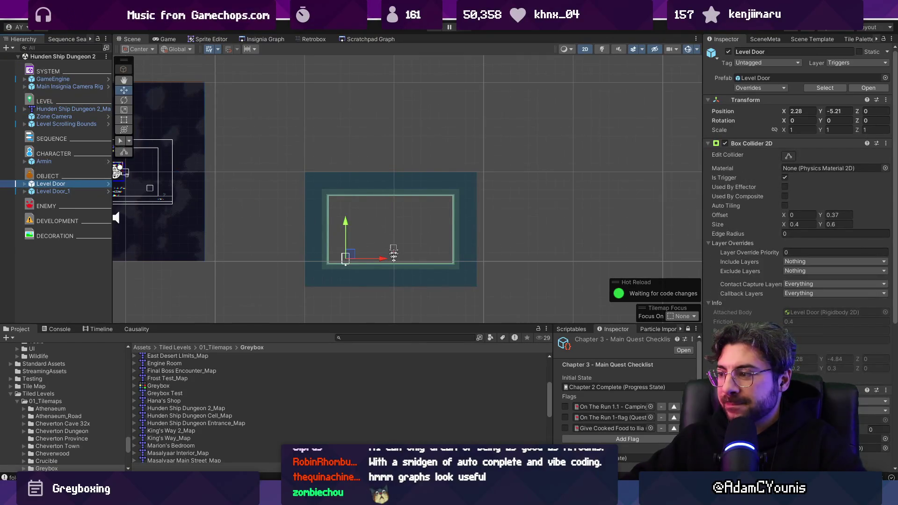
{"action": "left_click", "coordinate": [53, 191]}
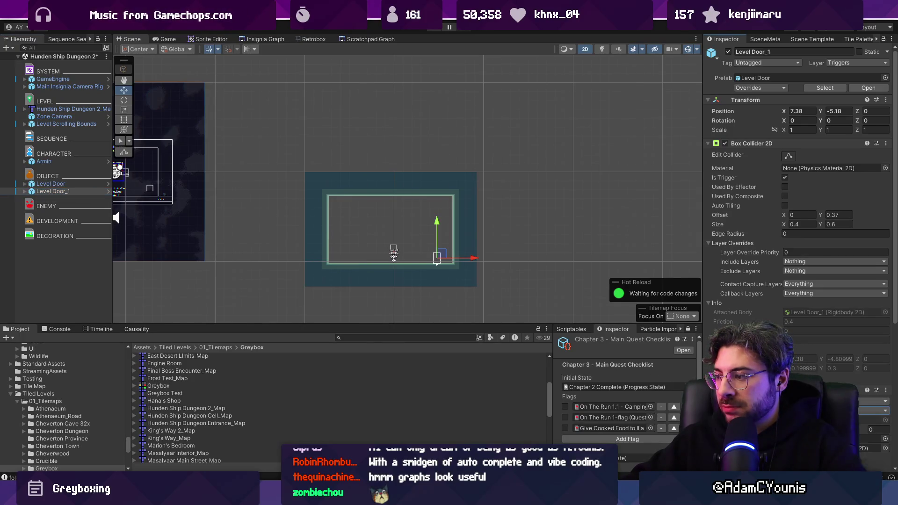
{"action": "left_click", "coordinate": [108, 191], "text": "shift"}
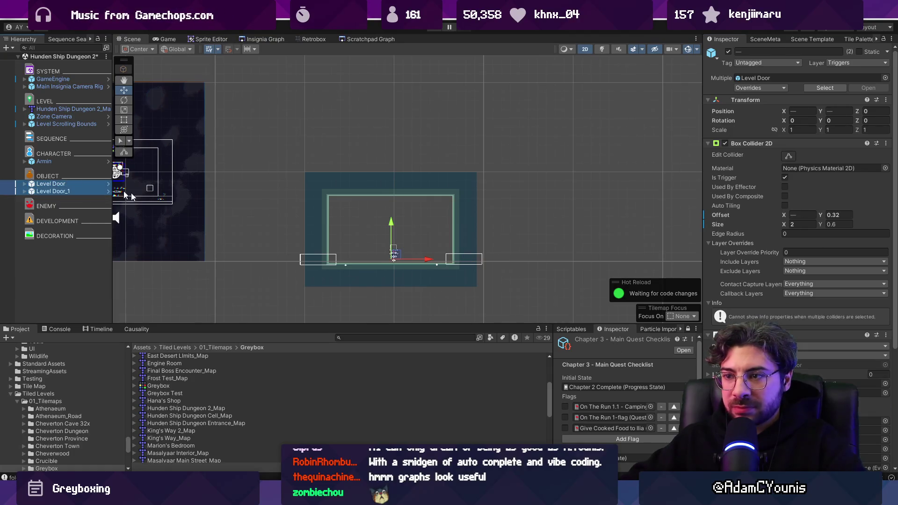
{"action": "left_click_drag", "start_coordinate": [391, 232], "coordinate": [391, 221]}
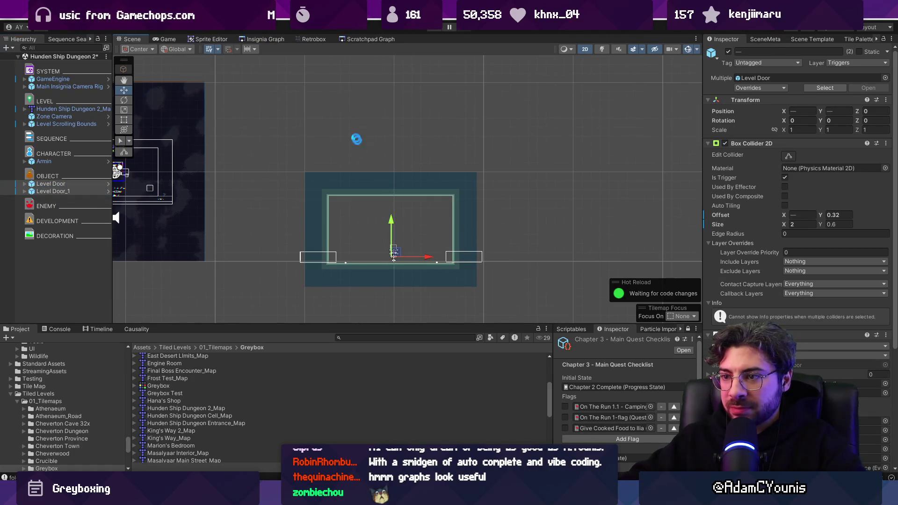
{"action": "left_click", "coordinate": [277, 39]}
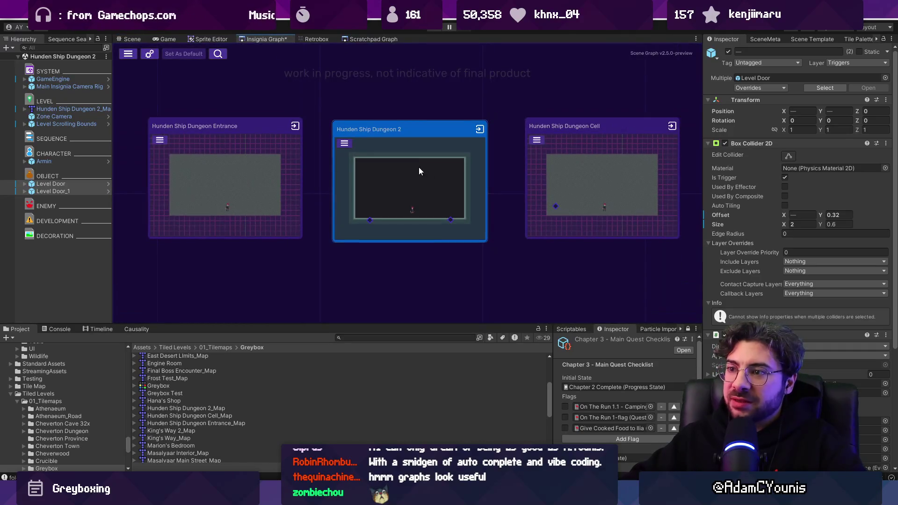
Zoom and pan around the Insignia Graph to survey the linked level groups
{"action": "scroll", "coordinate": [421, 203], "scroll_direction": "down", "scroll_amount": 10}
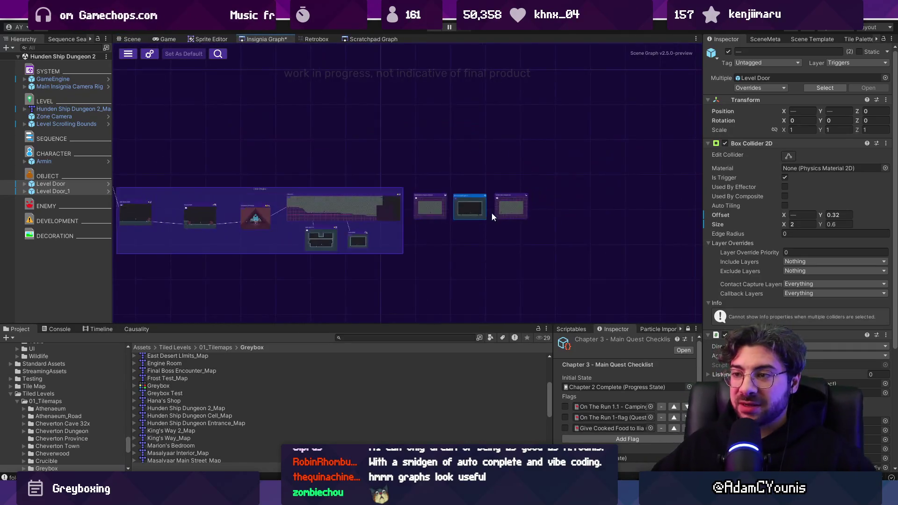
{"action": "scroll", "coordinate": [517, 128], "scroll_direction": "up", "scroll_amount": 2}
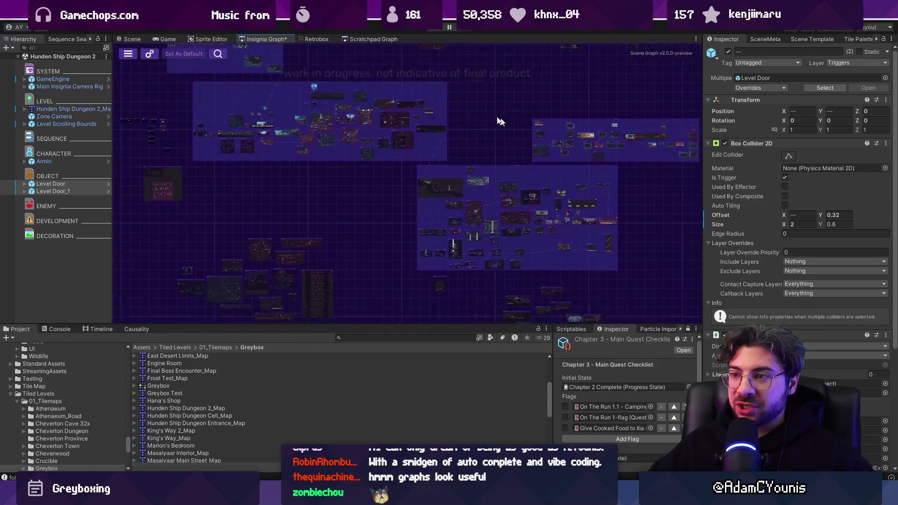
{"action": "scroll", "coordinate": [465, 88], "scroll_direction": "down", "scroll_amount": 2}
{"action": "mouse_move", "coordinate": [423, 173]}
{"action": "left_mouse_down"}
{"action": "mouse_move", "coordinate": [435, 216]}
{"action": "mouse_move", "coordinate": [426, 213]}
{"action": "left_mouse_up"}
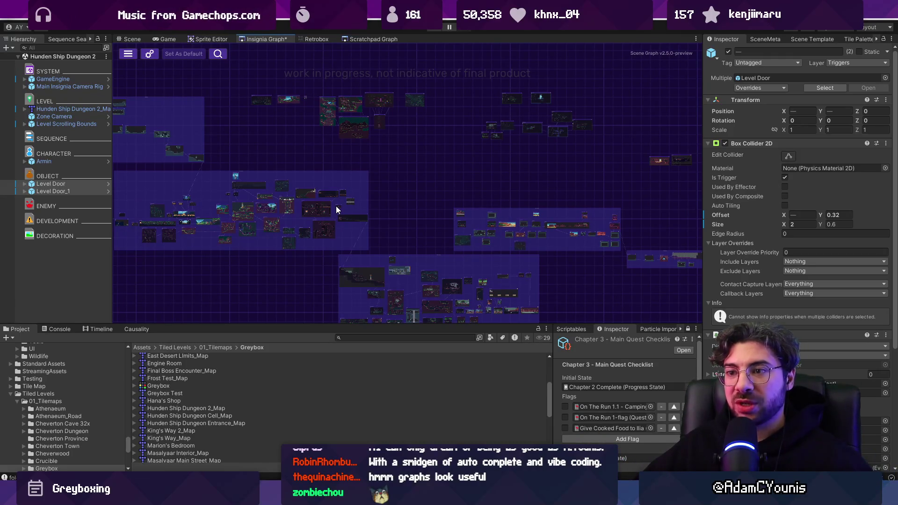
{"action": "scroll", "coordinate": [333, 210], "scroll_direction": "up", "scroll_amount": 5}
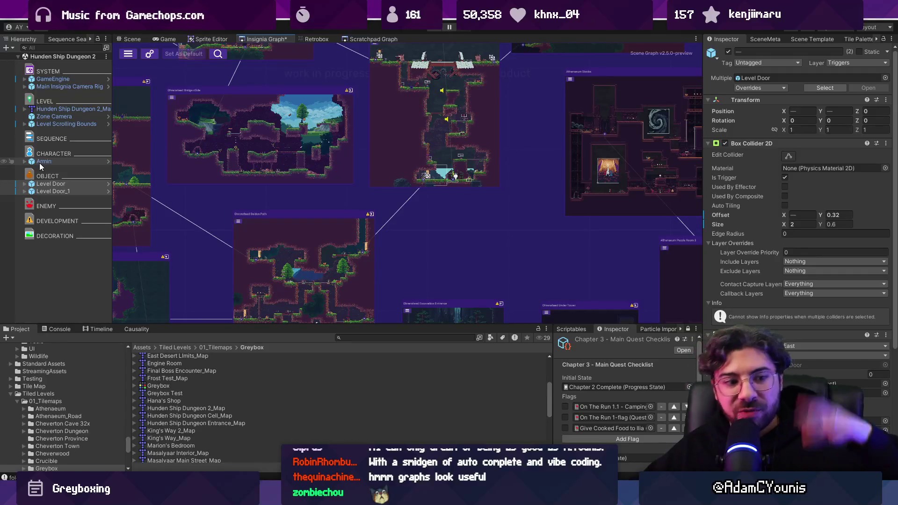
{"action": "scroll", "coordinate": [189, 217], "scroll_direction": "down", "scroll_amount": 10}
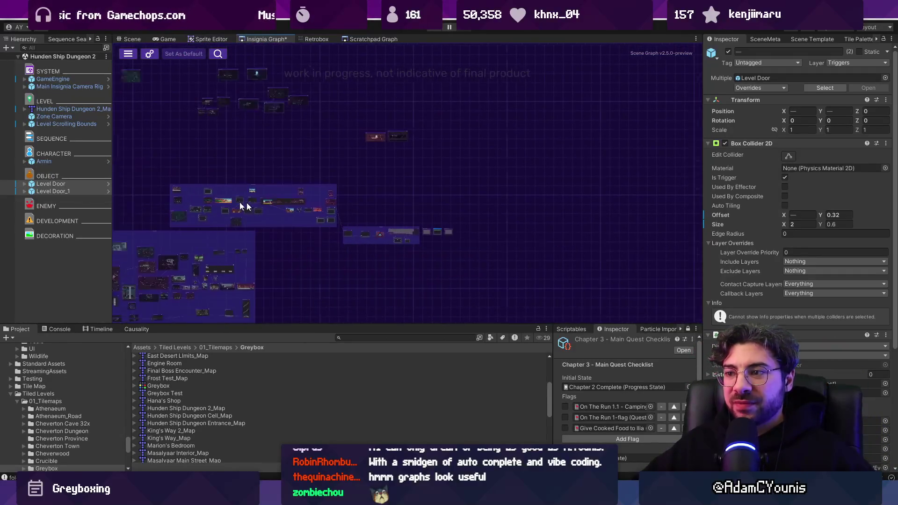
{"action": "scroll", "coordinate": [419, 230], "scroll_direction": "up", "scroll_amount": 10}
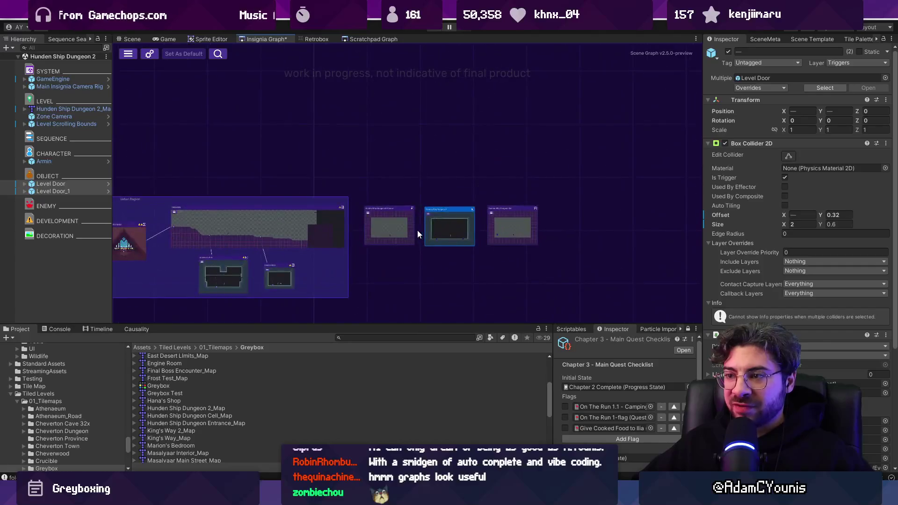
{"action": "scroll", "coordinate": [419, 229], "scroll_direction": "up", "scroll_amount": 3}
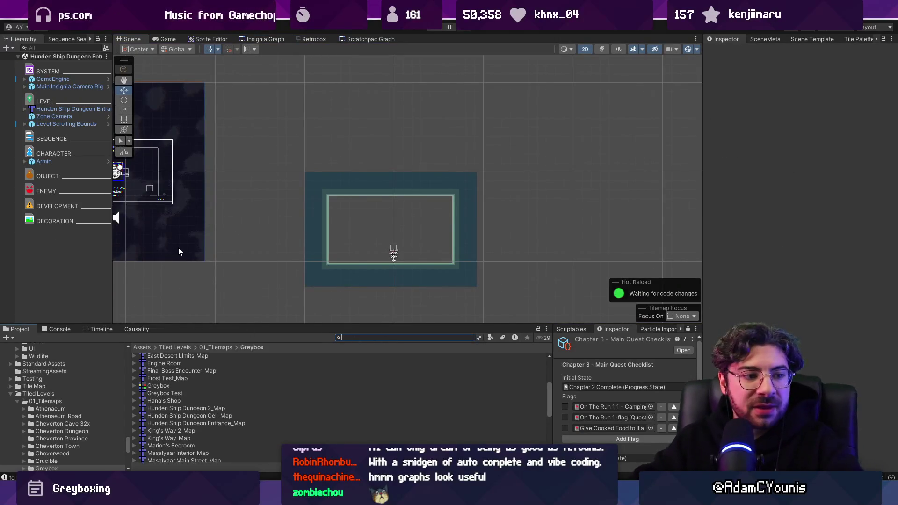
Add two Level Doors to the Dungeon Entrance scene, one on the left side, one bottom right
{"action": "type", "text": "dor leve"}
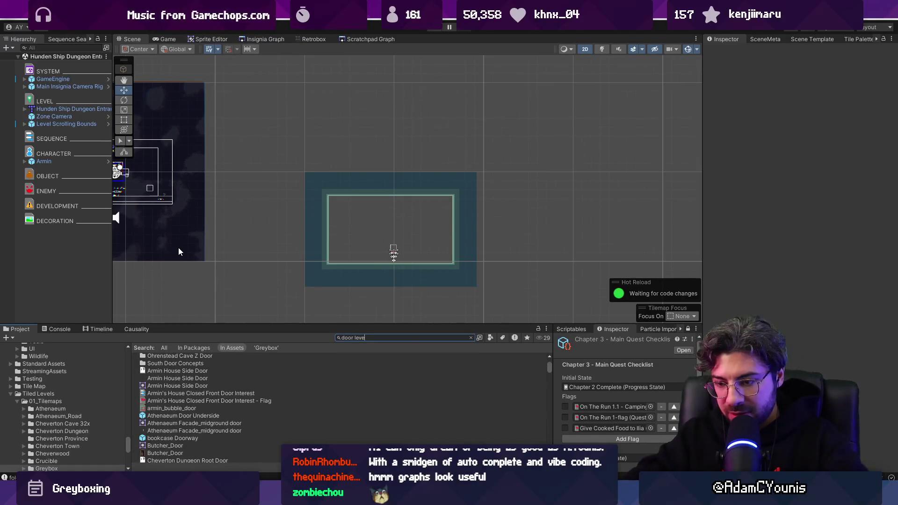
{"action": "type", "text": "l"}
{"action": "left_click_drag", "start_coordinate": [59, 268], "coordinate": [59, 269]}
{"action": "left_click_drag", "start_coordinate": [168, 358], "coordinate": [83, 288]}
{"action": "left_click", "coordinate": [63, 229]}
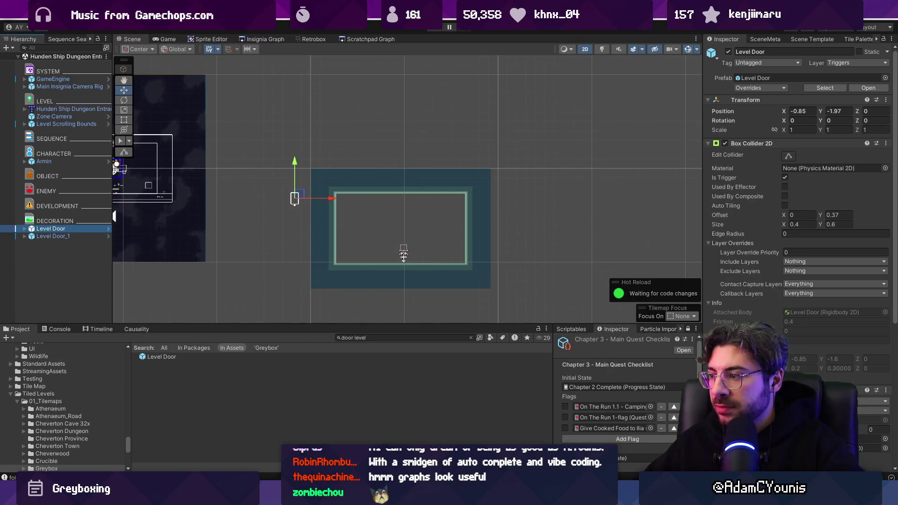
{"action": "mouse_move", "coordinate": [300, 204]}
{"action": "left_mouse_down"}
{"action": "mouse_move", "coordinate": [333, 220]}
{"action": "mouse_move", "coordinate": [366, 257]}
{"action": "mouse_move", "coordinate": [335, 253]}
{"action": "left_mouse_up"}
{"action": "left_click", "coordinate": [73, 192]}
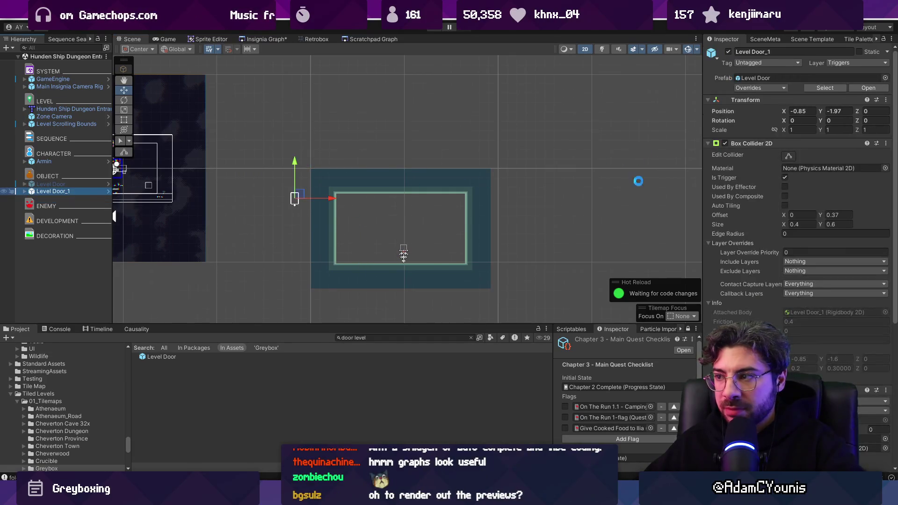
{"action": "left_click_drag", "start_coordinate": [302, 194], "coordinate": [481, 256]}
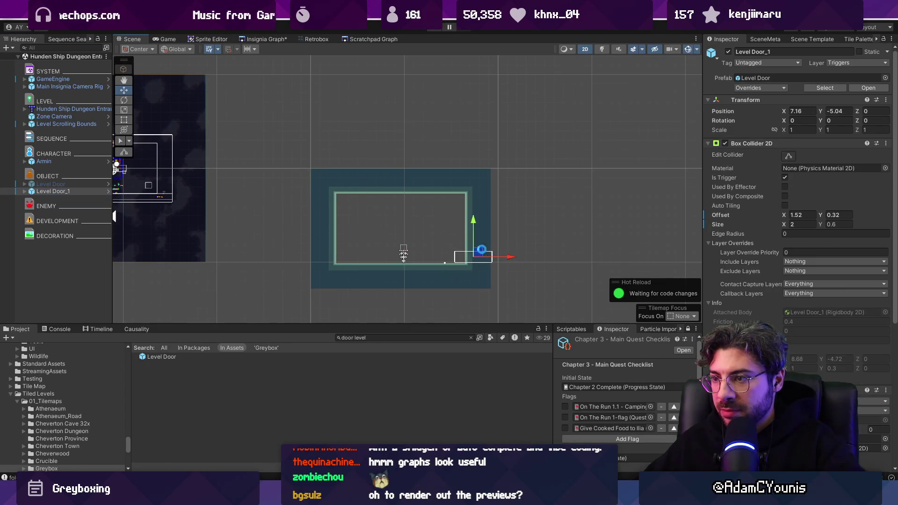
{"action": "left_click", "coordinate": [268, 39]}
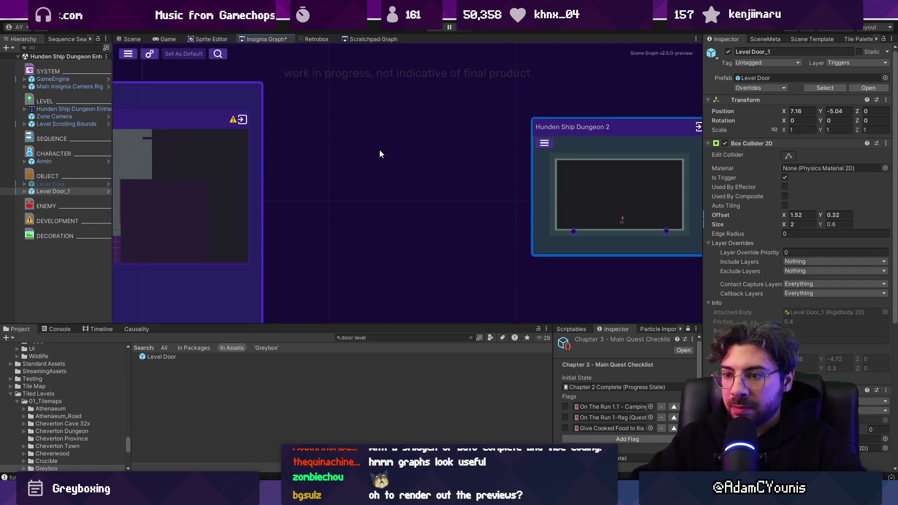
Search the Project for 'dungeon entrance' and place the Hunden Ship Dungeon Entrance room in the graph
{"action": "left_click", "coordinate": [375, 338]}
{"action": "type", "text": "dungeon entrance"}
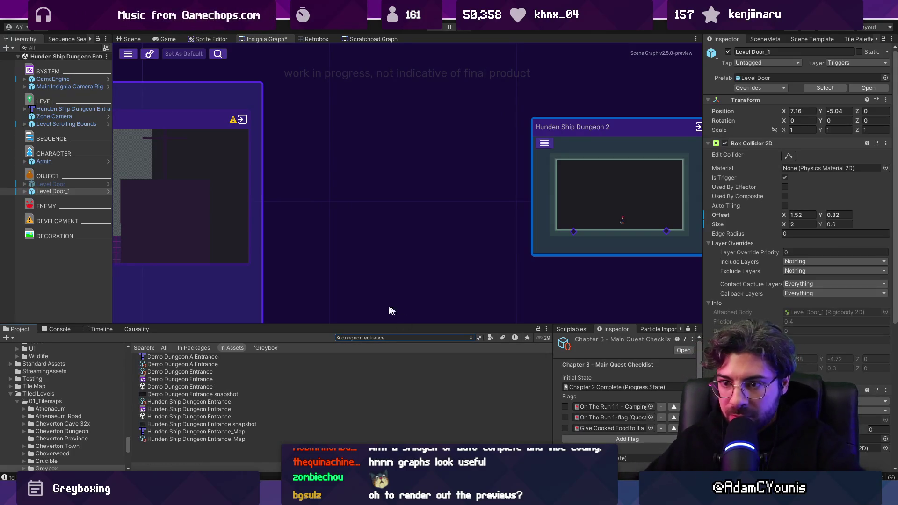
{"action": "mouse_move", "coordinate": [156, 388]}
{"action": "left_mouse_down"}
{"action": "mouse_move", "coordinate": [196, 355]}
{"action": "mouse_move", "coordinate": [340, 188]}
{"action": "left_mouse_up"}
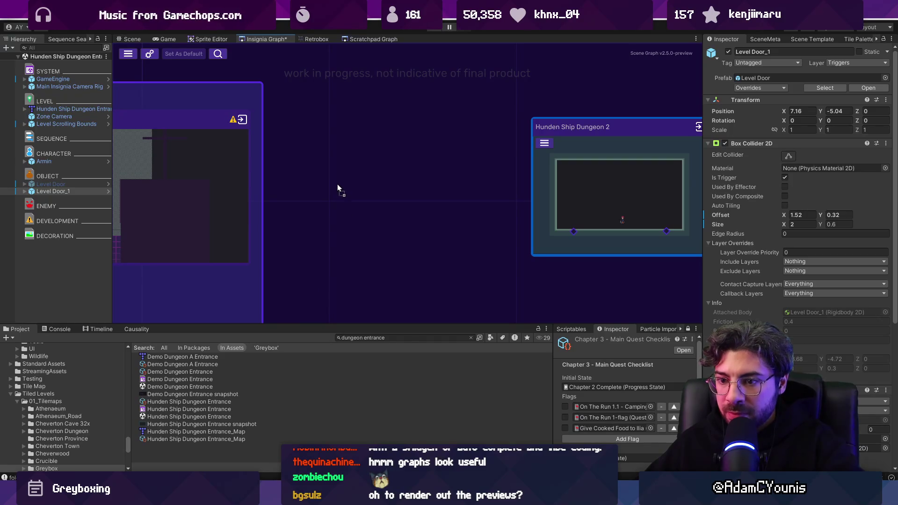
{"action": "left_click_drag", "start_coordinate": [207, 420], "coordinate": [382, 187]}
Link Entrance to Dungeon 2 and Dungeon 2 to Dungeon Cell, then save
{"action": "left_click_drag", "start_coordinate": [367, 242], "coordinate": [536, 227]}
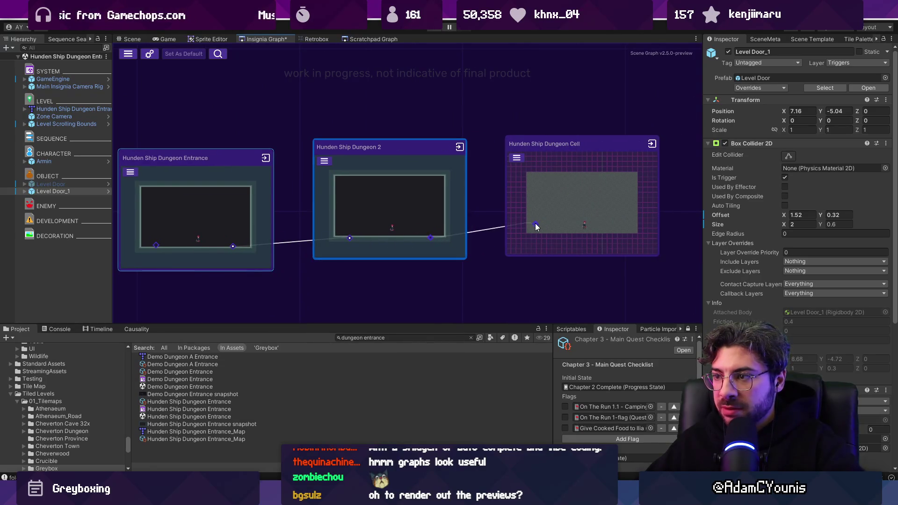
{"action": "scroll", "coordinate": [313, 203], "scroll_direction": "down", "scroll_amount": 3}
{"action": "scroll", "coordinate": [344, 236], "scroll_direction": "up", "scroll_amount": 3}
{"action": "scroll", "coordinate": [338, 232], "scroll_direction": "down", "scroll_amount": 3}
{"action": "scroll", "coordinate": [306, 218], "scroll_direction": "up", "scroll_amount": 2}
{"action": "key", "text": "ctrl+s"}
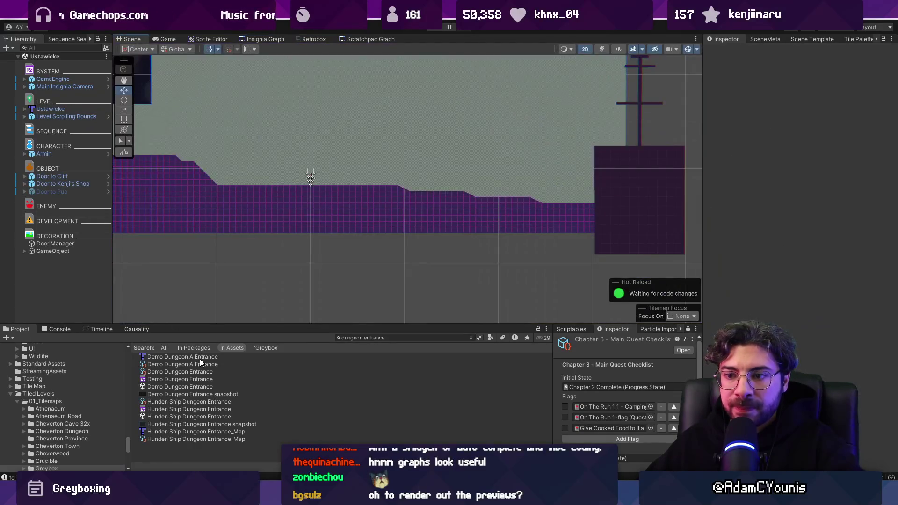
Place a Level Door on Ustawicke's tall right block at X 14.34, Y -1.77 and save the scene
{"action": "key", "text": "BackSpace"}
{"action": "key", "text": "BackSpace"}
{"action": "key", "text": "BackSpace"}
{"action": "type", "text": "oor level"}
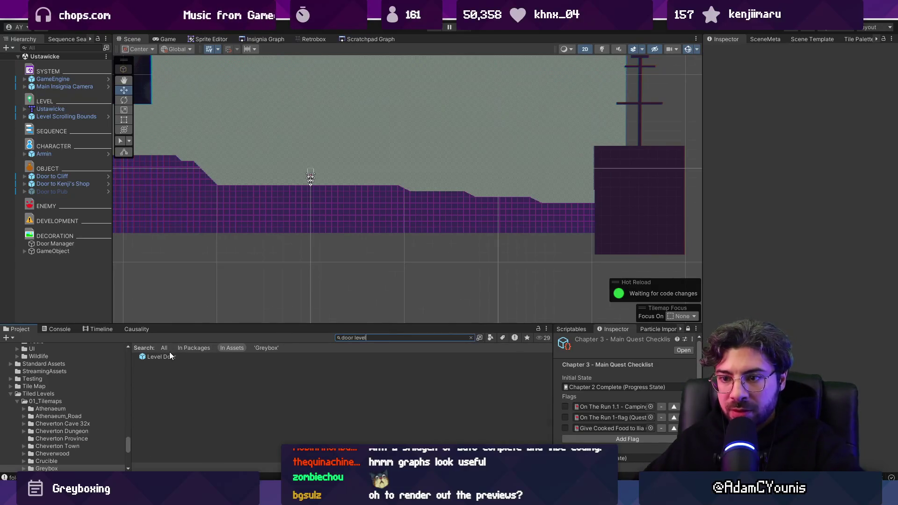
{"action": "left_click_drag", "start_coordinate": [161, 356], "coordinate": [43, 245]}
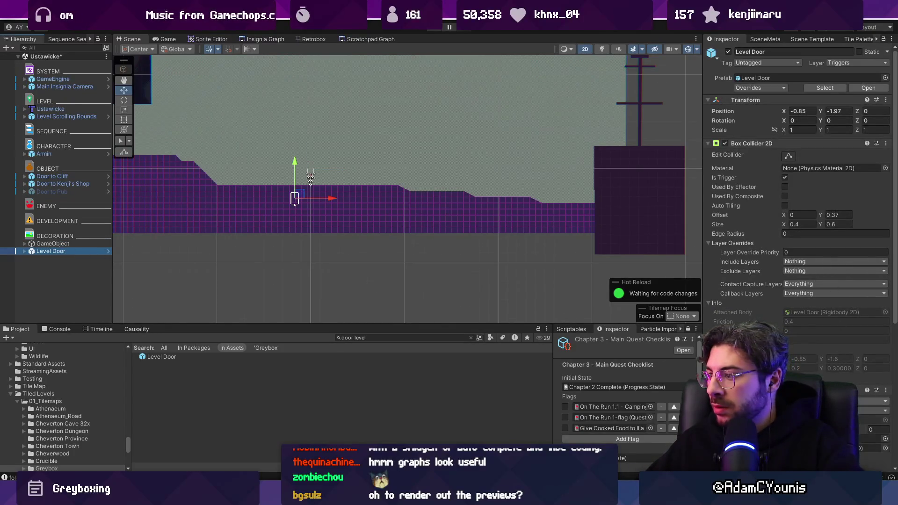
{"action": "left_click_drag", "start_coordinate": [300, 194], "coordinate": [611, 189]}
{"action": "key", "text": "ctrl+s"}
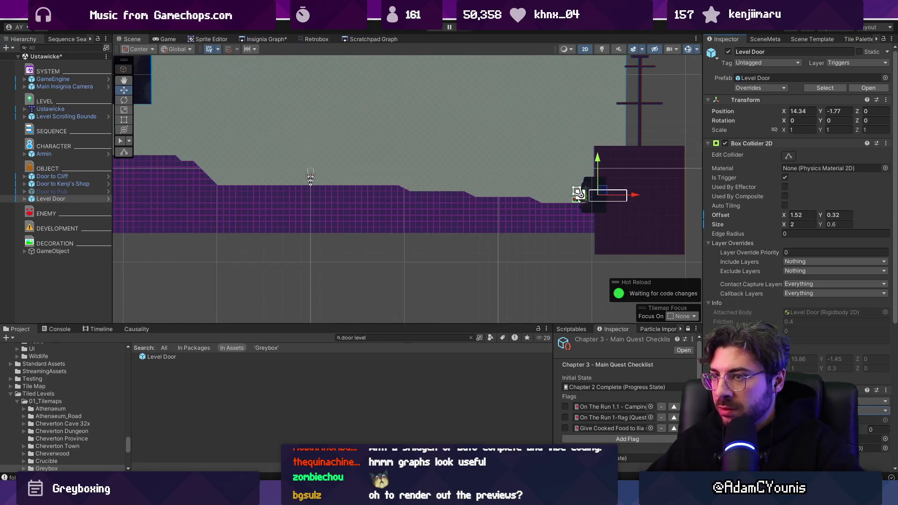
{"action": "left_click", "coordinate": [262, 39]}
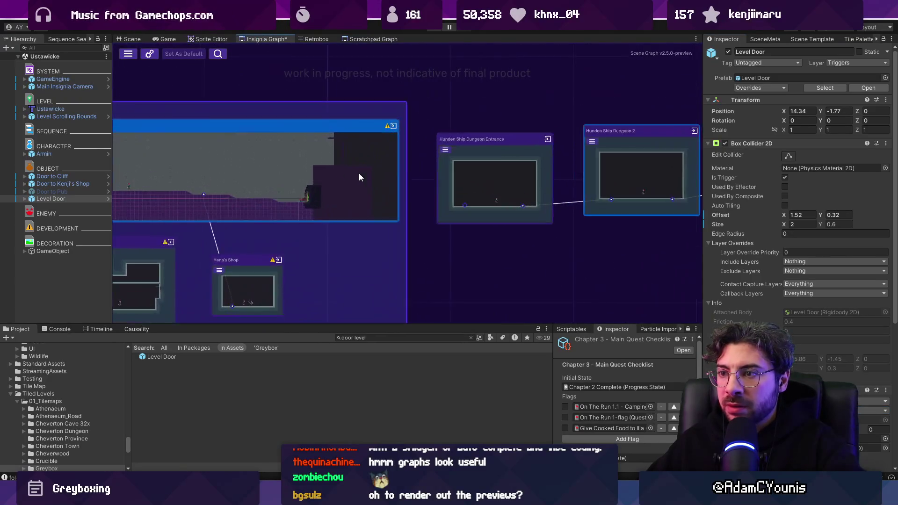
Reopen the Insignia Graph window and link the Ustawicke door to Hunden Ship Dungeon Entrance
{"action": "scroll", "coordinate": [336, 177], "scroll_direction": "up", "scroll_amount": 1}
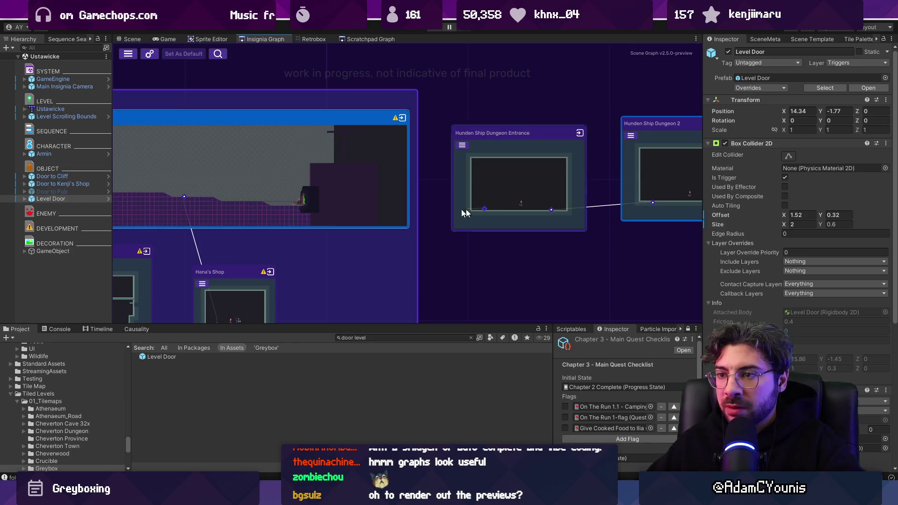
{"action": "scroll", "coordinate": [308, 203], "scroll_direction": "up", "scroll_amount": 5}
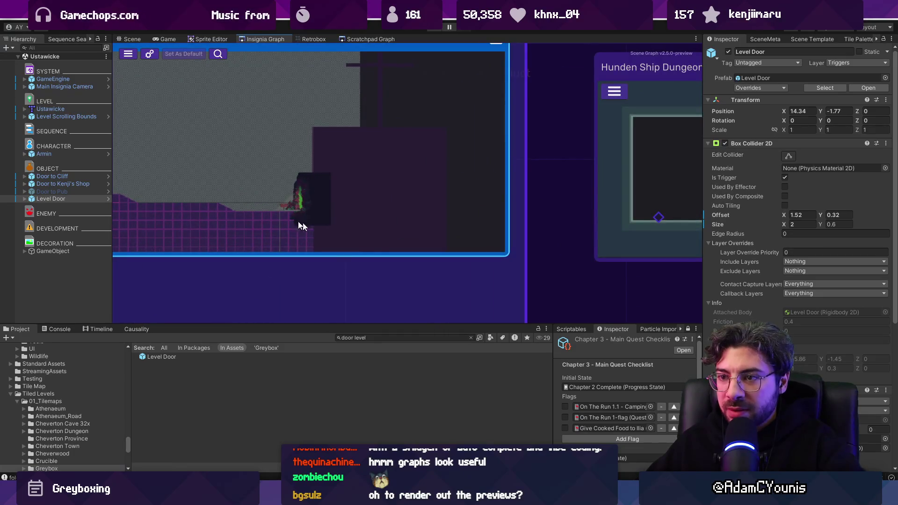
{"action": "scroll", "coordinate": [304, 197], "scroll_direction": "down", "scroll_amount": 5}
{"action": "right_click", "coordinate": [279, 42]}
{"action": "left_click", "coordinate": [304, 53]}
{"action": "left_click", "coordinate": [333, 7]}
{"action": "mouse_move", "coordinate": [363, 102]}
{"action": "left_click", "coordinate": [481, 101]}
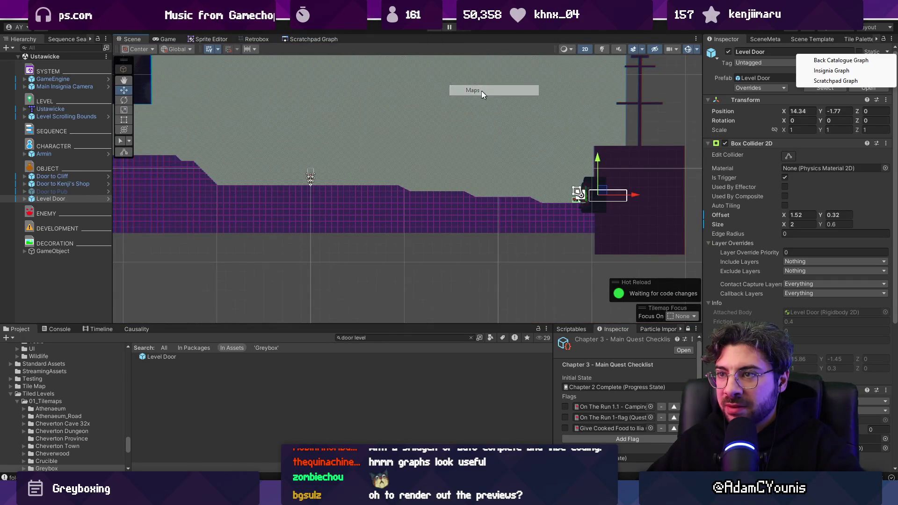
{"action": "left_click", "coordinate": [854, 69]}
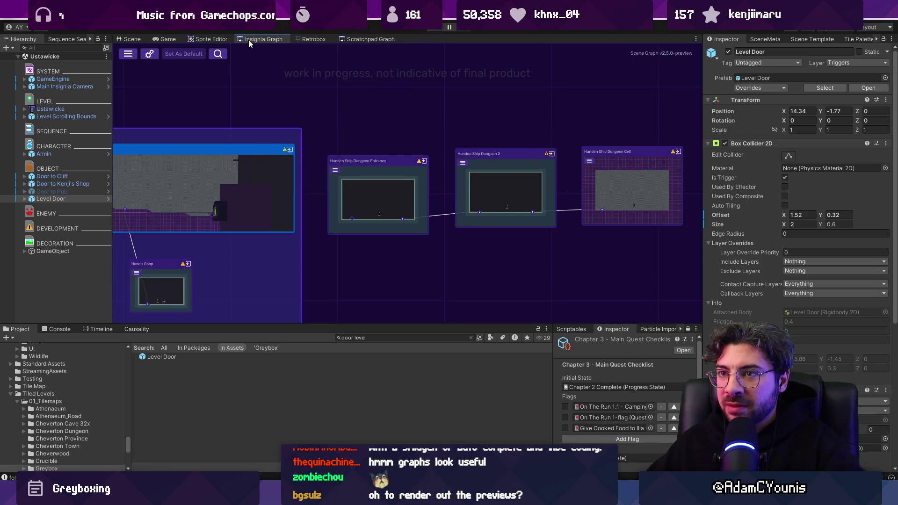
{"action": "left_click_drag", "start_coordinate": [215, 214], "coordinate": [355, 221]}
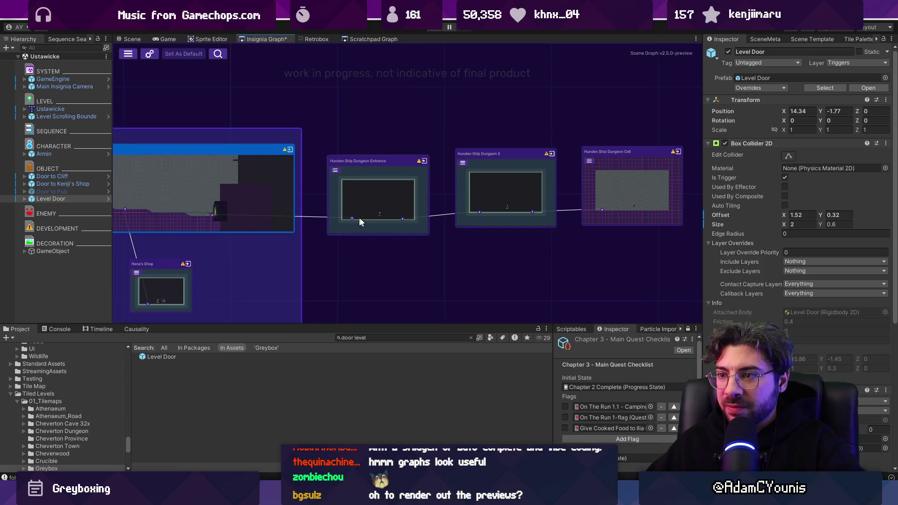
Save the new graph connection and open the Hunden Ship Dungeon Cell scene
{"action": "scroll", "coordinate": [515, 202], "scroll_direction": "down", "scroll_amount": 4}
{"action": "key", "text": "ctrl+s"}
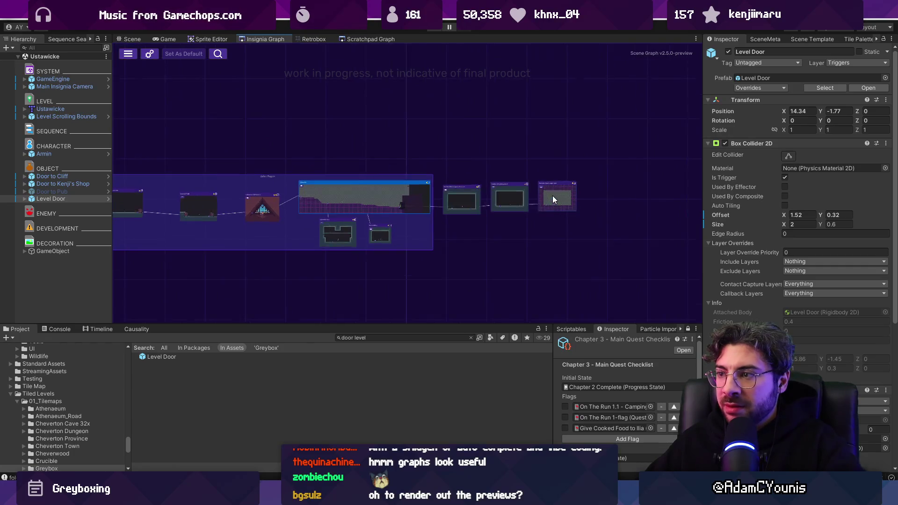
{"action": "scroll", "coordinate": [552, 196], "scroll_direction": "up", "scroll_amount": 2}
{"action": "double_click", "coordinate": [552, 196]}
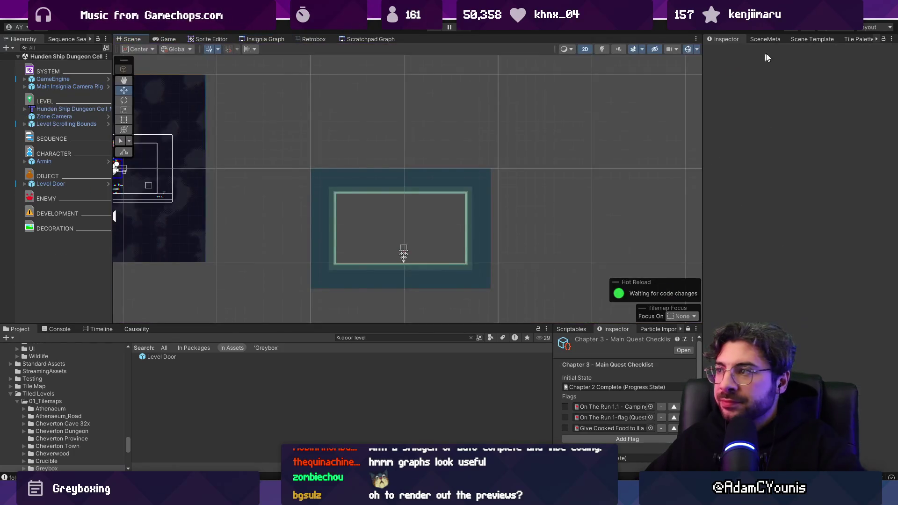
Inspect the Dungeon Cell SceneMeta and its Level Scrolling Bounds components
{"action": "left_click", "coordinate": [770, 40]}
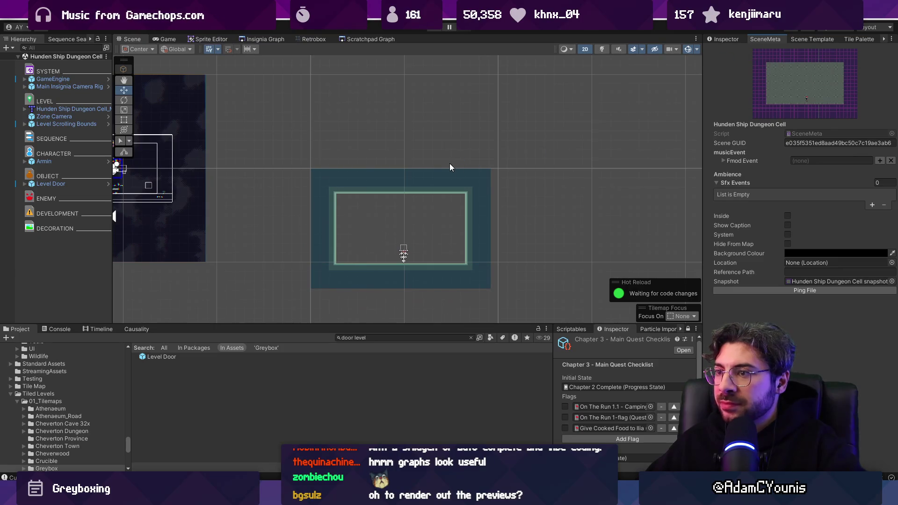
{"action": "left_click", "coordinate": [77, 125]}
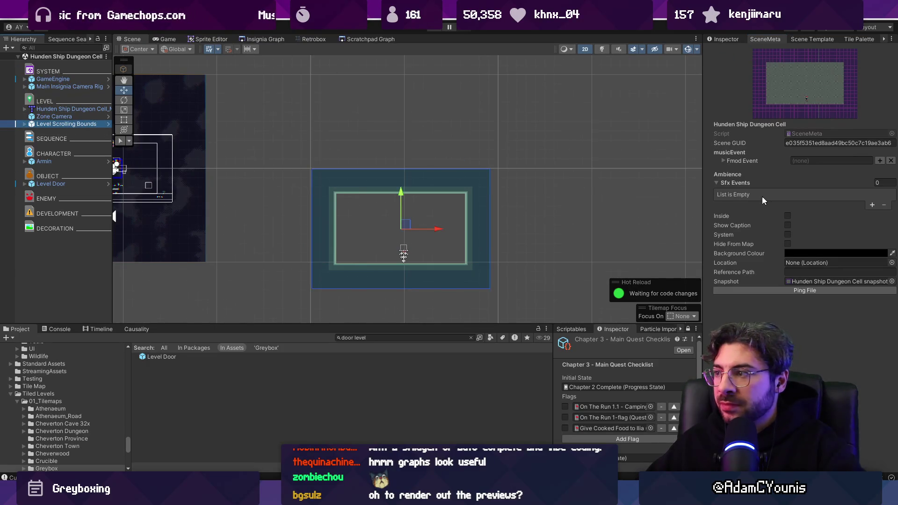
{"action": "left_click", "coordinate": [723, 39]}
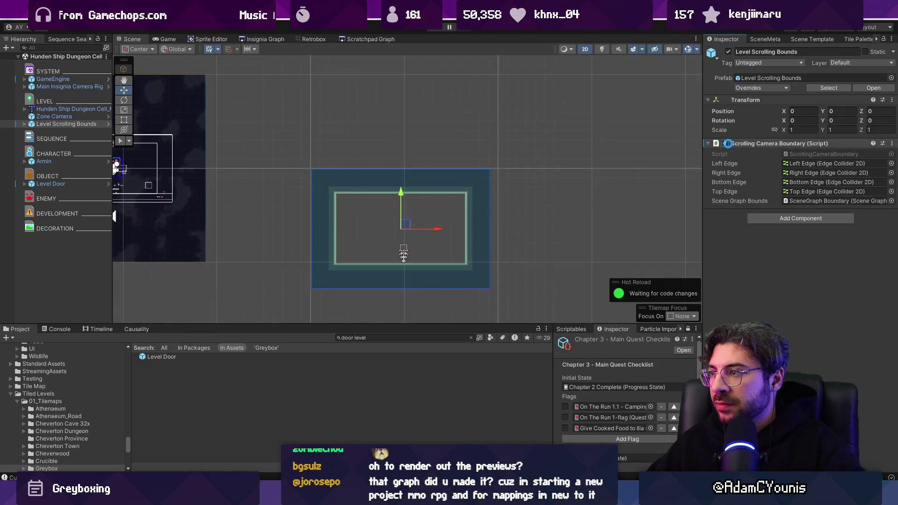
{"action": "left_click", "coordinate": [273, 40]}
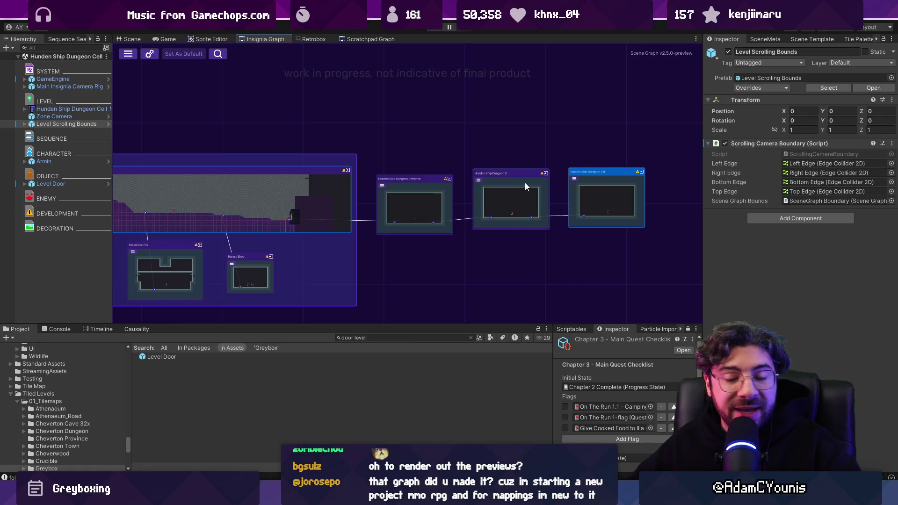
Align the Dungeon 2 and Dungeon Cell nodes in a row with the Entrance and save the graph
{"action": "left_click_drag", "start_coordinate": [529, 199], "coordinate": [526, 205]}
{"action": "left_click_drag", "start_coordinate": [607, 202], "coordinate": [603, 209]}
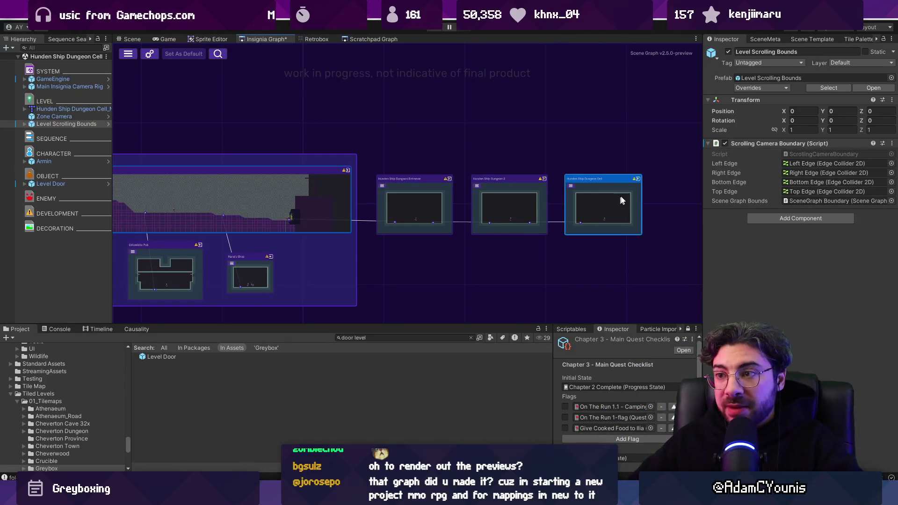
{"action": "scroll", "coordinate": [622, 200], "scroll_direction": "down", "scroll_amount": 5}
{"action": "scroll", "coordinate": [657, 231], "scroll_direction": "up", "scroll_amount": 5}
{"action": "left_click_drag", "start_coordinate": [538, 183], "coordinate": [492, 177]}
{"action": "key", "text": "ctrl+s"}
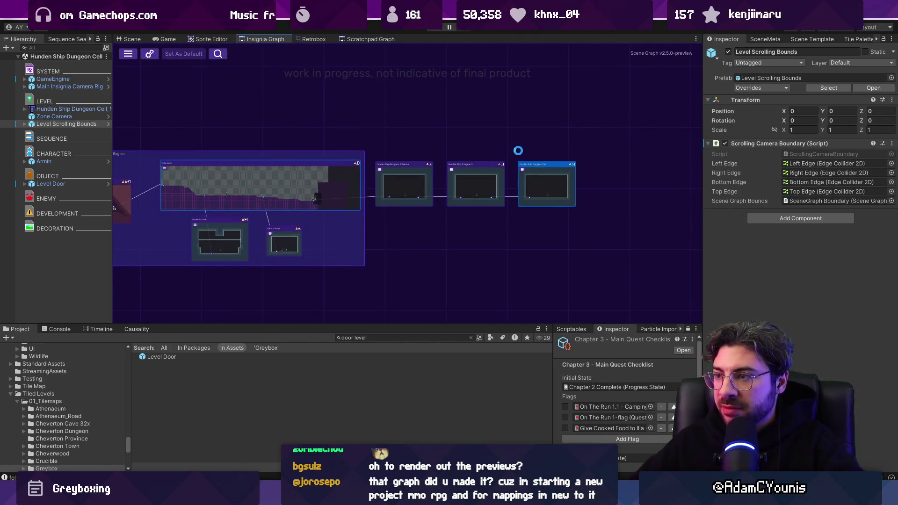
Show the Dungeon Cell scene templates, with Level Template Scene and the Greybox skin selected
{"action": "scroll", "coordinate": [509, 150], "scroll_direction": "up", "scroll_amount": 5}
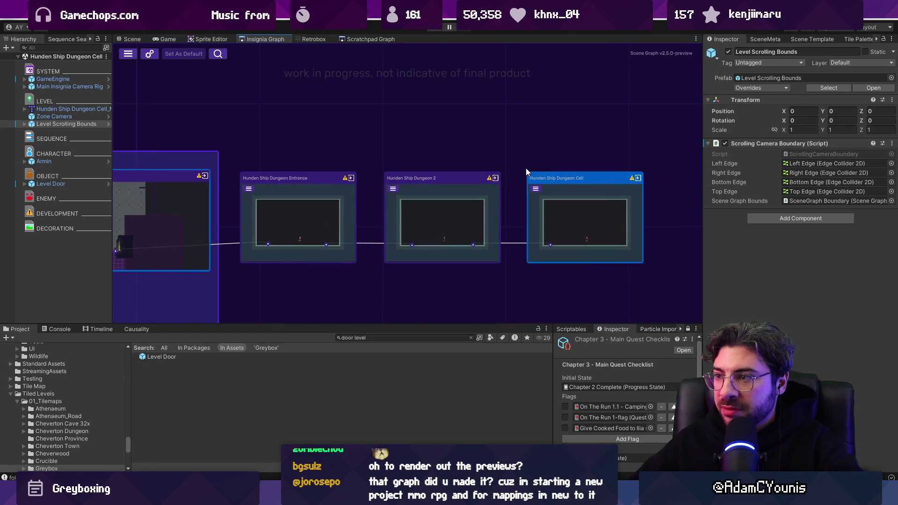
{"action": "left_click", "coordinate": [776, 39]}
{"action": "left_click", "coordinate": [804, 40]}
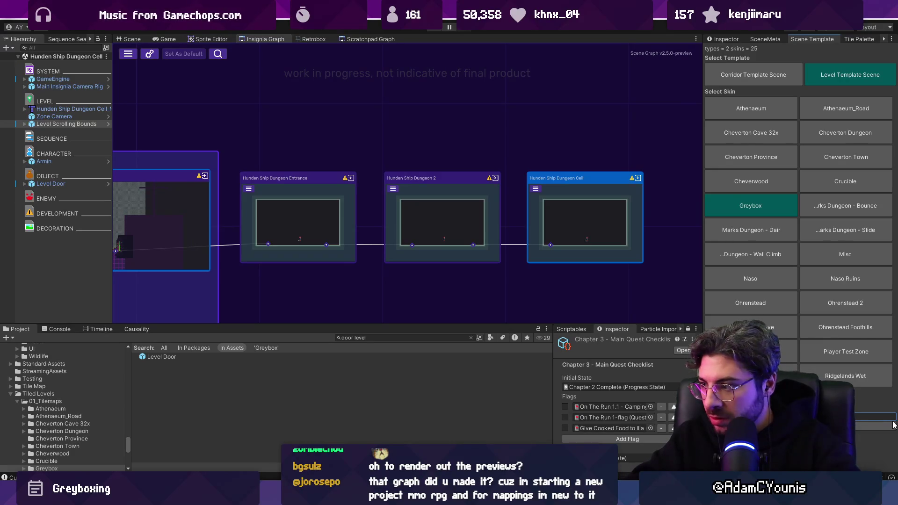
Add the Hunden Dungeon Ship Deck scene to the Insignia Graph as a node
{"action": "left_click", "coordinate": [411, 337]}
{"action": "type", "text": "ship deck"}
{"action": "mouse_move", "coordinate": [209, 358]}
{"action": "left_mouse_down"}
{"action": "mouse_move", "coordinate": [514, 130]}
{"action": "mouse_move", "coordinate": [535, 125]}
{"action": "left_mouse_up"}
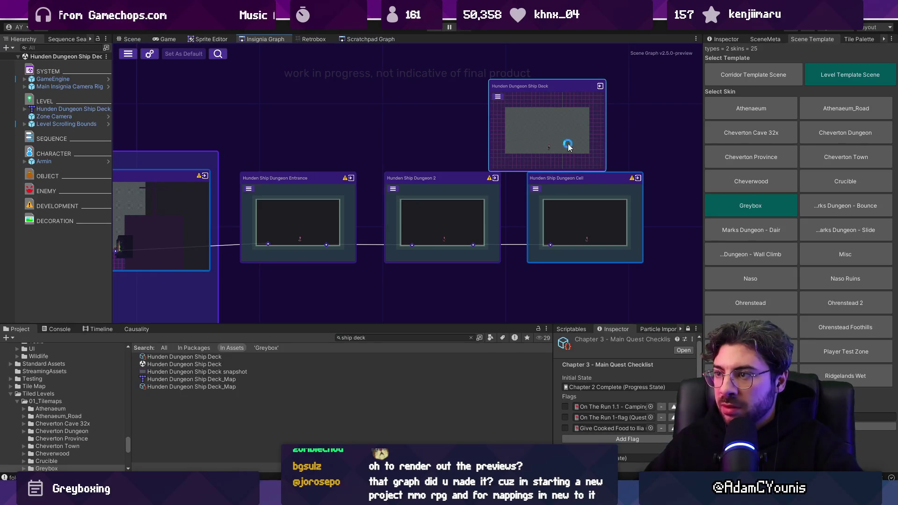
{"action": "scroll", "coordinate": [536, 126], "scroll_direction": "down", "scroll_amount": 10}
{"action": "mouse_move", "coordinate": [341, 112]}
{"action": "left_mouse_down"}
{"action": "mouse_move", "coordinate": [590, 171]}
{"action": "mouse_move", "coordinate": [363, 145]}
{"action": "mouse_move", "coordinate": [417, 147]}
{"action": "left_mouse_up"}
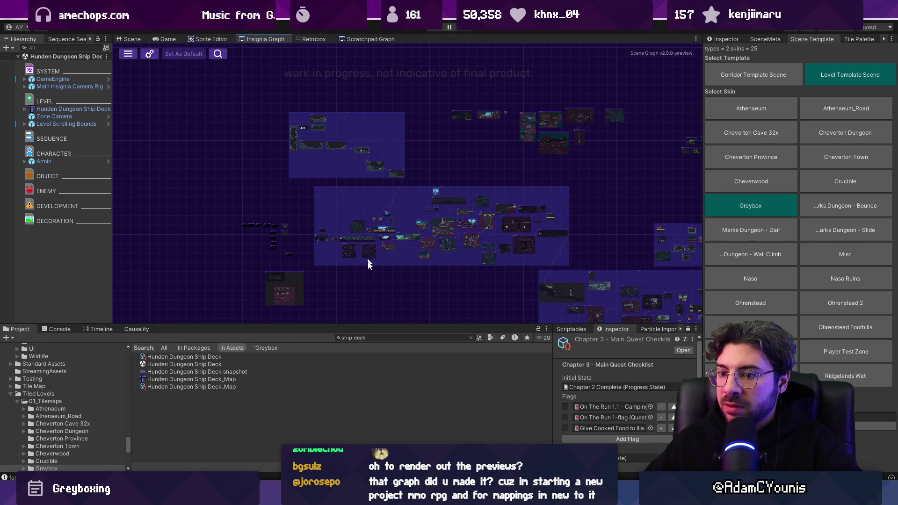
Duplicate the Final Boss Encounter_Map asset and rename the copy Hunden Dungeon Ship Deck
{"action": "type", "text": "final en"}
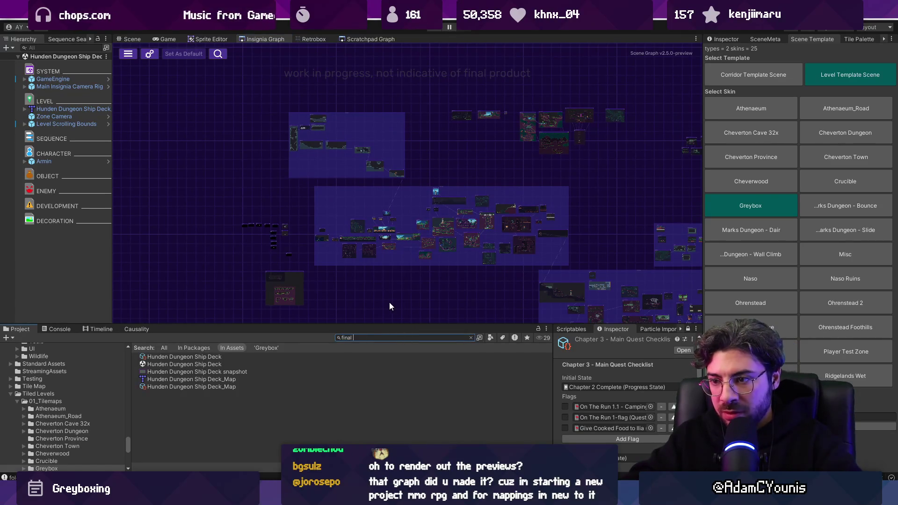
{"action": "left_click", "coordinate": [213, 386]}
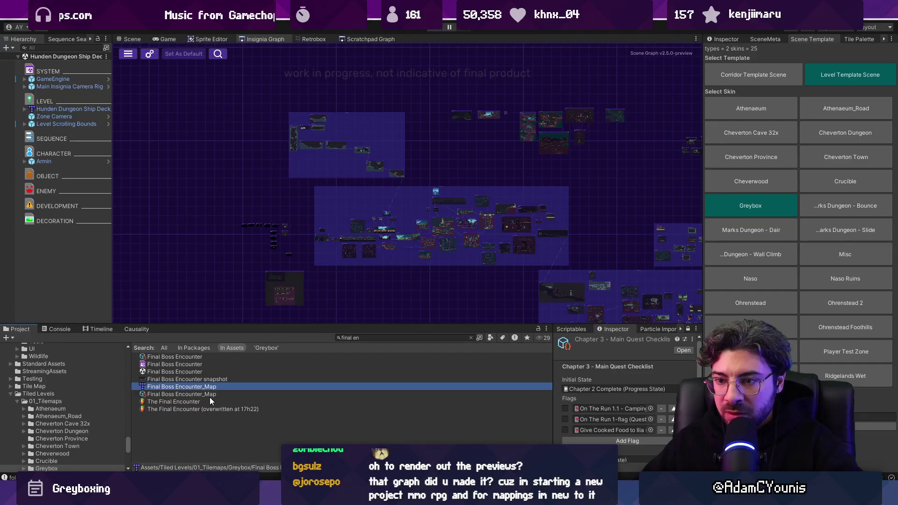
{"action": "left_click", "coordinate": [471, 337]}
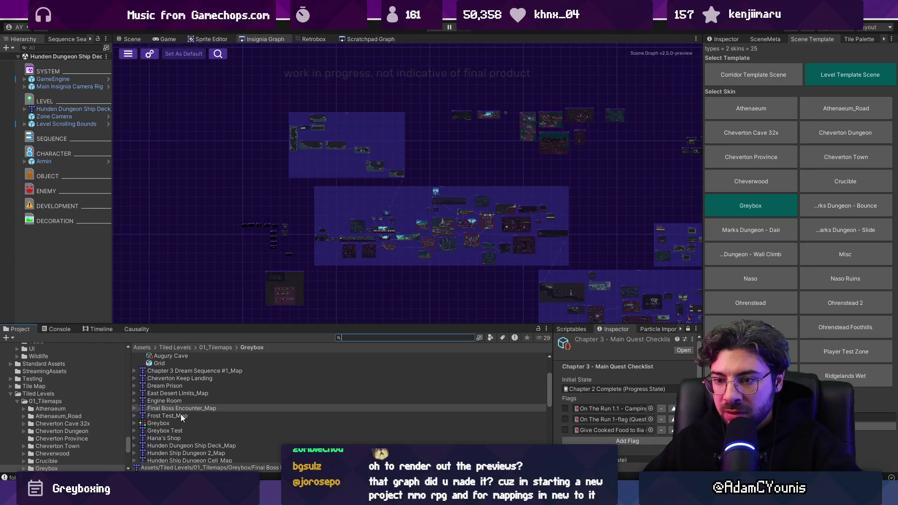
{"action": "left_click", "coordinate": [181, 409]}
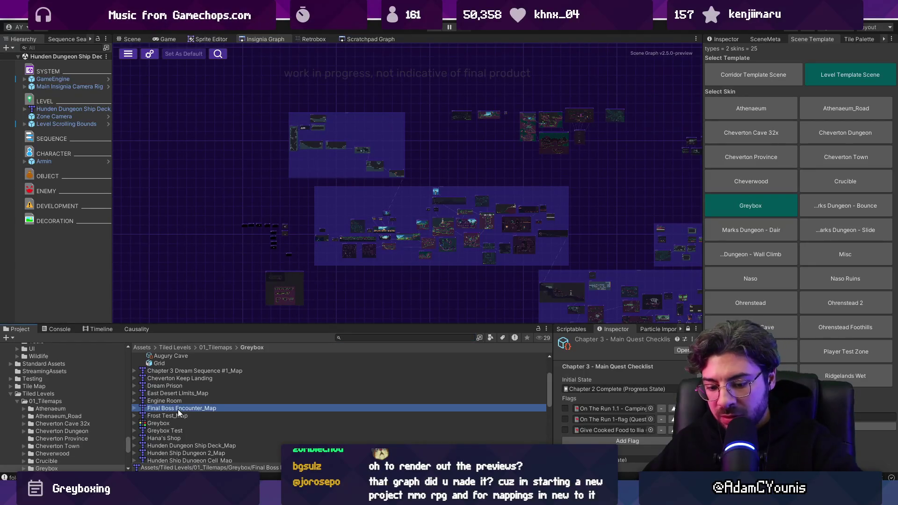
{"action": "key", "text": "ctrl+d"}
{"action": "left_click", "coordinate": [211, 417]}
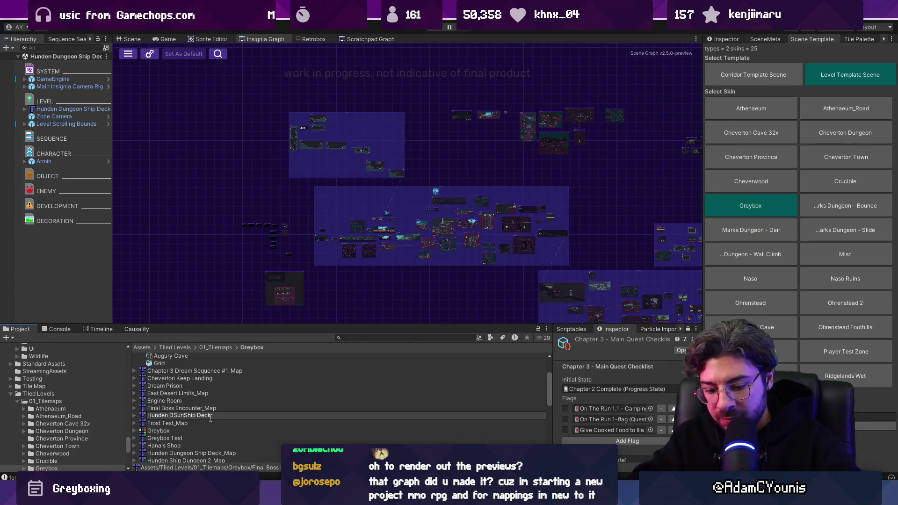
{"action": "type", "text": "geon"}
{"action": "key", "text": "Return"}
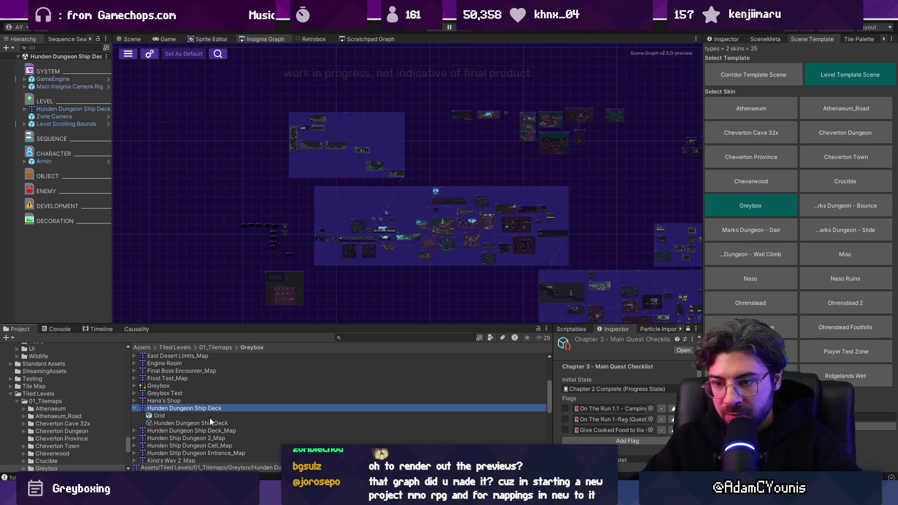
Move the Ship Deck node above the dungeon rooms and drag its tilemap into the scene
{"action": "left_click", "coordinate": [562, 237]}
{"action": "scroll", "coordinate": [561, 237], "scroll_direction": "up", "scroll_amount": 5}
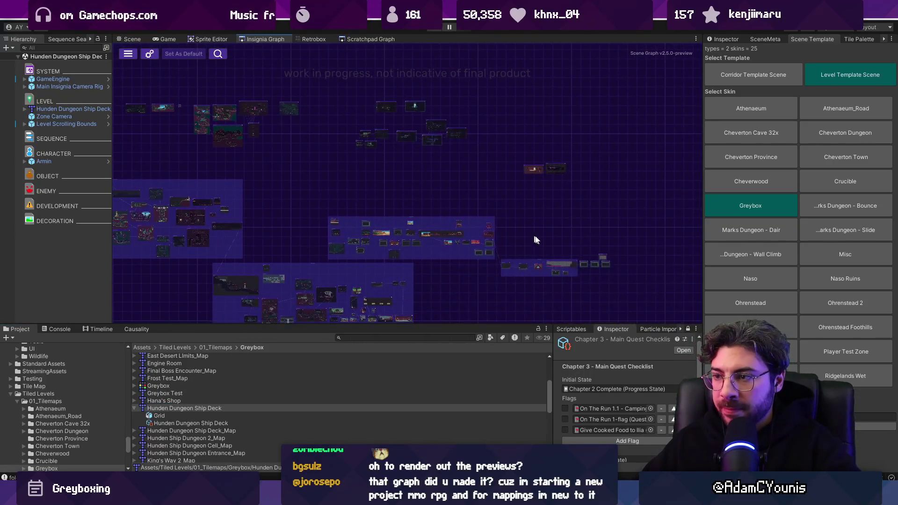
{"action": "scroll", "coordinate": [555, 223], "scroll_direction": "up", "scroll_amount": 3}
{"action": "left_click_drag", "start_coordinate": [541, 213], "coordinate": [580, 188]}
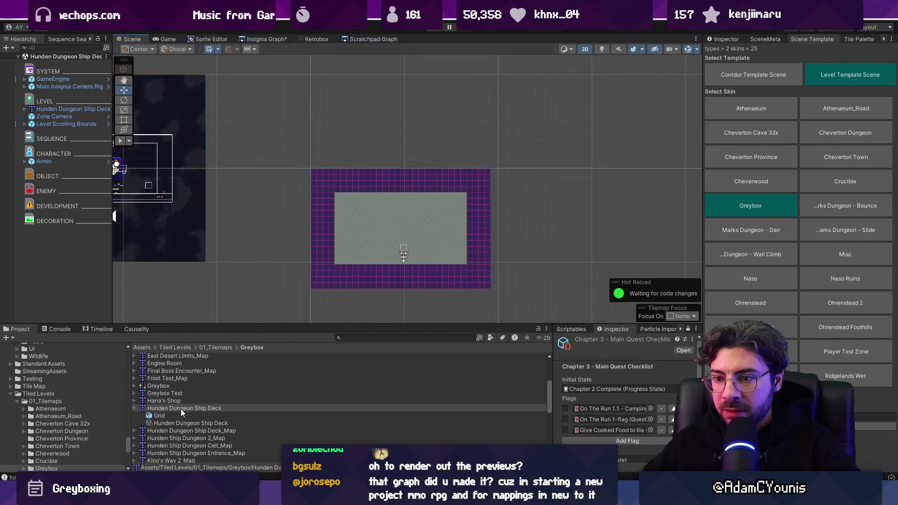
{"action": "left_click_drag", "start_coordinate": [181, 409], "coordinate": [57, 275]}
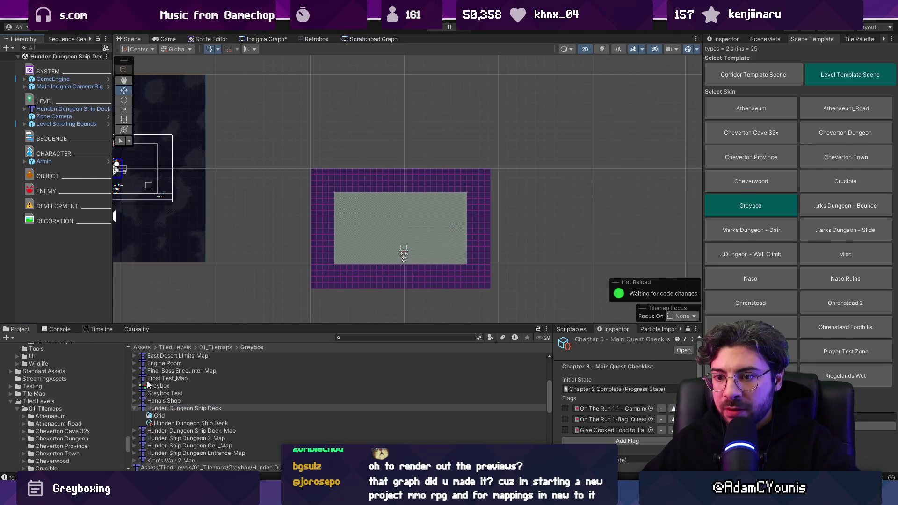
Add the ship deck tilemap to the scene, deleting the placeholder tilemap and old Ship Deck_Map asset
{"action": "left_click", "coordinate": [69, 111]}
{"action": "mouse_move", "coordinate": [187, 409]}
{"action": "left_mouse_down"}
{"action": "mouse_move", "coordinate": [174, 377]}
{"action": "mouse_move", "coordinate": [77, 273]}
{"action": "left_mouse_up"}
{"action": "left_click", "coordinate": [77, 109]}
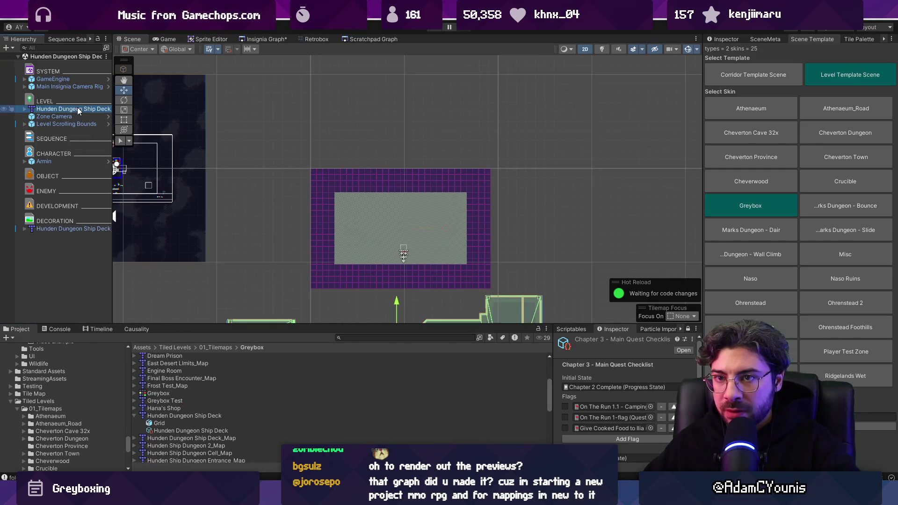
{"action": "key", "text": "Delete"}
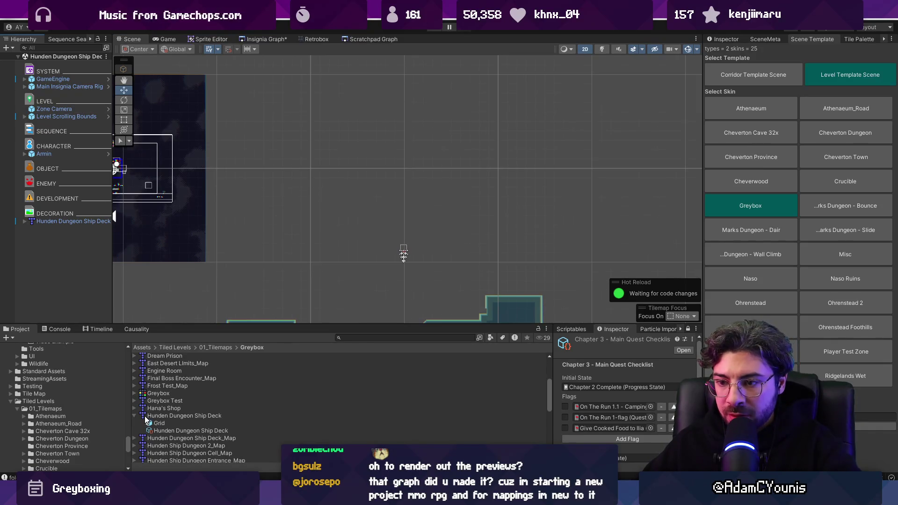
{"action": "left_click", "coordinate": [158, 437]}
{"action": "key", "text": "Delete"}
{"action": "key", "text": "Return"}
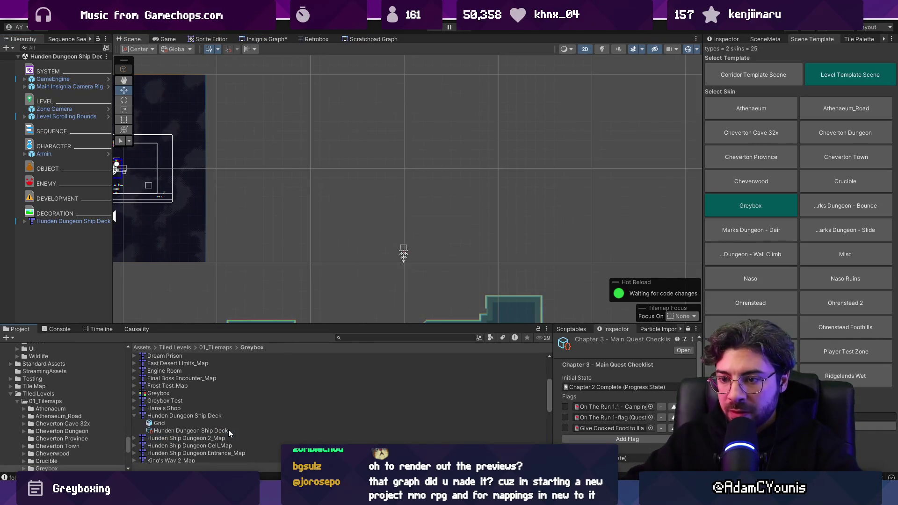
Rename the ship tilemap asset to Hunden Dungeon Ship Deck_Map
{"action": "left_click", "coordinate": [217, 416]}
{"action": "key", "text": "F2"}
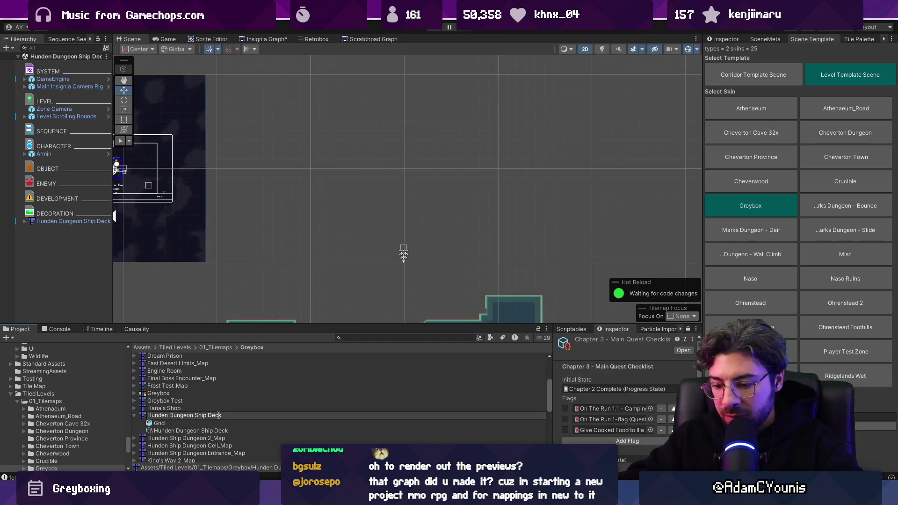
{"action": "type", "text": "_Map"}
{"action": "key", "text": "Return"}
Move Armin onto the ship's upper deck, keeping the tilemap in its original position
{"action": "scroll", "coordinate": [317, 199], "scroll_direction": "down", "scroll_amount": 2}
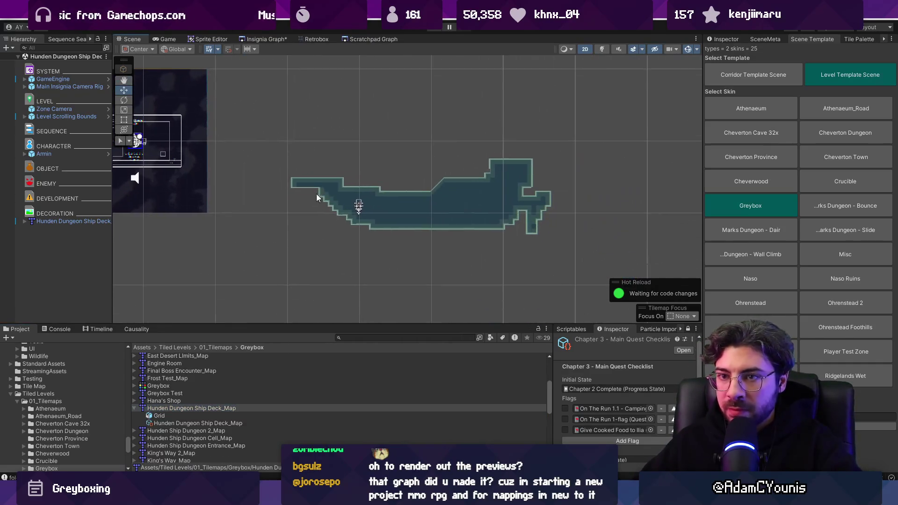
{"action": "left_click", "coordinate": [444, 219]}
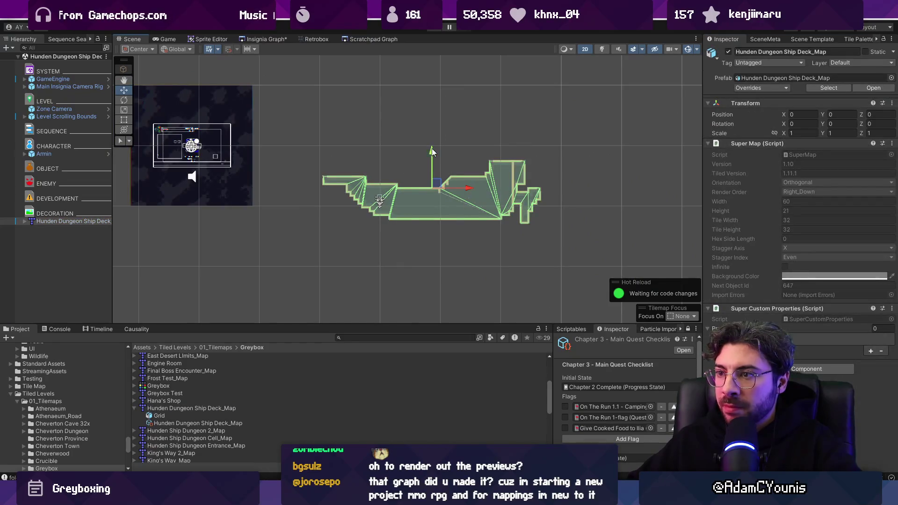
{"action": "left_click_drag", "start_coordinate": [432, 151], "coordinate": [434, 193]}
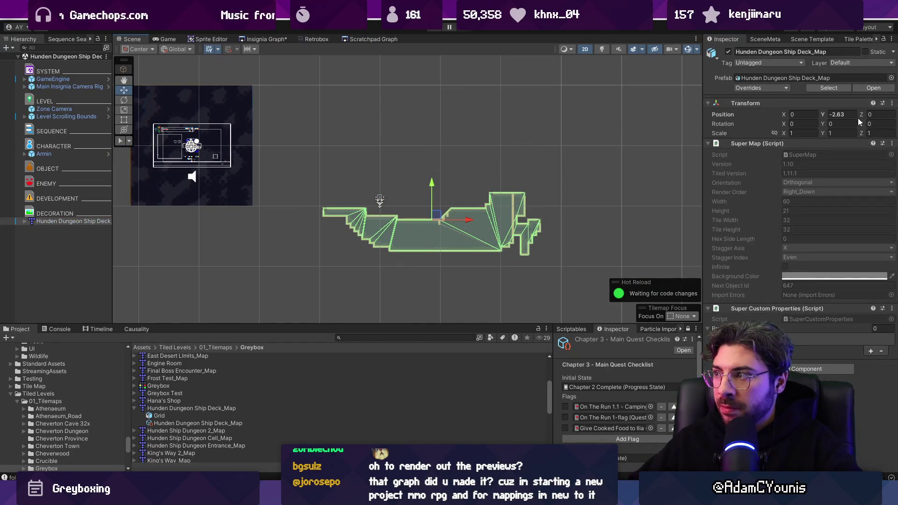
{"action": "key", "text": "ctrl+z"}
{"action": "left_click", "coordinate": [44, 154]}
{"action": "mouse_move", "coordinate": [394, 202]}
{"action": "left_mouse_down"}
{"action": "mouse_move", "coordinate": [399, 187]}
{"action": "mouse_move", "coordinate": [467, 170]}
{"action": "mouse_move", "coordinate": [421, 181]}
{"action": "left_mouse_up"}
{"action": "scroll", "coordinate": [469, 171], "scroll_direction": "up", "scroll_amount": 5}
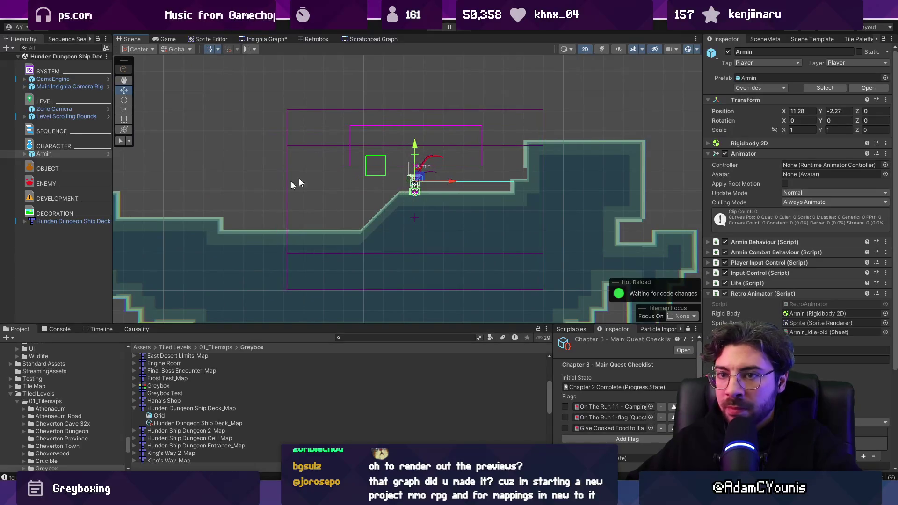
Add a Level Door prefab beside Armin at X 12.99, Y -2.56, then return to the Insignia Graph
{"action": "left_click", "coordinate": [386, 335]}
{"action": "type", "text": "door"}
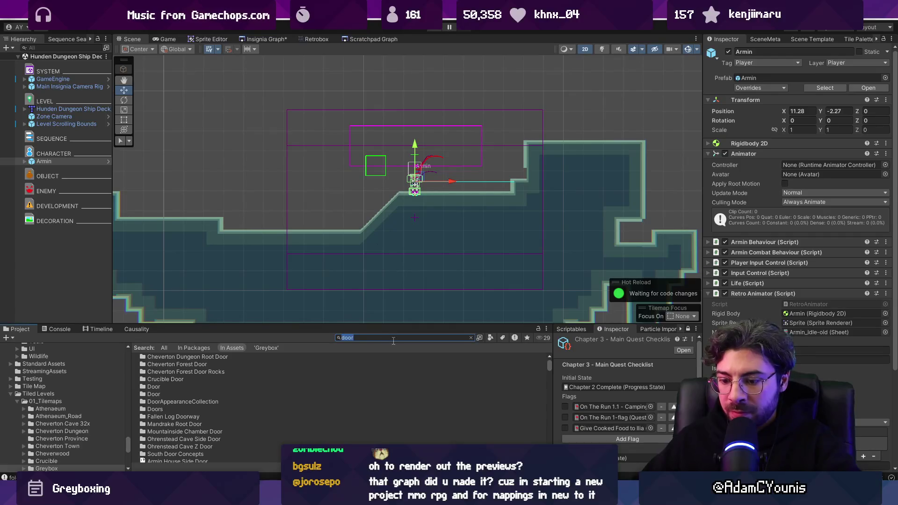
{"action": "type", "text": " level"}
{"action": "mouse_move", "coordinate": [161, 356]}
{"action": "left_mouse_down"}
{"action": "mouse_move", "coordinate": [100, 267]}
{"action": "mouse_move", "coordinate": [54, 232]}
{"action": "mouse_move", "coordinate": [54, 189]}
{"action": "left_mouse_up"}
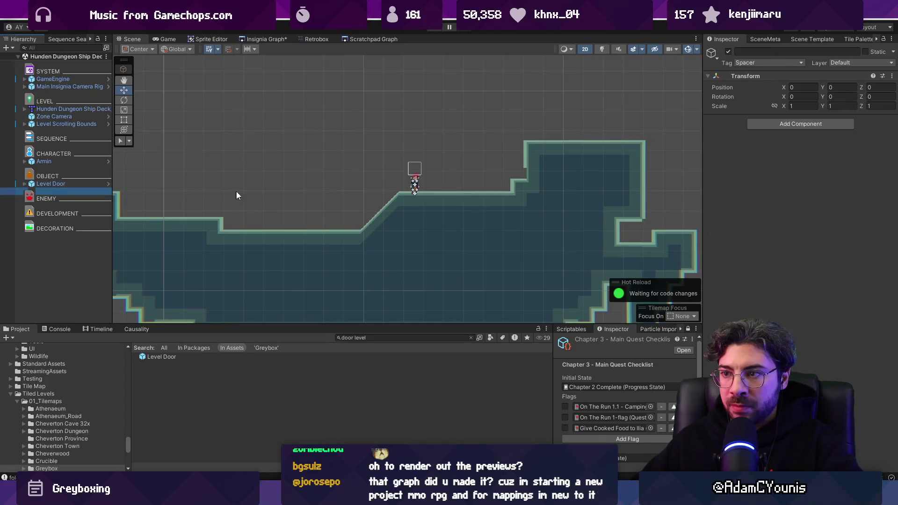
{"action": "scroll", "coordinate": [234, 195], "scroll_direction": "down", "scroll_amount": 2}
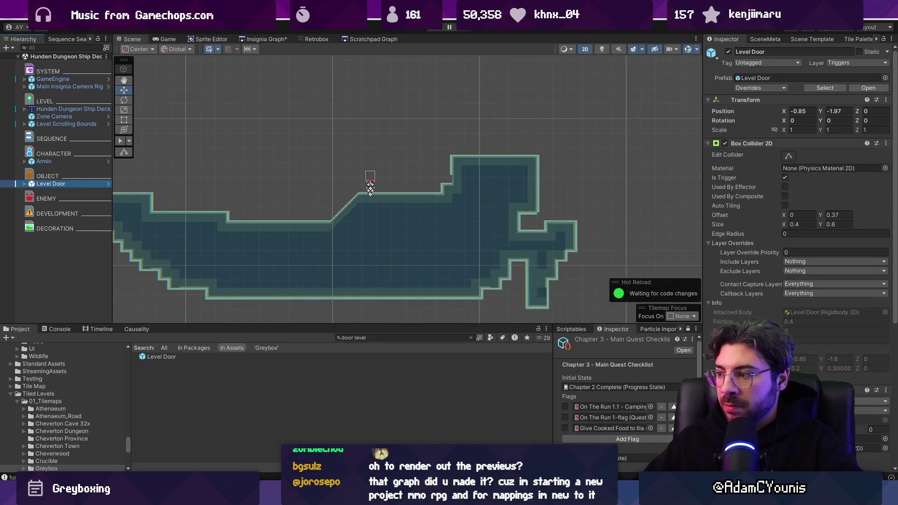
{"action": "scroll", "coordinate": [302, 224], "scroll_direction": "down", "scroll_amount": 2}
{"action": "left_click_drag", "start_coordinate": [343, 200], "coordinate": [374, 199]}
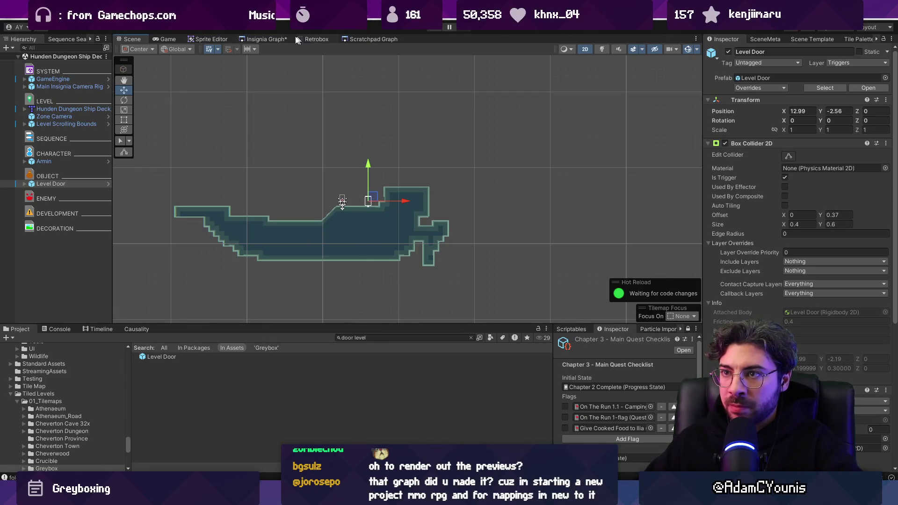
{"action": "left_click", "coordinate": [269, 39]}
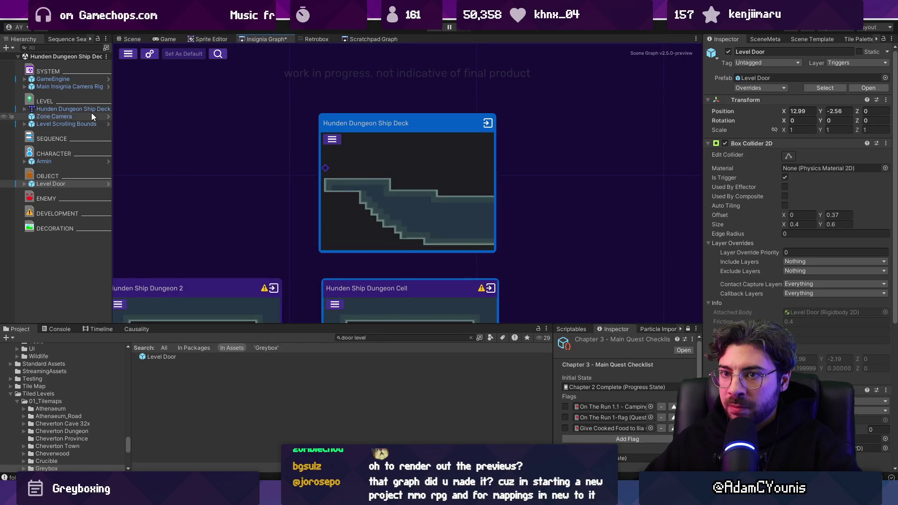
Drag the Level Scrolling Bounds right edge out to X 16.53 to cover the whole ship
{"action": "left_click", "coordinate": [70, 124]}
{"action": "left_click", "coordinate": [892, 143]}
{"action": "left_click", "coordinate": [853, 325]}
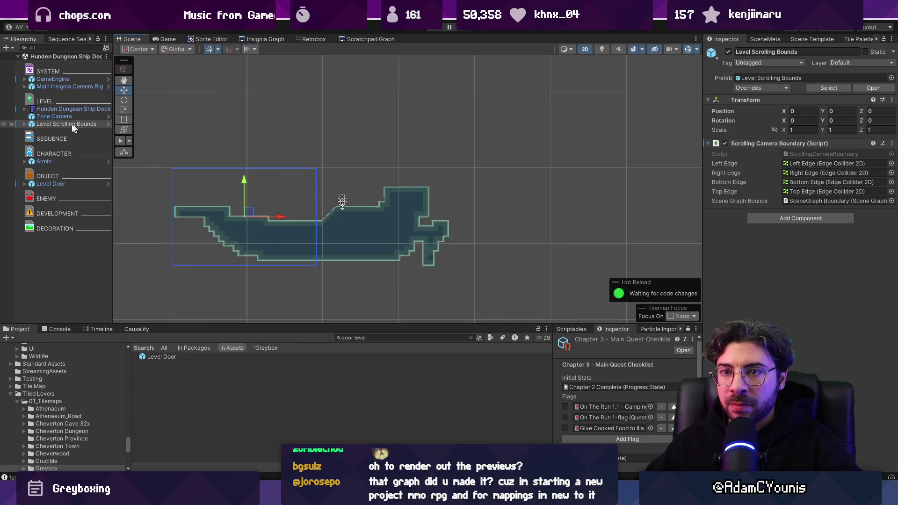
{"action": "left_click", "coordinate": [24, 124]}
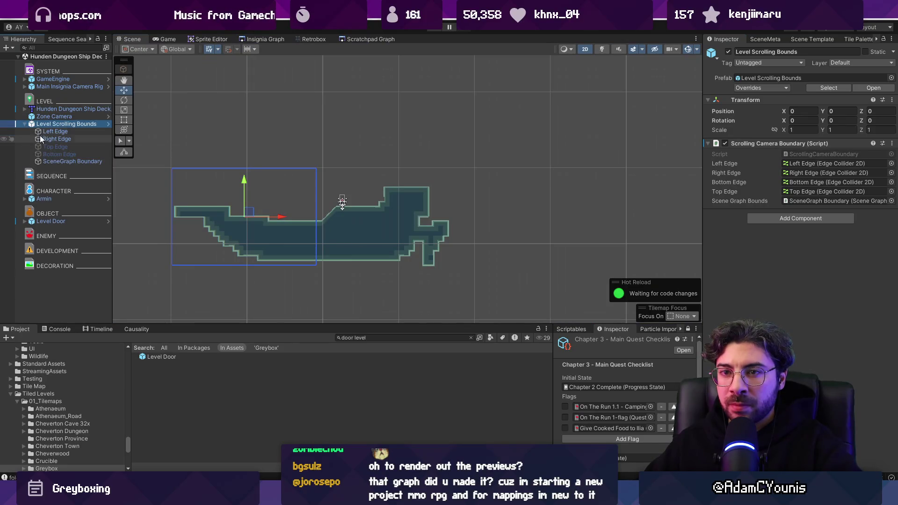
{"action": "left_click", "coordinate": [52, 139]}
{"action": "left_click_drag", "start_coordinate": [355, 216], "coordinate": [469, 216]}
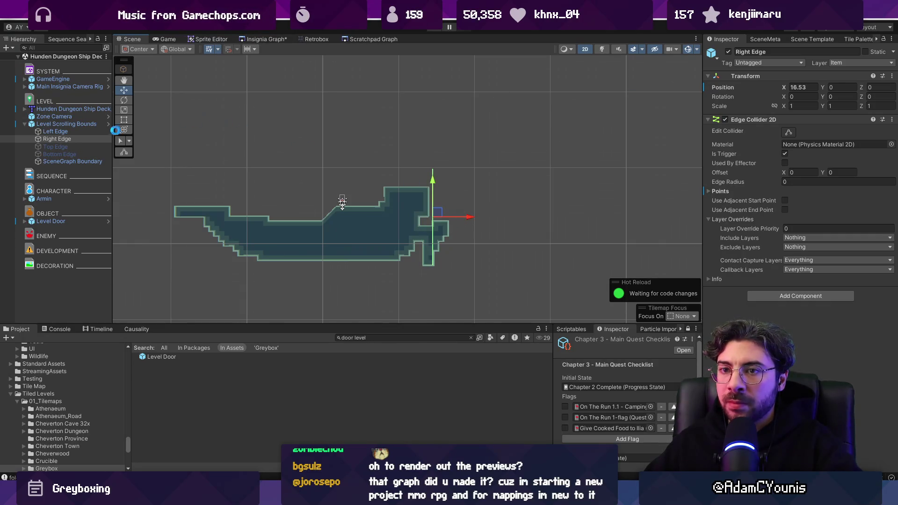
{"action": "left_click", "coordinate": [468, 216]}
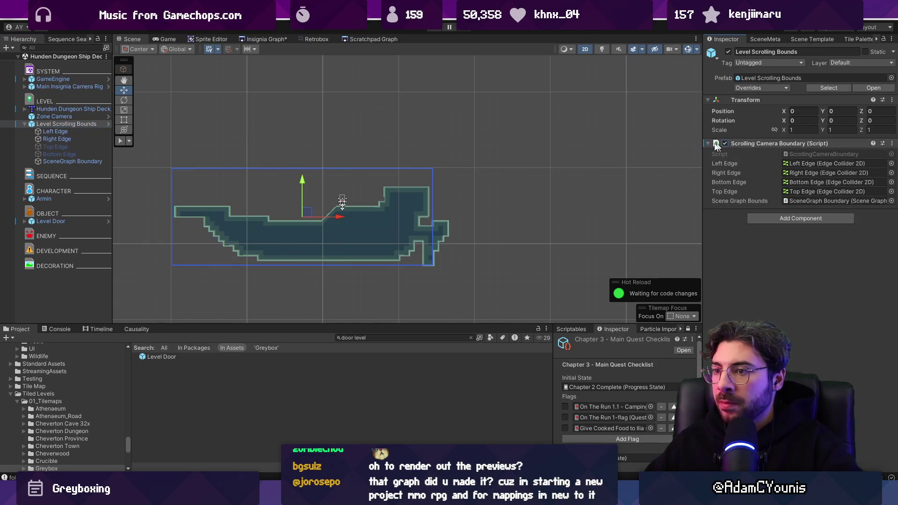
Re-add the Hunden Dungeon Ship Deck scene as a node in the Insignia Graph
{"action": "left_click", "coordinate": [265, 39]}
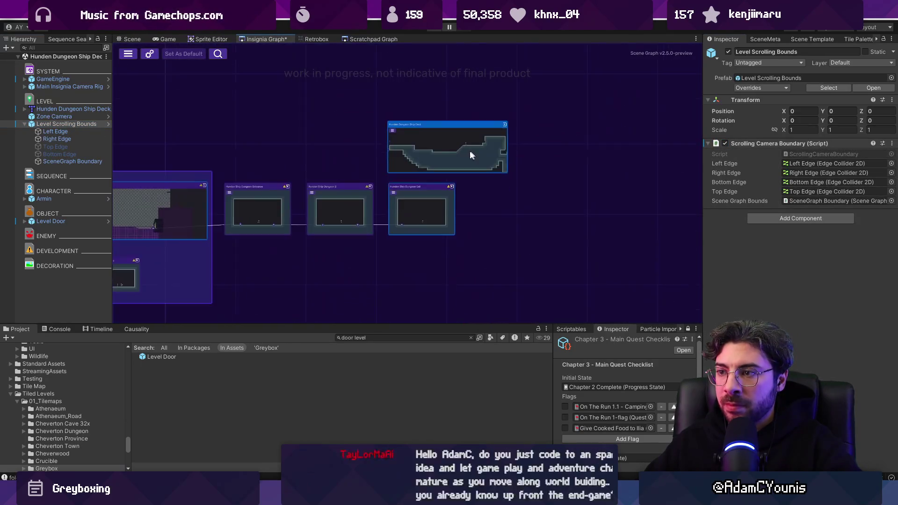
{"action": "scroll", "coordinate": [424, 166], "scroll_direction": "up", "scroll_amount": 3}
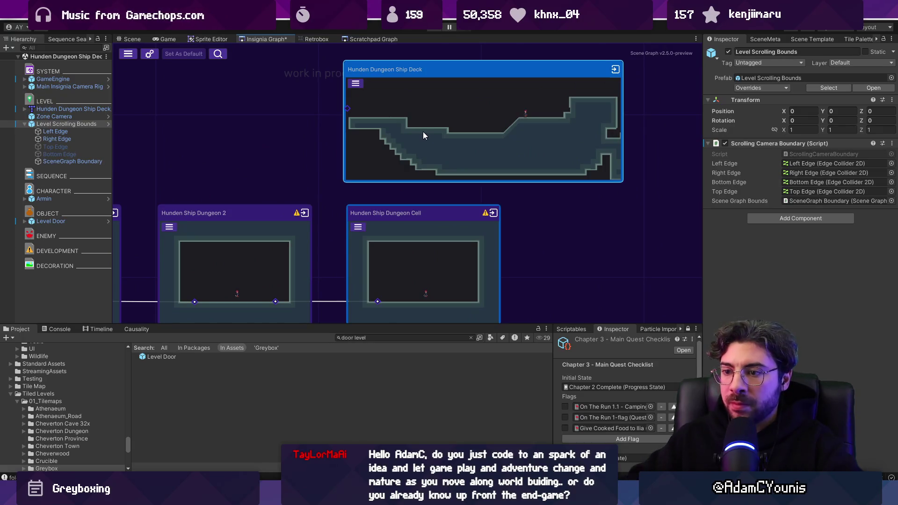
{"action": "left_click", "coordinate": [391, 337]}
{"action": "type", "text": "sh"}
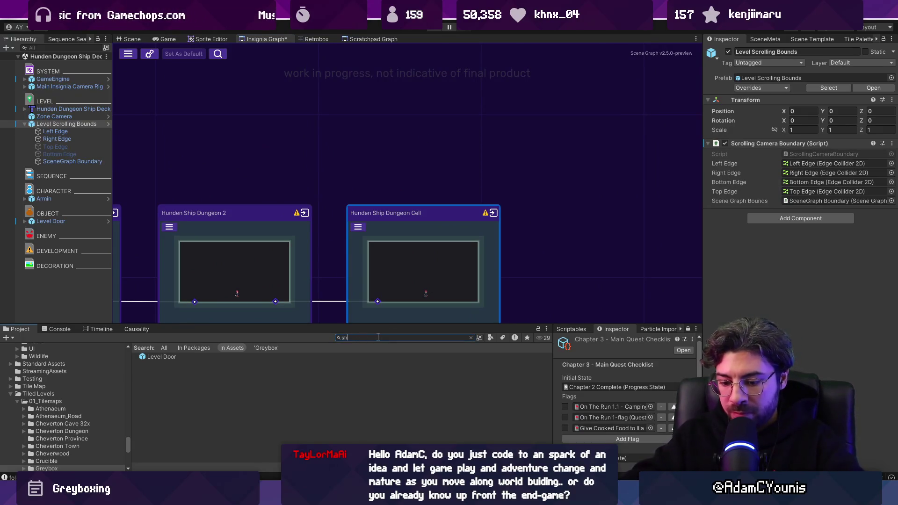
{"action": "type", "text": "ip deck"}
{"action": "mouse_move", "coordinate": [192, 362]}
{"action": "left_mouse_down"}
{"action": "mouse_move", "coordinate": [363, 134]}
{"action": "mouse_move", "coordinate": [496, 155]}
{"action": "mouse_move", "coordinate": [344, 103]}
{"action": "left_mouse_up"}
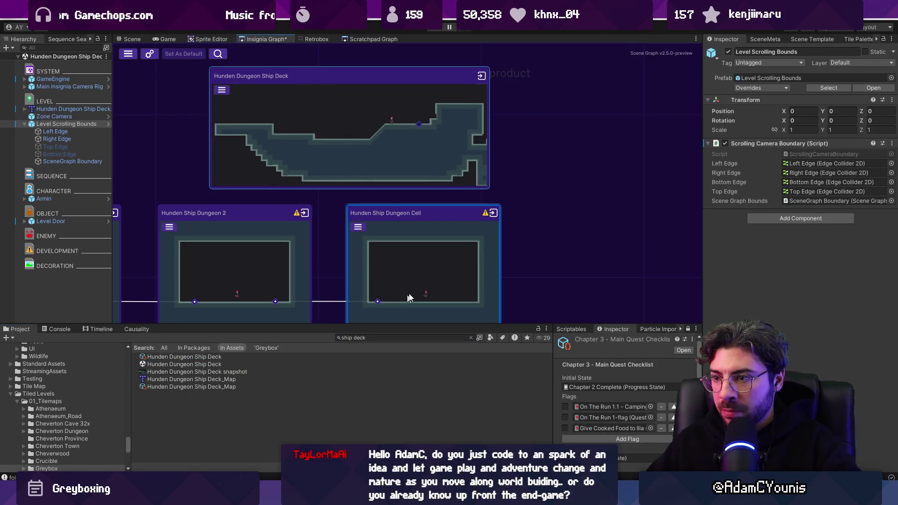
Open the Hunden Ship Dungeon Cell scene from its graph node
{"action": "double_click", "coordinate": [423, 248]}
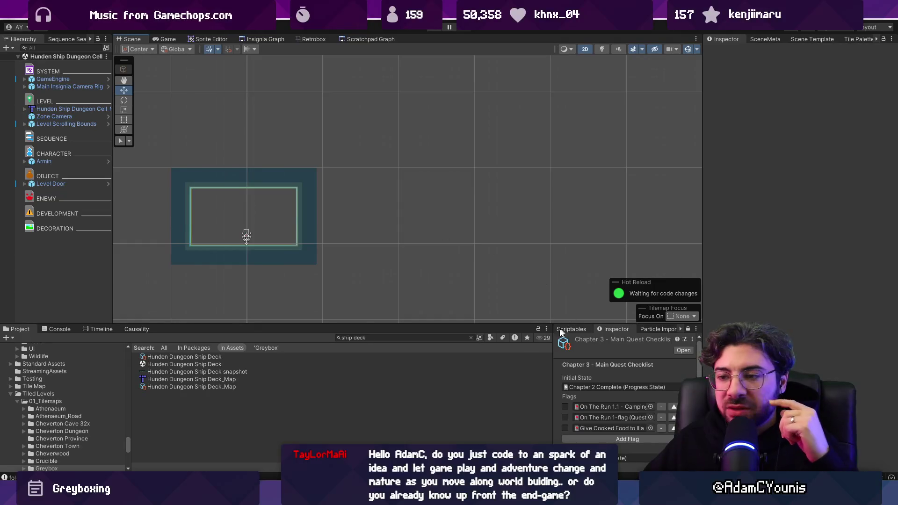
{"action": "scroll", "coordinate": [157, 259], "scroll_direction": "up", "scroll_amount": 3}
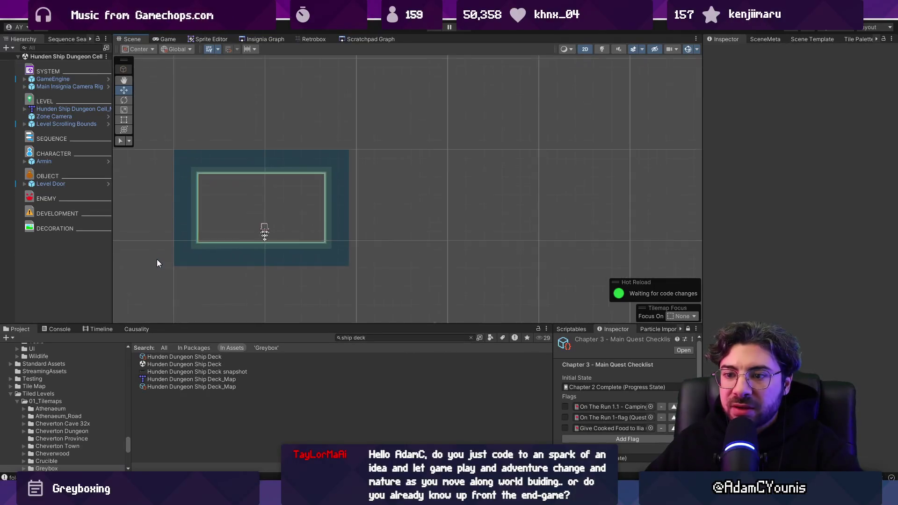
Delete the extra Level Door_1 from the Dungeon Cell scene and switch to Fork
{"action": "left_click", "coordinate": [61, 186]}
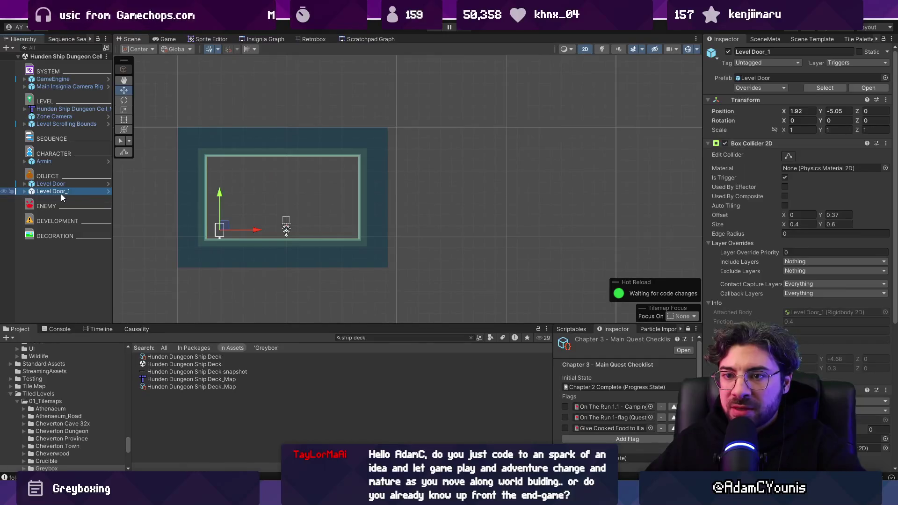
{"action": "left_click_drag", "start_coordinate": [226, 226], "coordinate": [327, 169]}
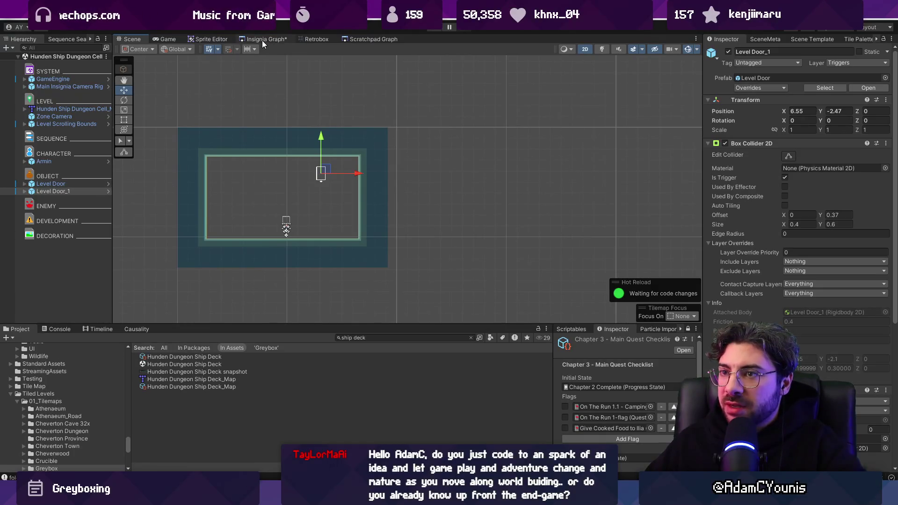
{"action": "key", "text": "alt+shift+a"}
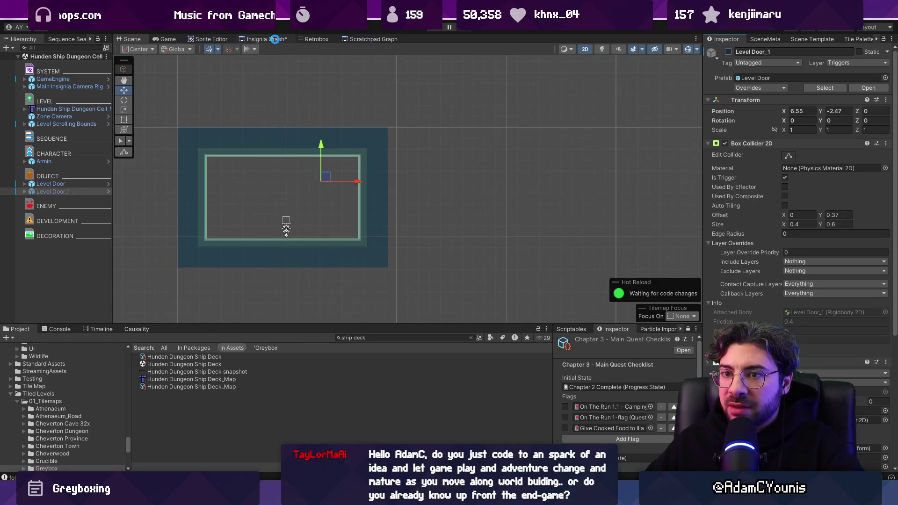
{"action": "left_click", "coordinate": [264, 38]}
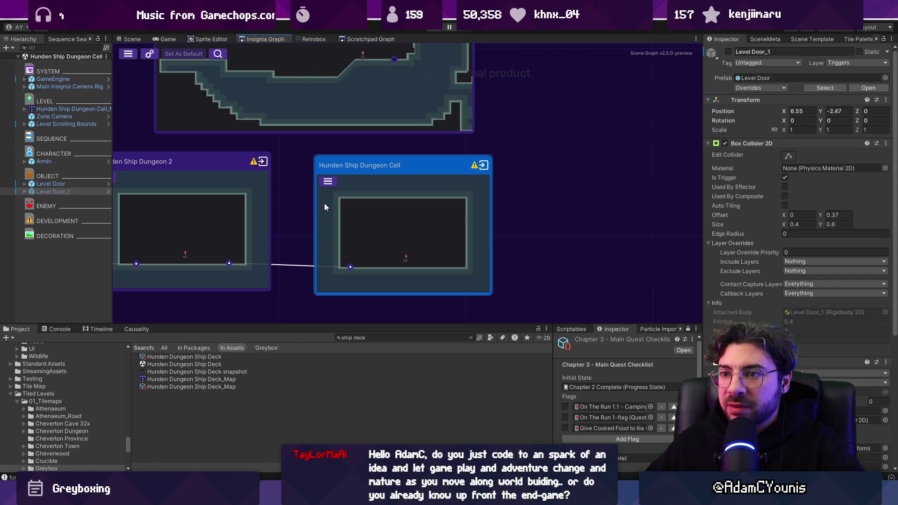
{"action": "left_click", "coordinate": [66, 192]}
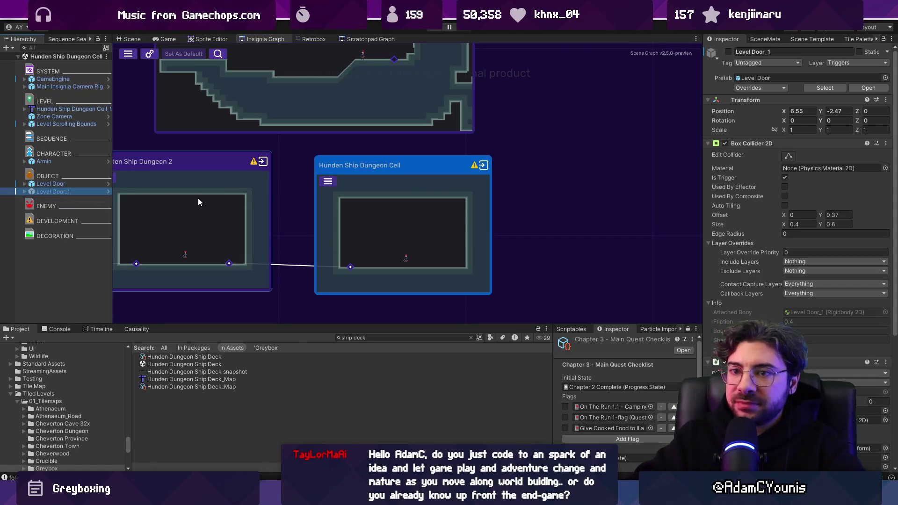
{"action": "key", "text": "Delete"}
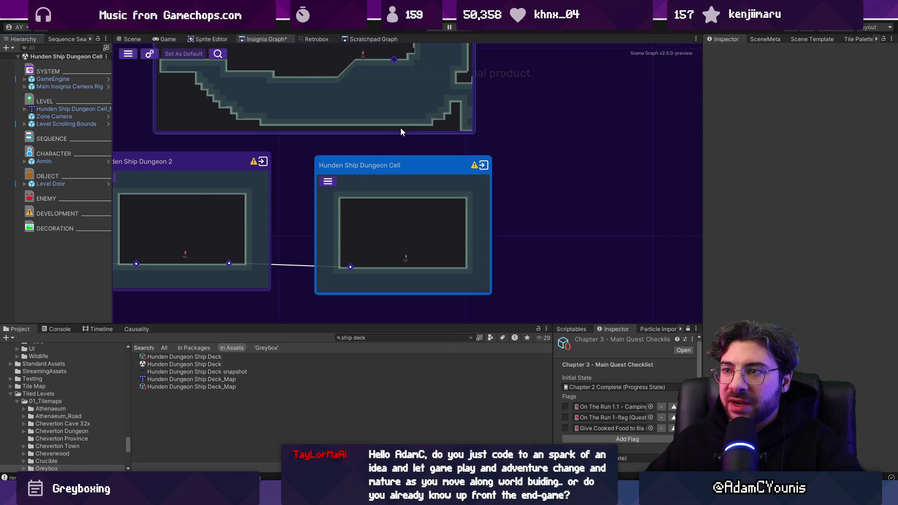
{"action": "left_click_drag", "start_coordinate": [400, 130], "coordinate": [411, 159]}
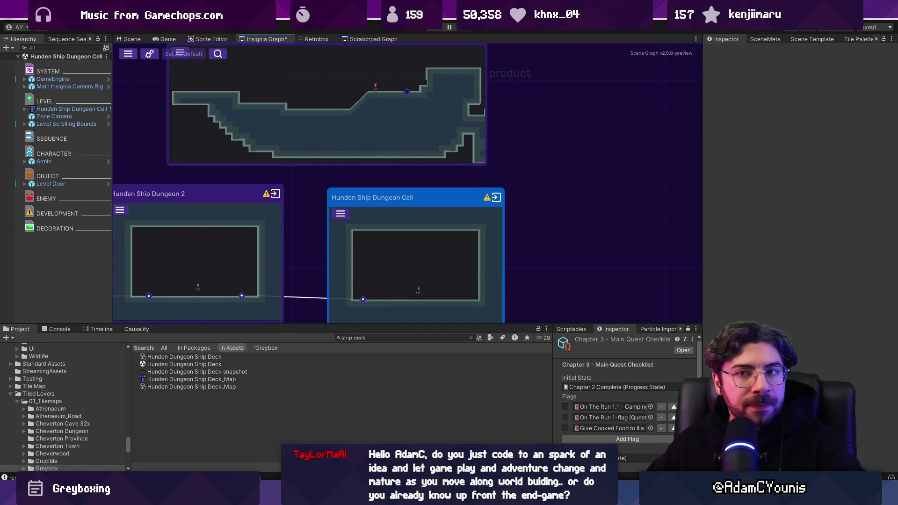
{"action": "key", "text": "alt+Tab"}
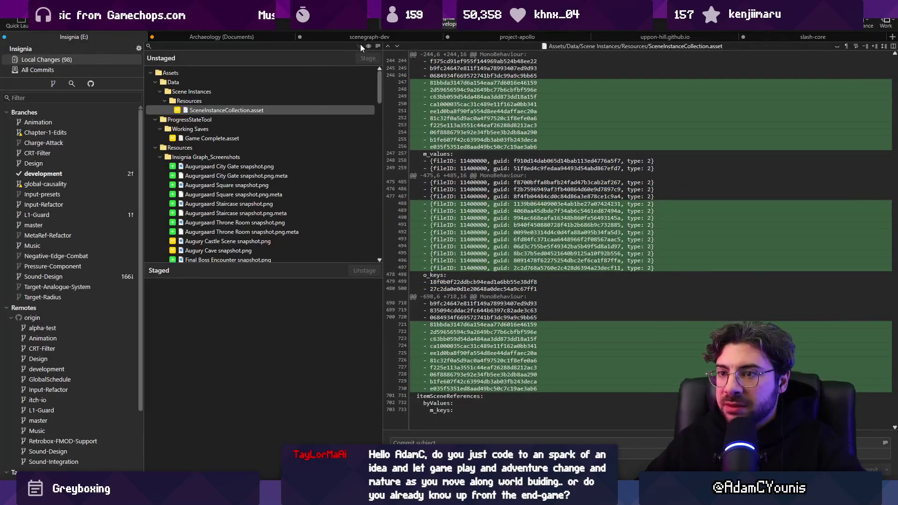
Stage all 98 changes, type 'Adds Many Scenes', and review the Final Boss Encounter scene diff
{"action": "key", "text": "ctrl+shift+s"}
{"action": "type", "text": "Adds Many Scenes"}
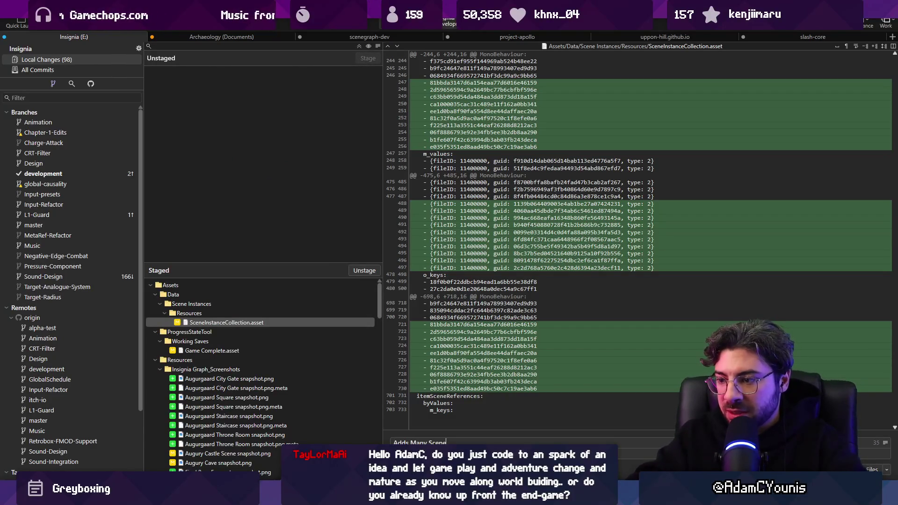
{"action": "scroll", "coordinate": [277, 370], "scroll_direction": "down", "scroll_amount": 15}
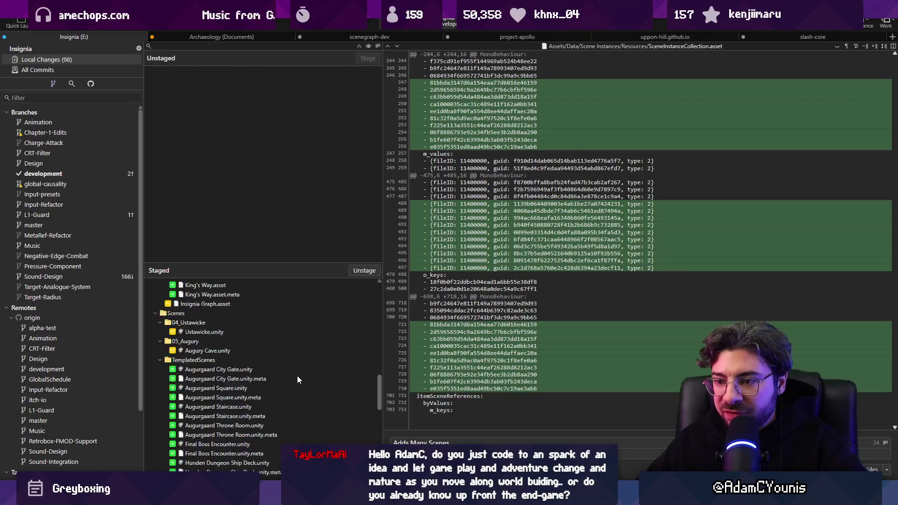
{"action": "left_click", "coordinate": [224, 340]}
{"action": "left_click", "coordinate": [228, 331]}
{"action": "right_click", "coordinate": [229, 332]}
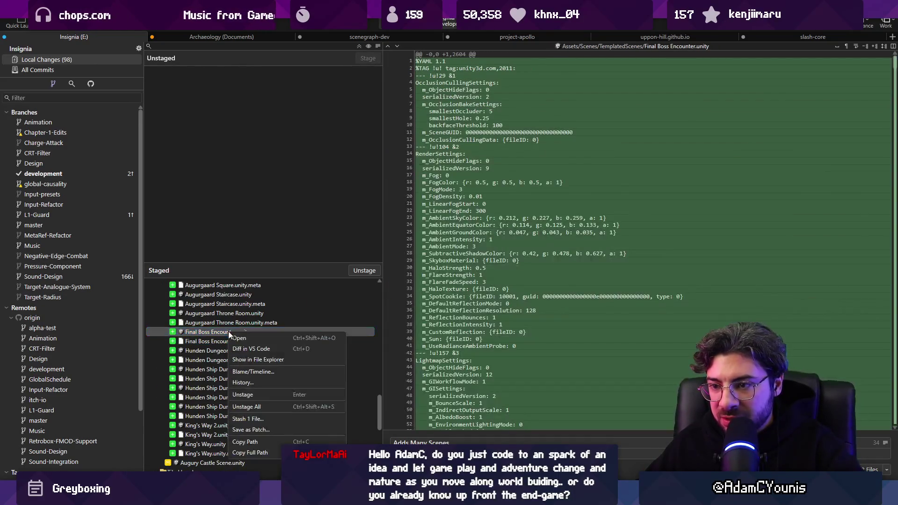
{"action": "left_click", "coordinate": [254, 350]}
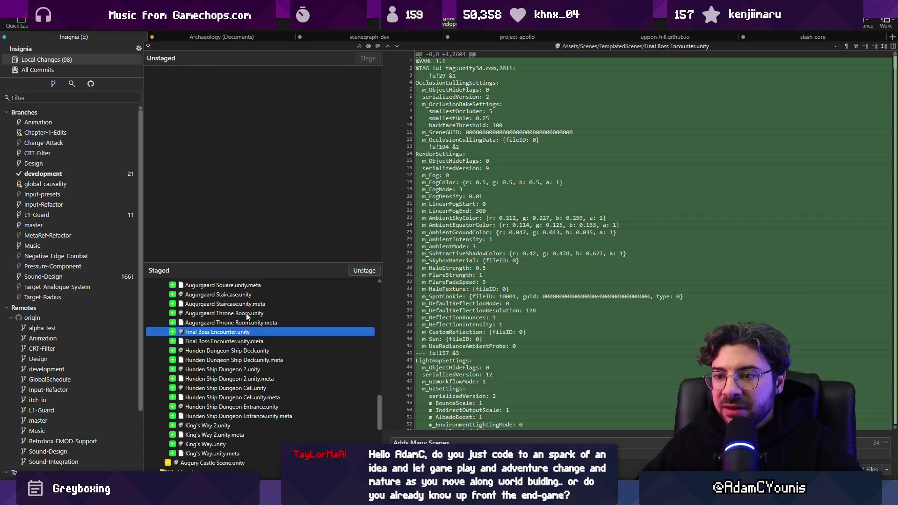
Reword the commit subject to 'Adds many scenes to world'
{"action": "left_click", "coordinate": [472, 442]}
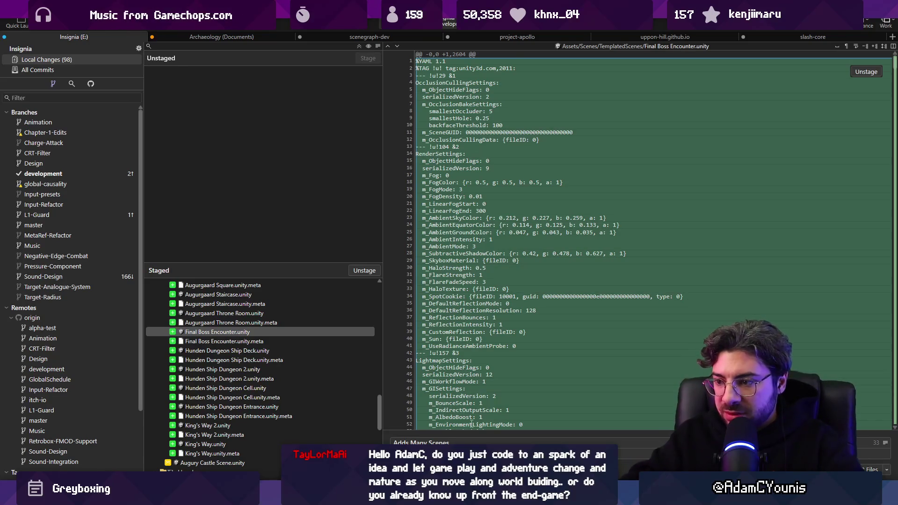
{"action": "type", "text": "to world"}
{"action": "key", "text": "Left"}
{"action": "key", "text": "ctrl+shift+Left"}
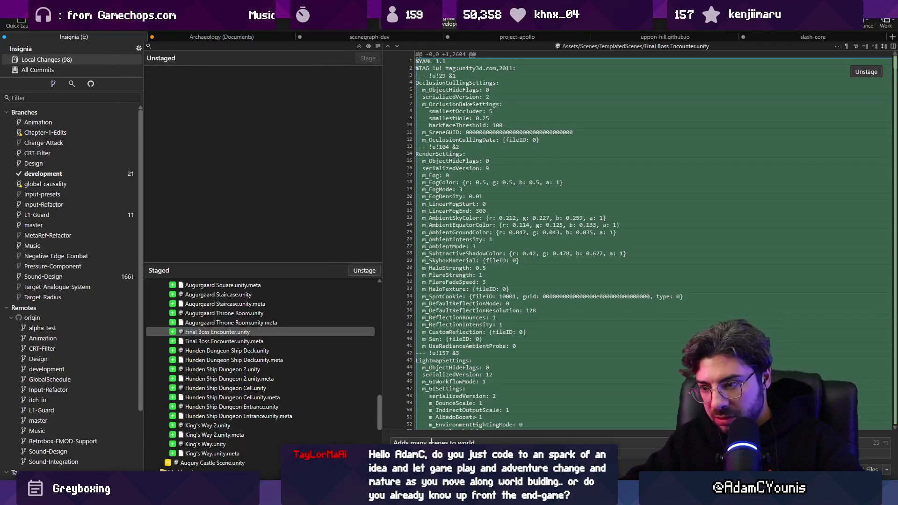
{"action": "scroll", "coordinate": [202, 365], "scroll_direction": "down", "scroll_amount": 5}
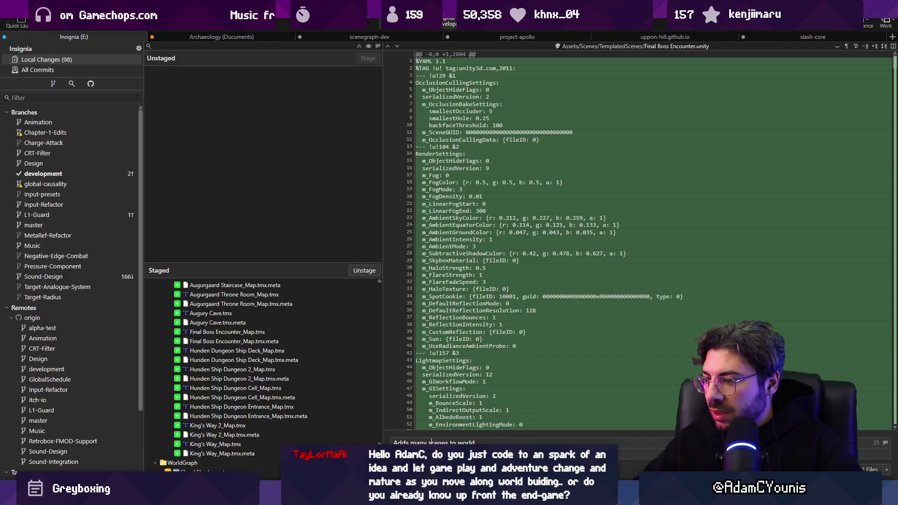
Commit to development, push to the remote, and check the commit history
{"action": "left_click", "coordinate": [93, 59]}
{"action": "left_click", "coordinate": [98, 28]}
{"action": "left_click", "coordinate": [509, 277]}
{"action": "left_click", "coordinate": [79, 67]}
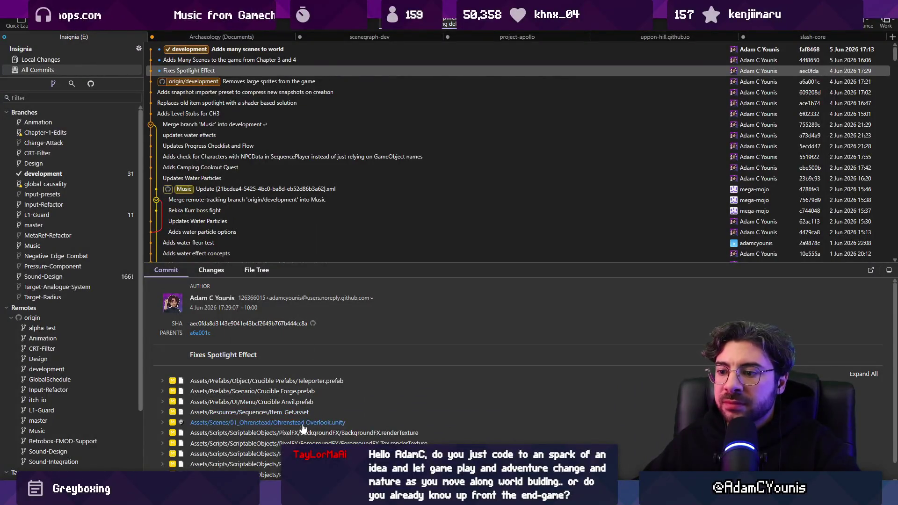
{"action": "key", "text": "alt+Tab"}
Pull the two dungeon nodes into Ustan Region and stretch it over the Ship Deck node
{"action": "scroll", "coordinate": [367, 210], "scroll_direction": "down", "scroll_amount": 5}
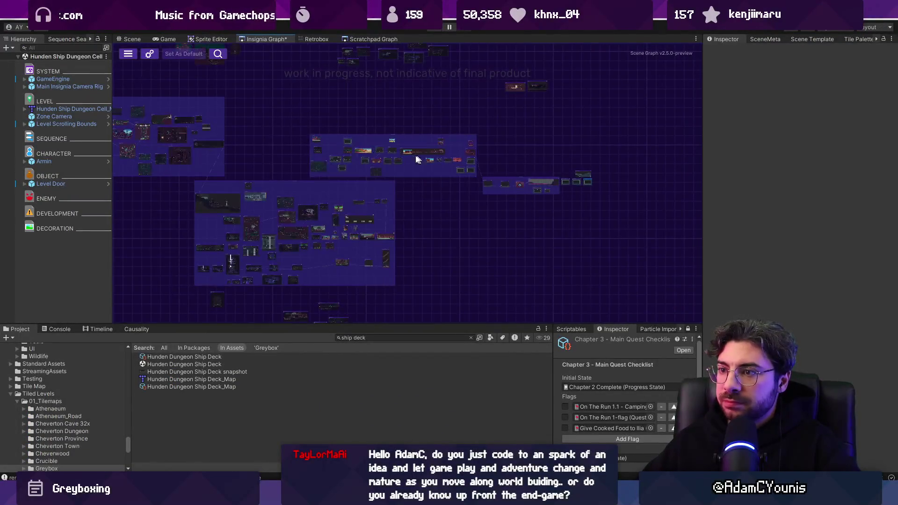
{"action": "scroll", "coordinate": [426, 161], "scroll_direction": "up", "scroll_amount": 2}
{"action": "scroll", "coordinate": [515, 187], "scroll_direction": "down", "scroll_amount": 2}
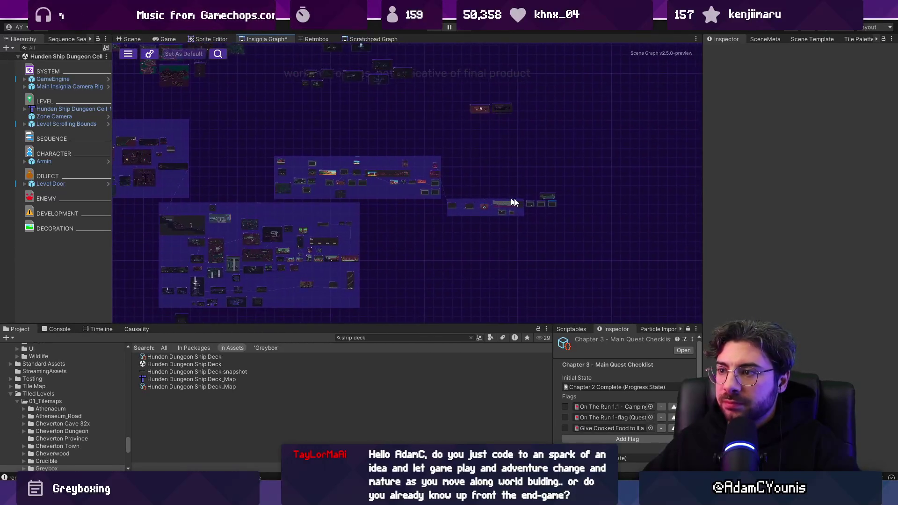
{"action": "scroll", "coordinate": [498, 200], "scroll_direction": "up", "scroll_amount": 5}
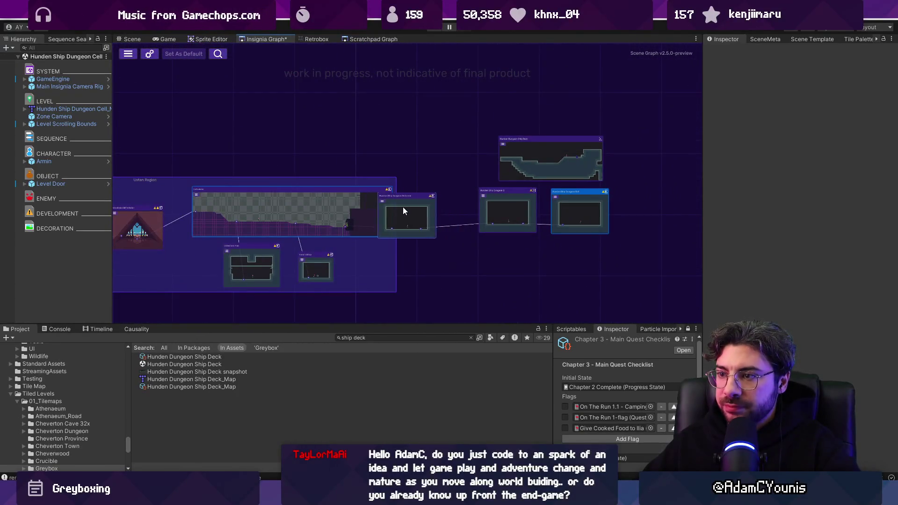
{"action": "left_click_drag", "start_coordinate": [405, 211], "coordinate": [394, 207]}
{"action": "mouse_move", "coordinate": [503, 211]}
{"action": "left_mouse_down"}
{"action": "mouse_move", "coordinate": [456, 229]}
{"action": "mouse_move", "coordinate": [504, 212]}
{"action": "left_mouse_up"}
{"action": "left_click_drag", "start_coordinate": [580, 205], "coordinate": [575, 206]}
{"action": "left_click_drag", "start_coordinate": [551, 158], "coordinate": [542, 167]}
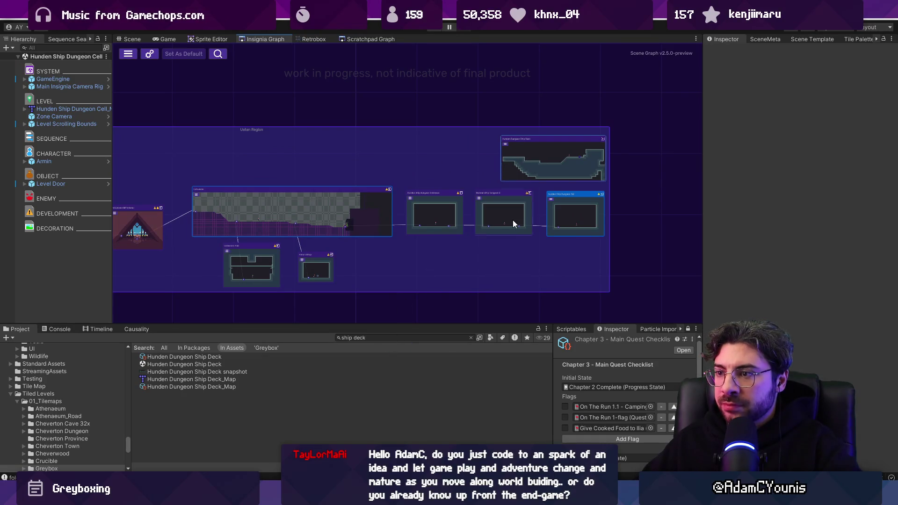
{"action": "scroll", "coordinate": [513, 223], "scroll_direction": "down", "scroll_amount": 3}
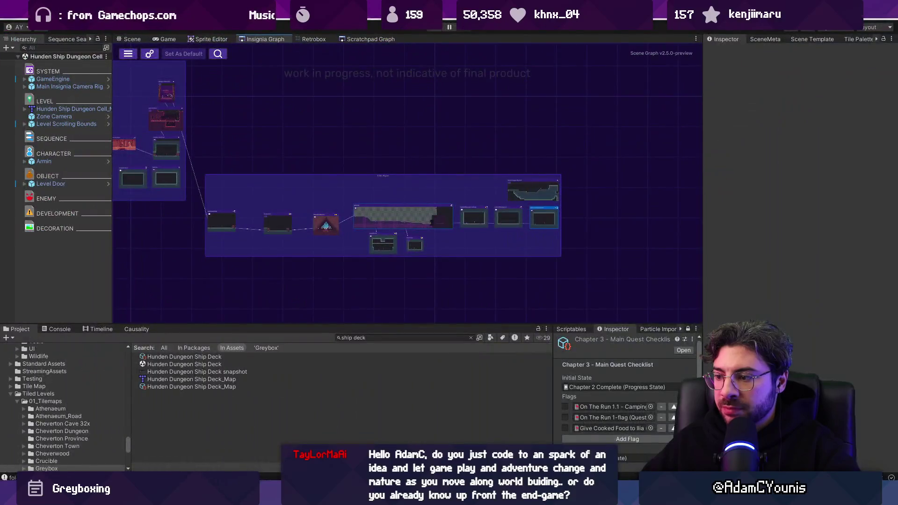
Stage Insignia Graph.asset, commit it with a short update message, and push
{"action": "key", "text": "alt+Tab"}
{"action": "left_click", "coordinate": [79, 59]}
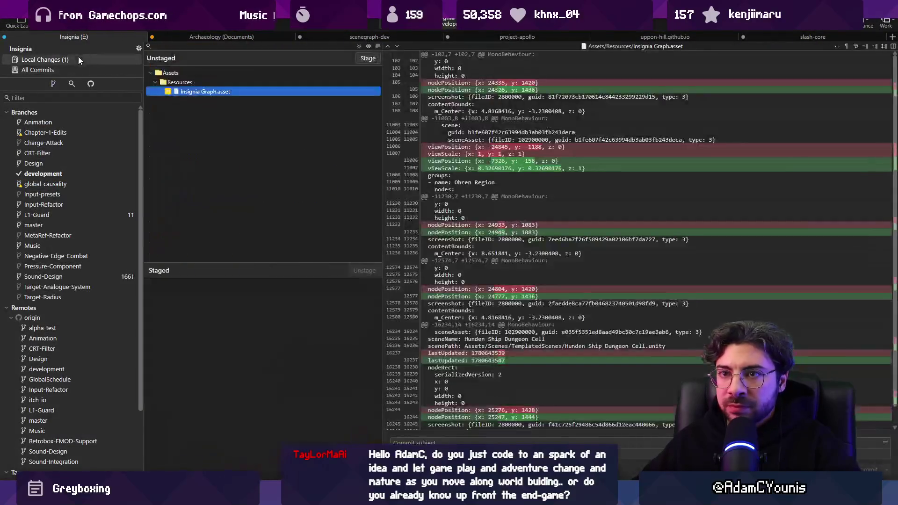
{"action": "left_click", "coordinate": [367, 58]}
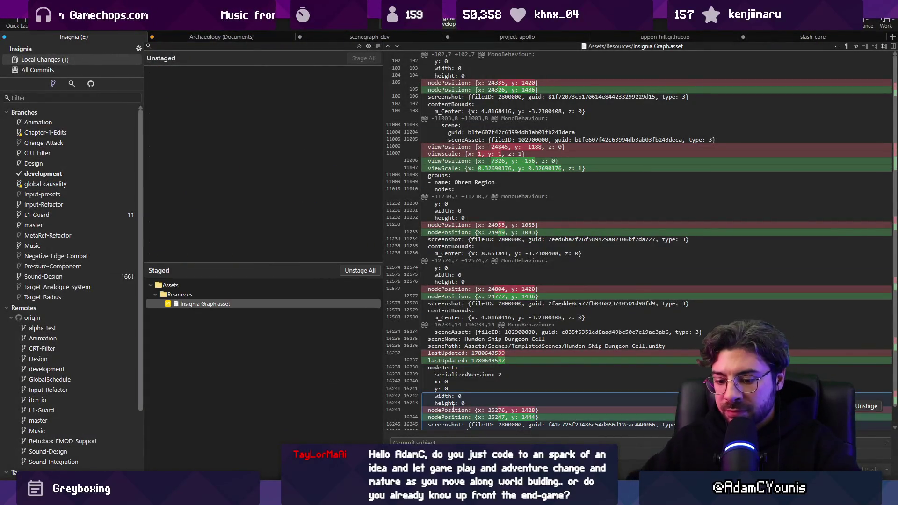
{"action": "type", "text": "Updtes"}
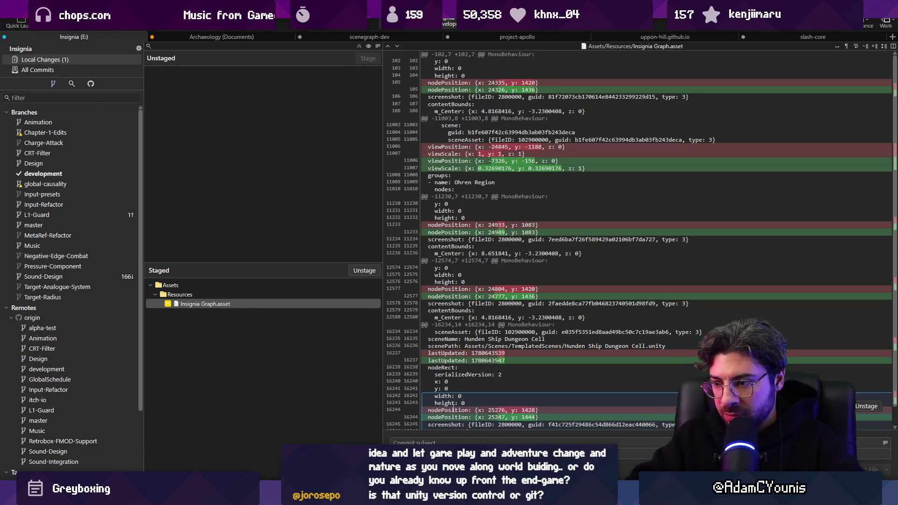
{"action": "key", "text": "ctrl+Return"}
{"action": "left_click", "coordinate": [96, 21]}
{"action": "key", "text": "Return"}
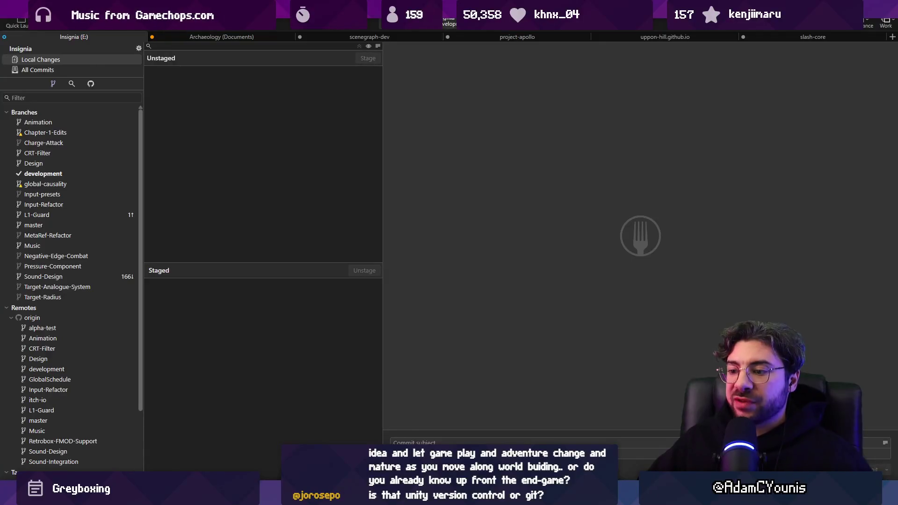
Pan across the World Layout board's regions, then switch to the Insignia Story Map World page
{"action": "left_click", "coordinate": [387, 497]}
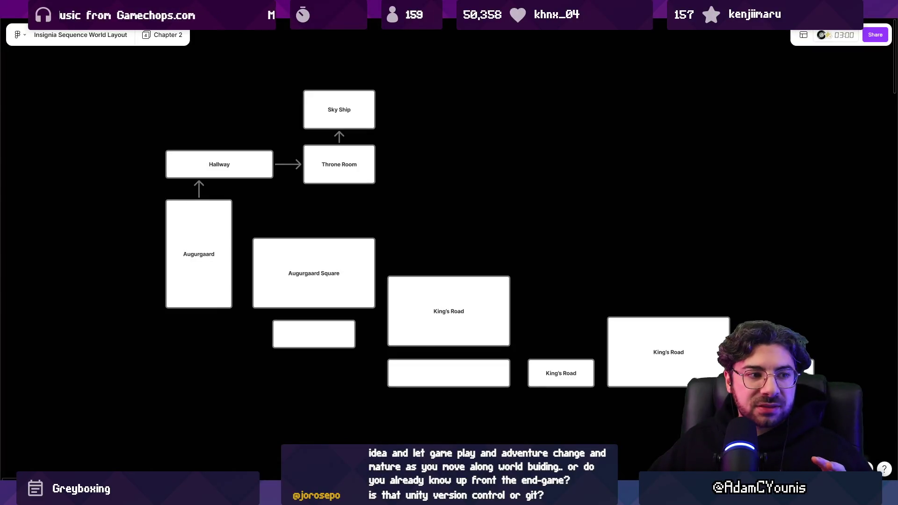
{"action": "scroll", "coordinate": [493, 246], "scroll_direction": "down", "scroll_amount": 10}
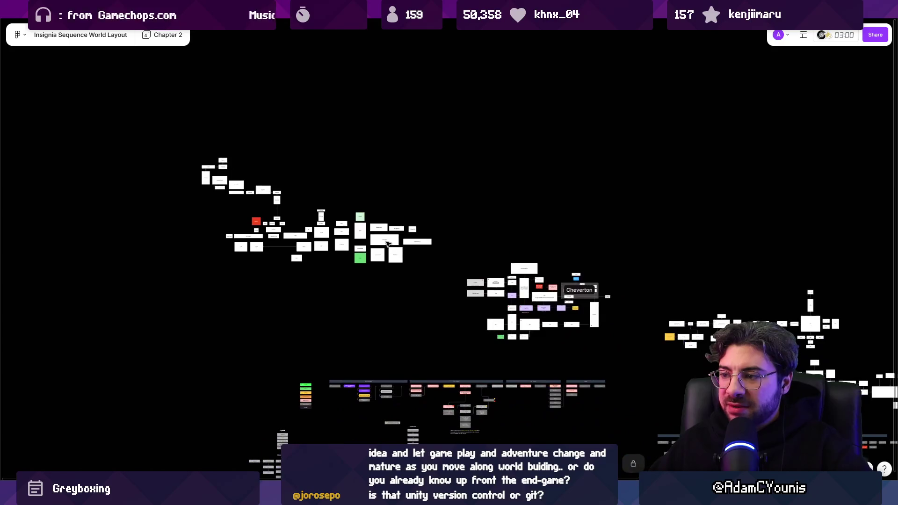
{"action": "left_click_drag", "start_coordinate": [486, 278], "coordinate": [411, 272]}
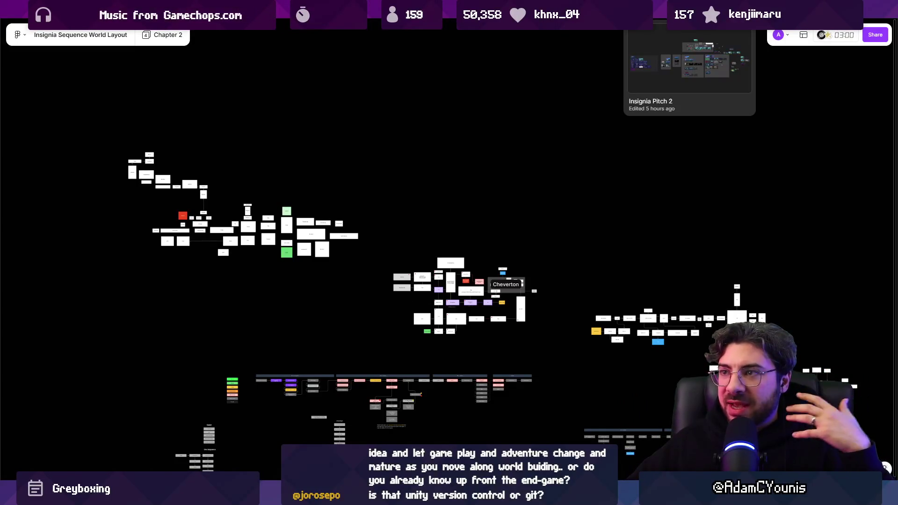
{"action": "left_click", "coordinate": [421, 9]}
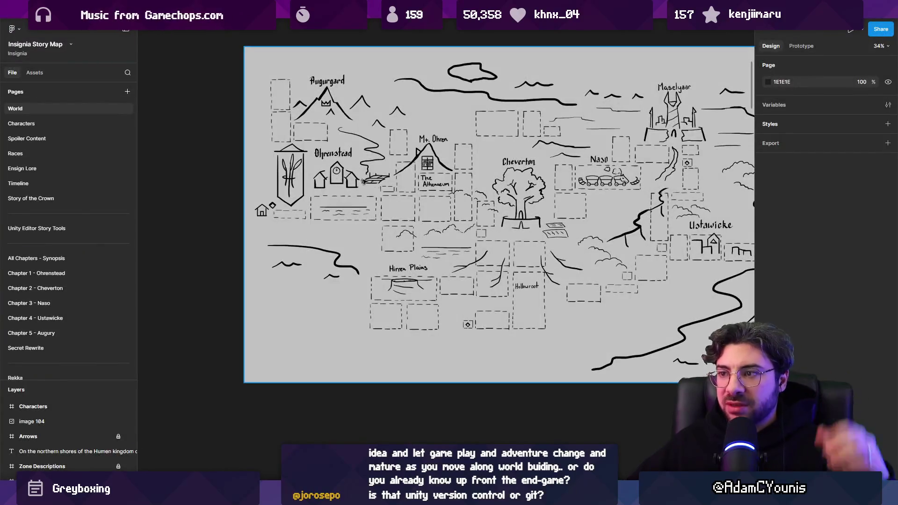
Fit the entire Insignia Story Map page in Figma's view, then return to Unity's Insignia Graph
{"action": "key", "text": "shift+1"}
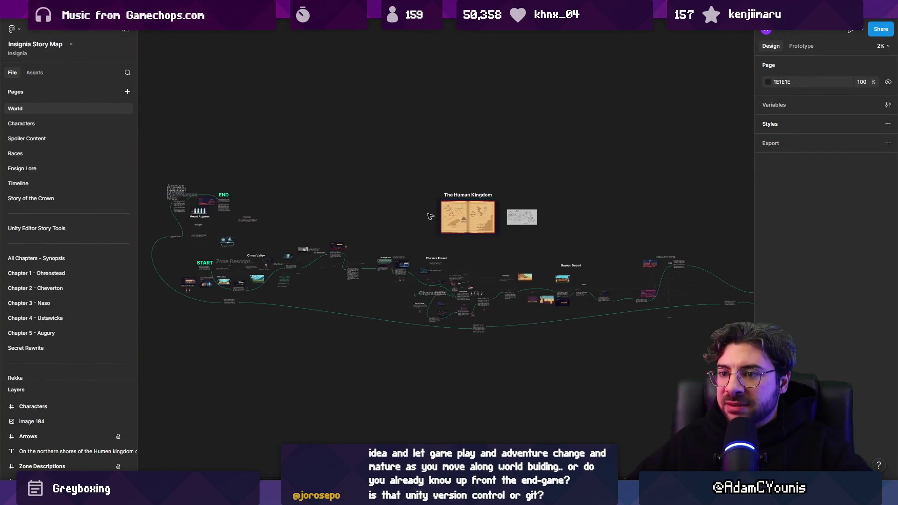
{"action": "scroll", "coordinate": [267, 192], "scroll_direction": "up", "scroll_amount": 1}
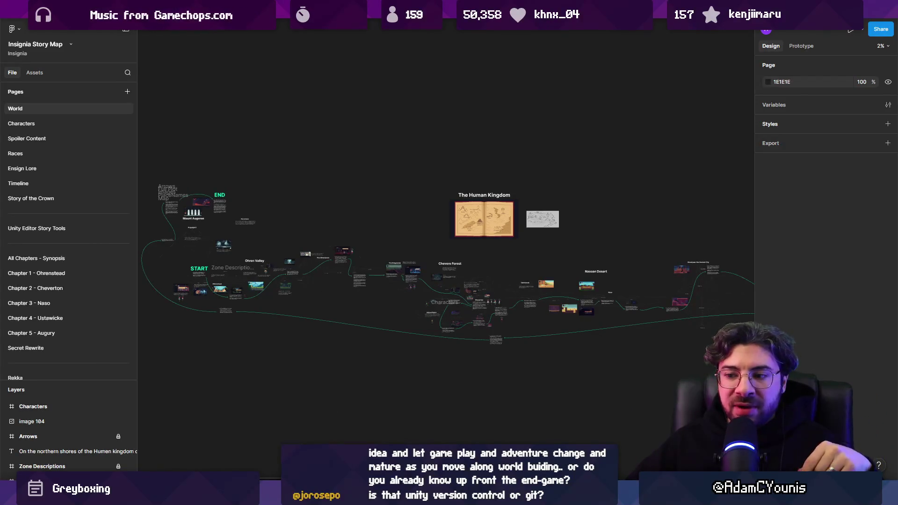
{"action": "key", "text": "alt+Tab"}
{"action": "scroll", "coordinate": [634, 224], "scroll_direction": "down", "scroll_amount": 5}
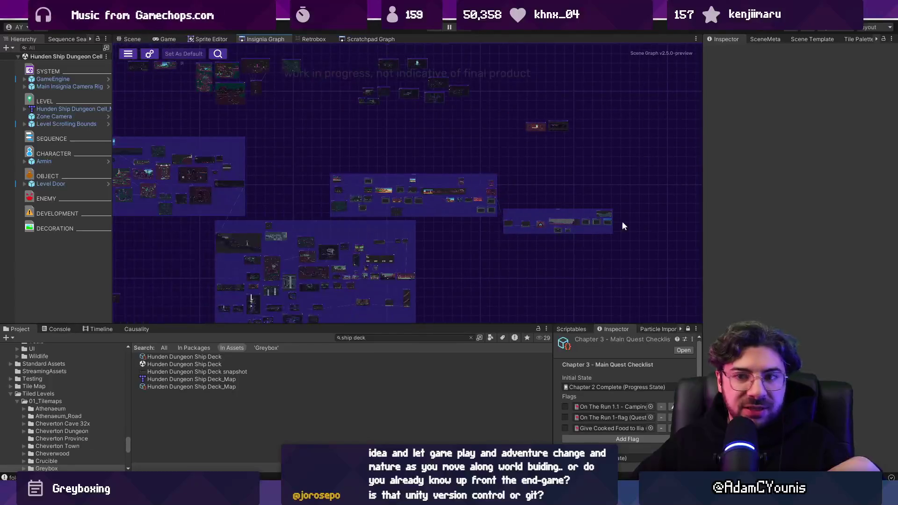
{"action": "left_click_drag", "start_coordinate": [609, 225], "coordinate": [575, 217]}
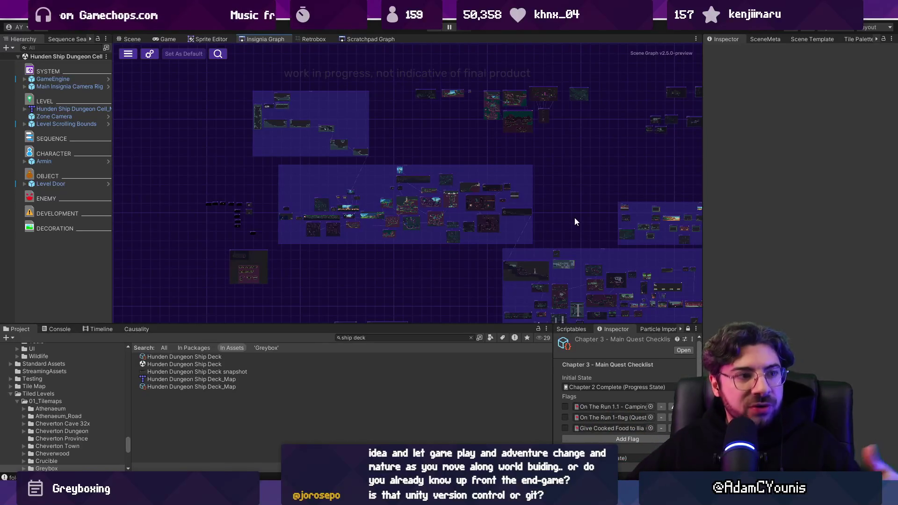
{"action": "scroll", "coordinate": [274, 221], "scroll_direction": "up", "scroll_amount": 4}
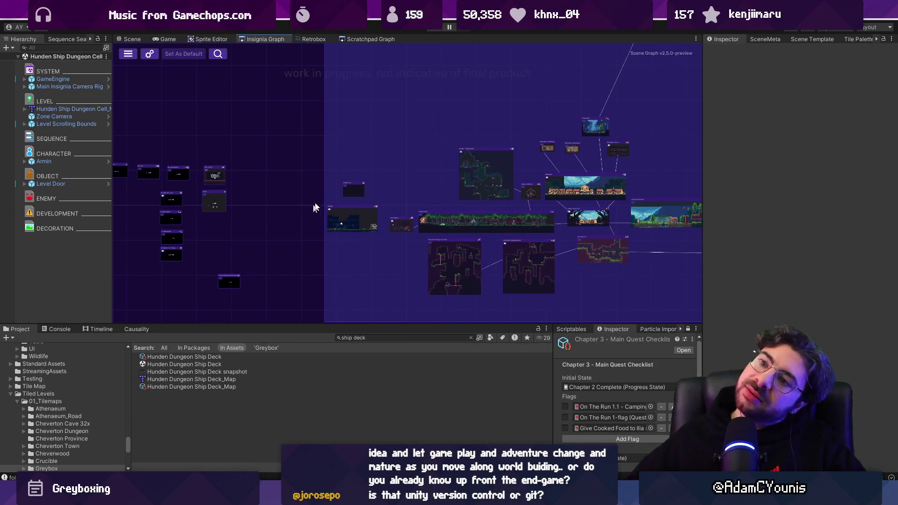
{"action": "scroll", "coordinate": [353, 129], "scroll_direction": "right", "scroll_amount": 5}
{"action": "left_click_drag", "start_coordinate": [249, 152], "coordinate": [230, 162]}
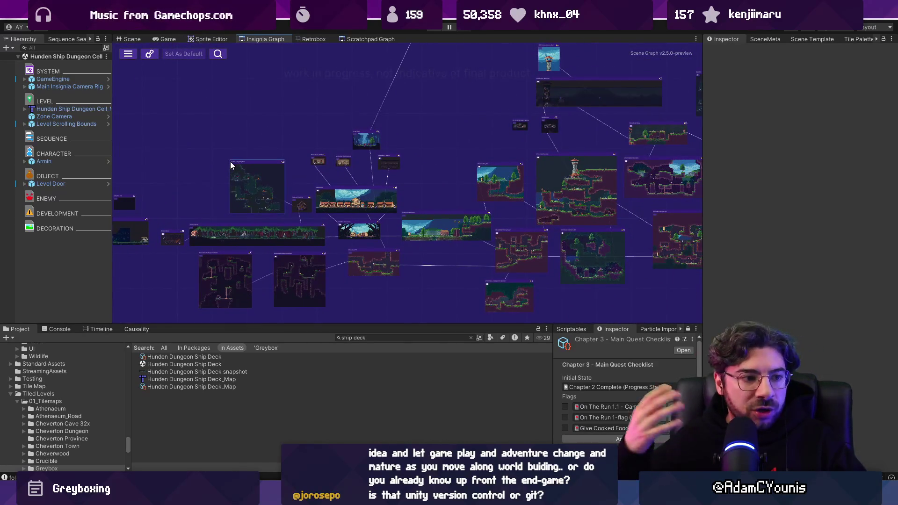
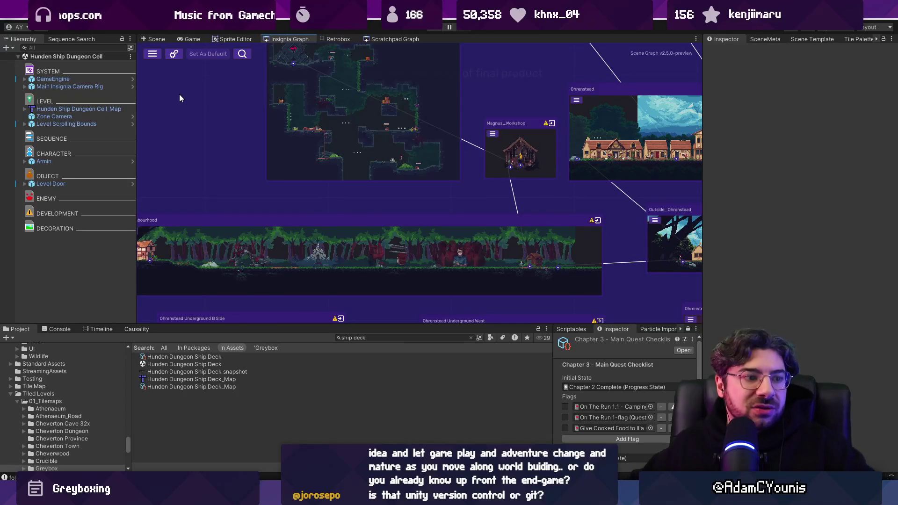
Pan and zoom the graph to view the neighbouring forest level and the Ohrenstead town nodes
{"action": "left_click_drag", "start_coordinate": [446, 214], "coordinate": [402, 172]}
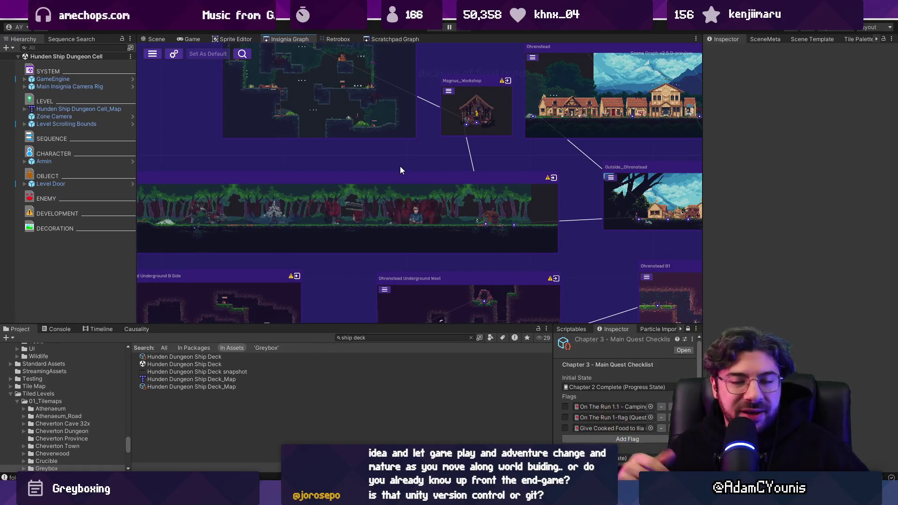
{"action": "scroll", "coordinate": [358, 175], "scroll_direction": "down", "scroll_amount": 2}
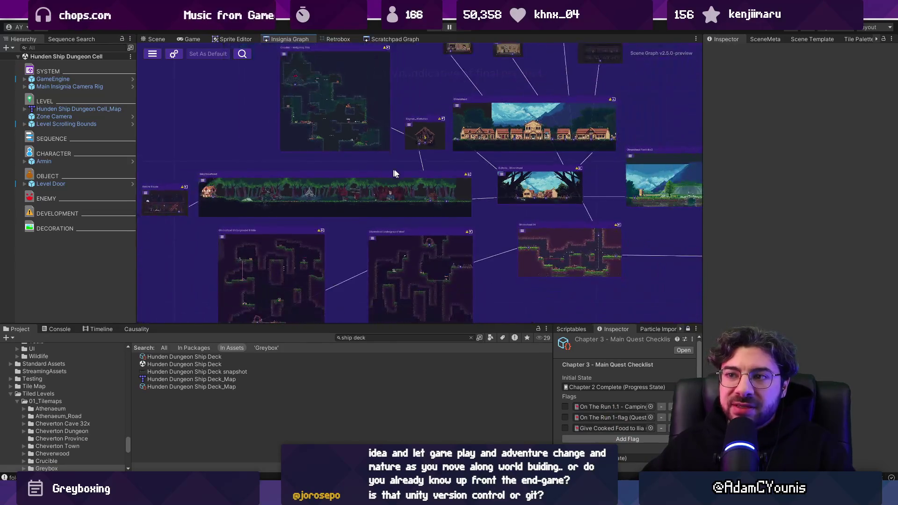
{"action": "scroll", "coordinate": [373, 189], "scroll_direction": "up", "scroll_amount": 5}
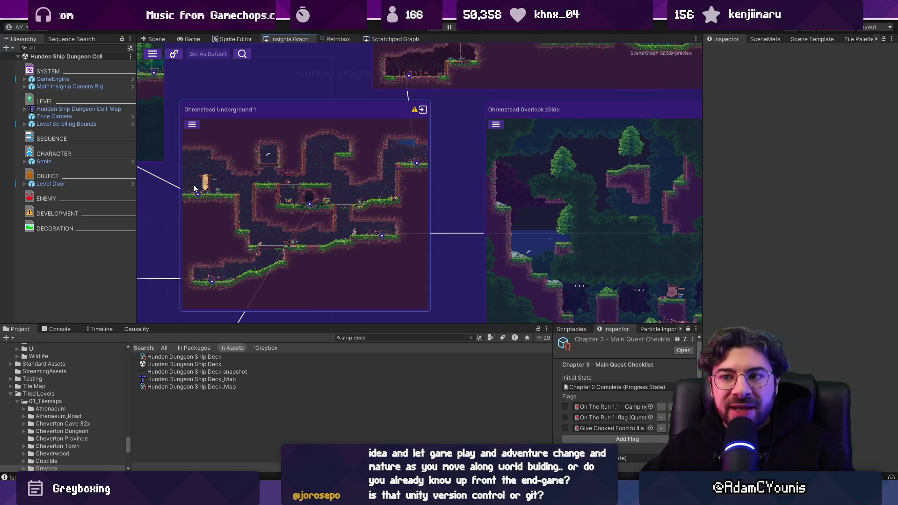
{"action": "left_click_drag", "start_coordinate": [343, 216], "coordinate": [523, 260]}
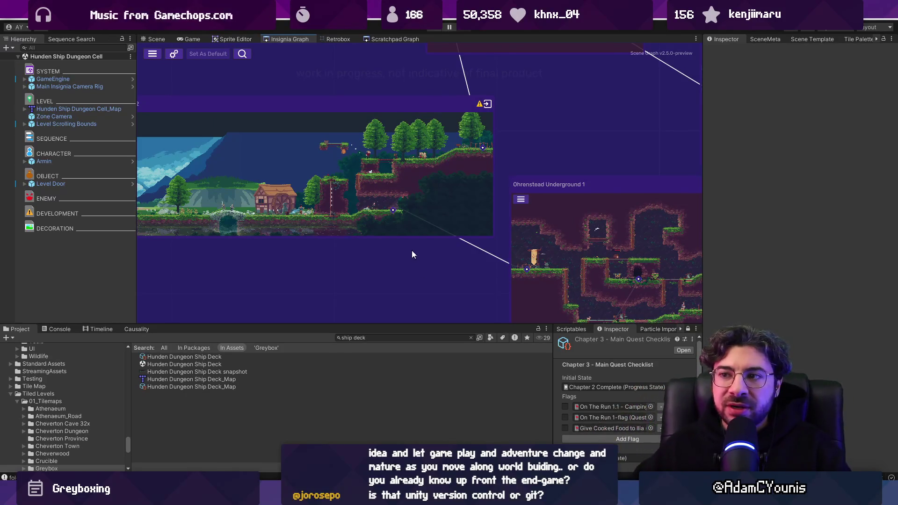
{"action": "scroll", "coordinate": [501, 217], "scroll_direction": "down", "scroll_amount": 2}
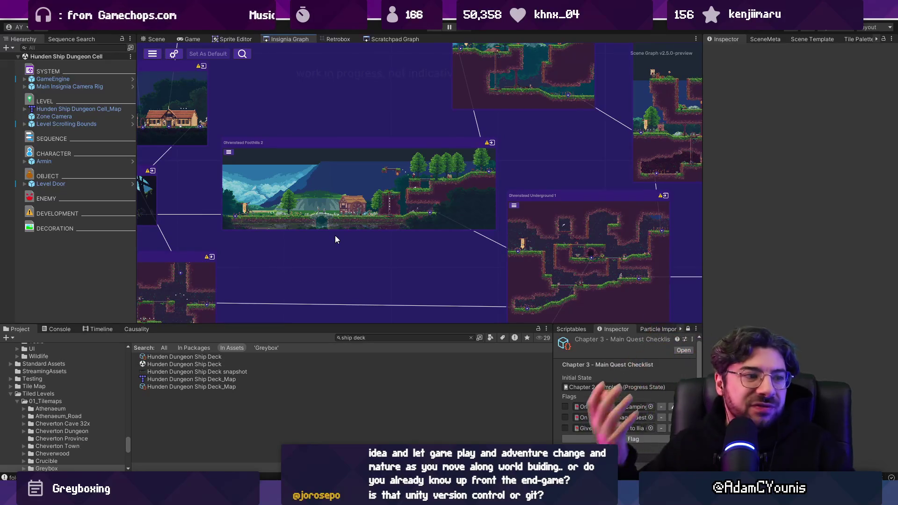
{"action": "scroll", "coordinate": [335, 235], "scroll_direction": "down", "scroll_amount": 3}
{"action": "left_click_drag", "start_coordinate": [335, 227], "coordinate": [499, 229]}
{"action": "scroll", "coordinate": [248, 214], "scroll_direction": "up", "scroll_amount": 3}
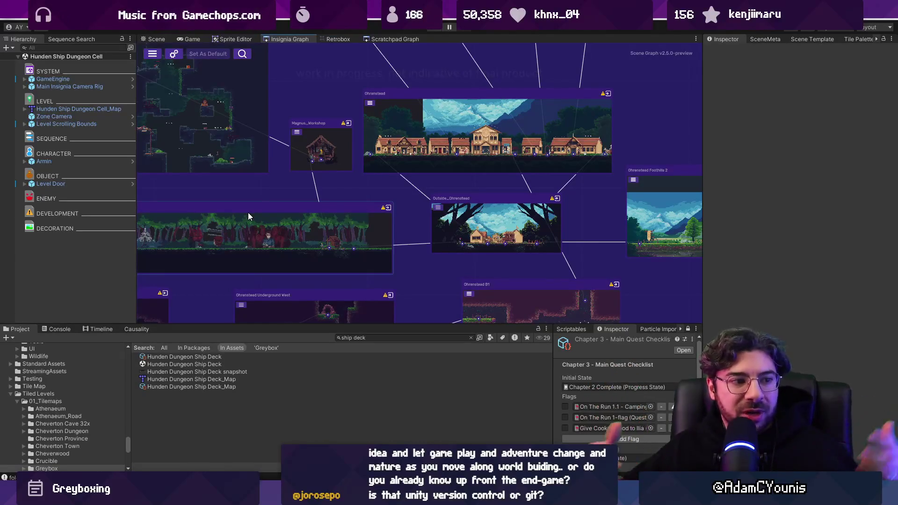
{"action": "scroll", "coordinate": [374, 205], "scroll_direction": "down", "scroll_amount": 2}
{"action": "scroll", "coordinate": [370, 201], "scroll_direction": "down", "scroll_amount": 1}
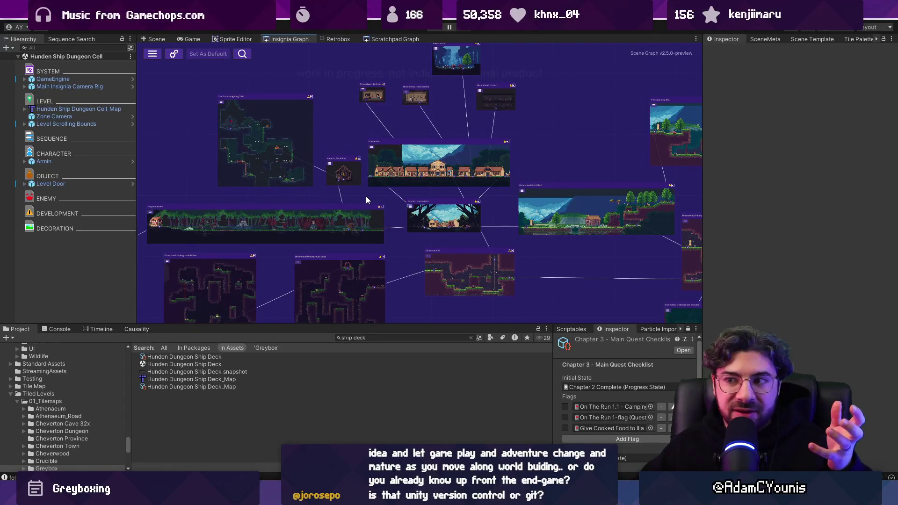
{"action": "scroll", "coordinate": [366, 198], "scroll_direction": "down", "scroll_amount": 2}
{"action": "scroll", "coordinate": [563, 230], "scroll_direction": "up", "scroll_amount": 5}
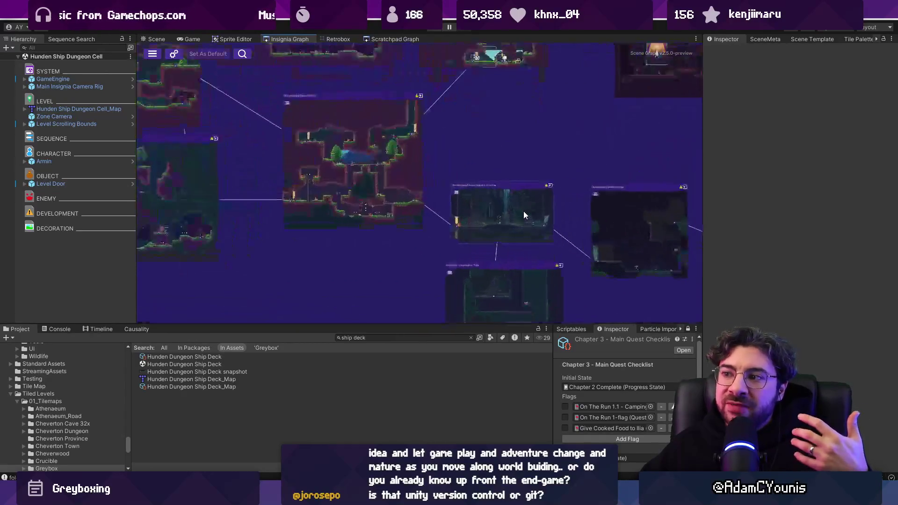
{"action": "scroll", "coordinate": [496, 215], "scroll_direction": "up", "scroll_amount": 1}
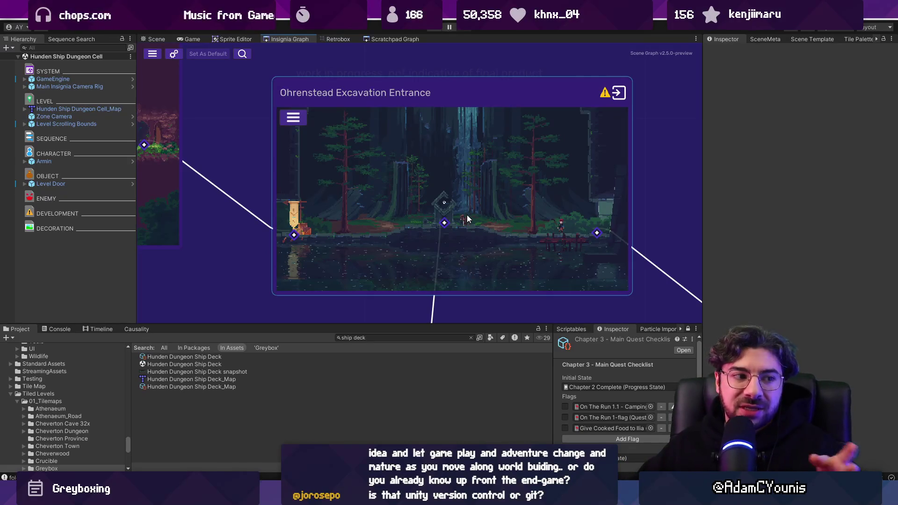
{"action": "scroll", "coordinate": [501, 207], "scroll_direction": "down", "scroll_amount": 2}
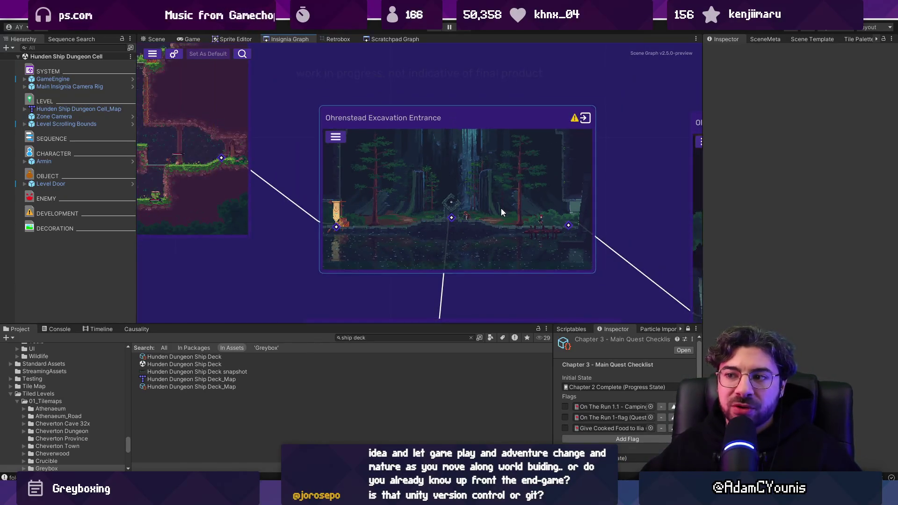
{"action": "scroll", "coordinate": [463, 206], "scroll_direction": "down", "scroll_amount": 3}
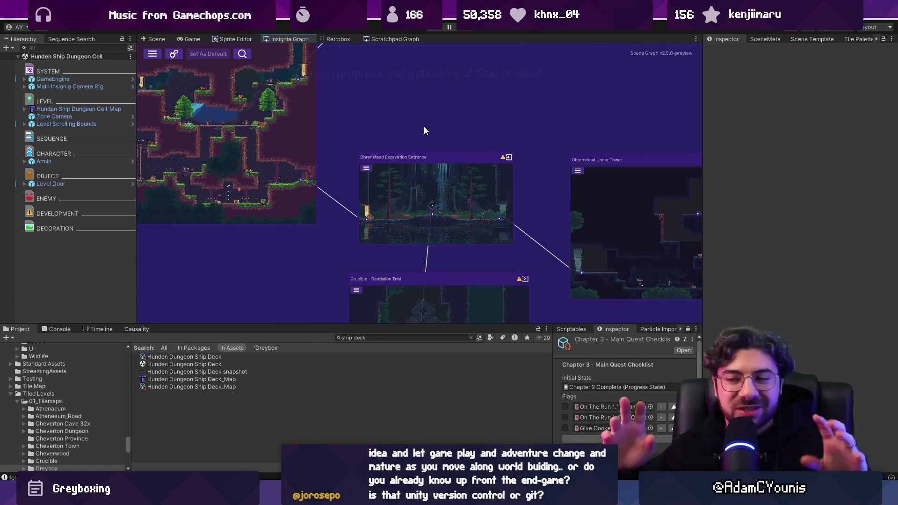
{"action": "scroll", "coordinate": [446, 153], "scroll_direction": "down", "scroll_amount": 3}
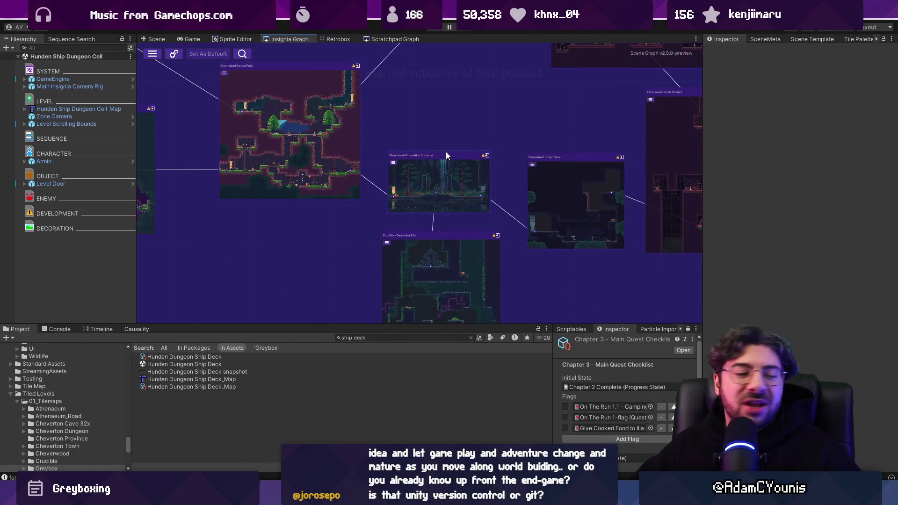
{"action": "scroll", "coordinate": [436, 168], "scroll_direction": "down", "scroll_amount": 3}
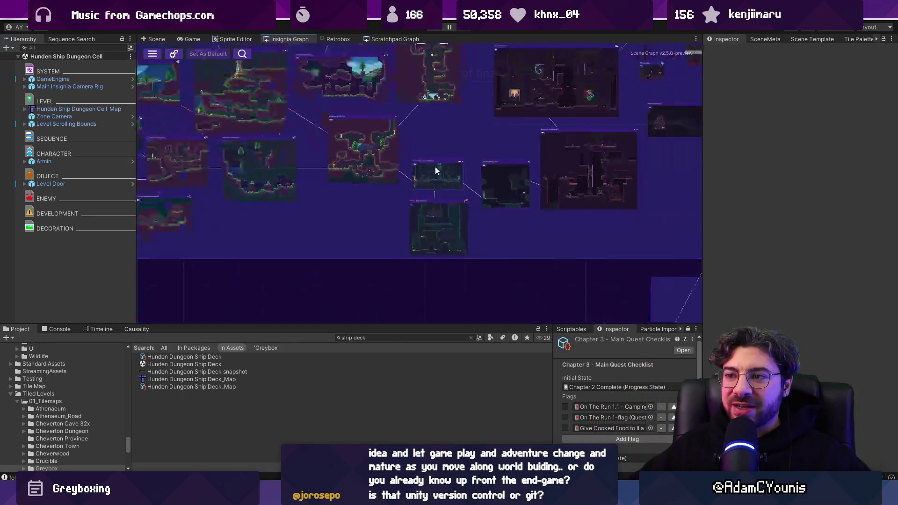
Pan toward the other scene nodes and zoom in and out to inspect them
{"action": "mouse_move", "coordinate": [425, 136]}
{"action": "left_mouse_down"}
{"action": "mouse_move", "coordinate": [551, 219]}
{"action": "mouse_move", "coordinate": [669, 230]}
{"action": "mouse_move", "coordinate": [591, 218]}
{"action": "left_mouse_up"}
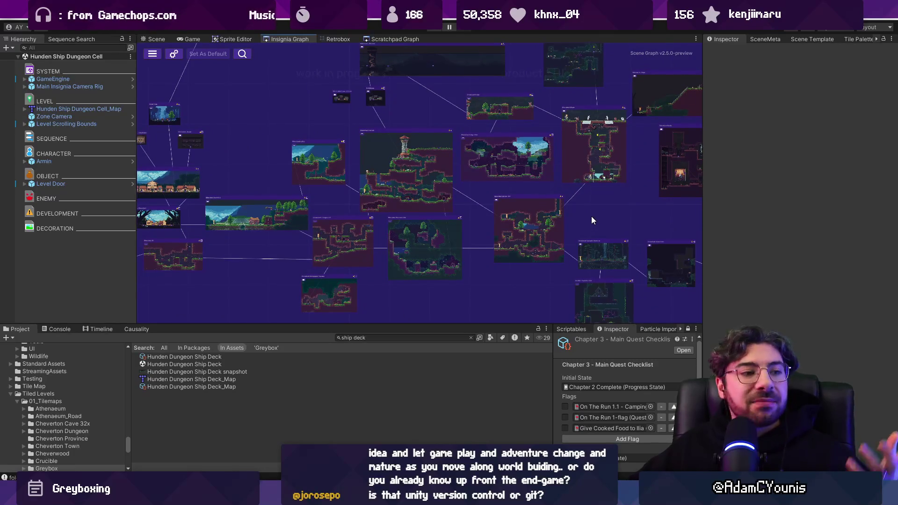
{"action": "scroll", "coordinate": [514, 224], "scroll_direction": "up", "scroll_amount": 5}
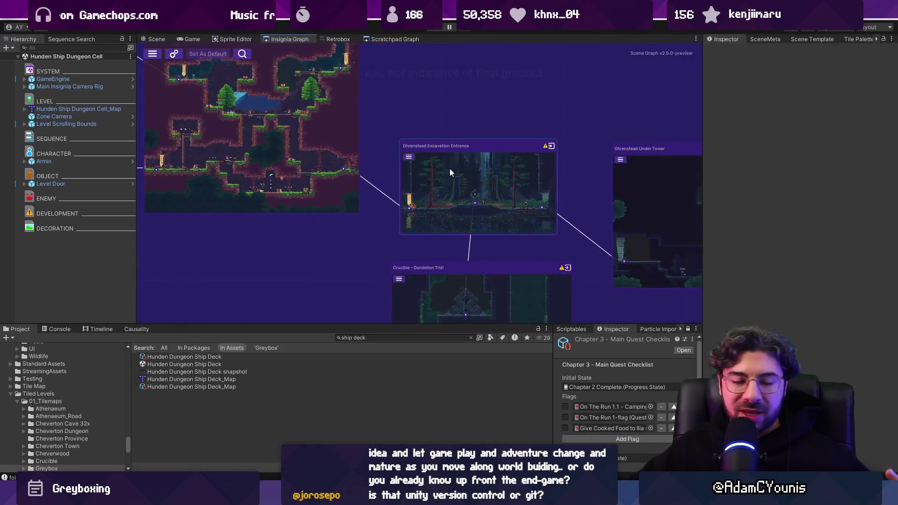
{"action": "scroll", "coordinate": [487, 186], "scroll_direction": "up", "scroll_amount": 4}
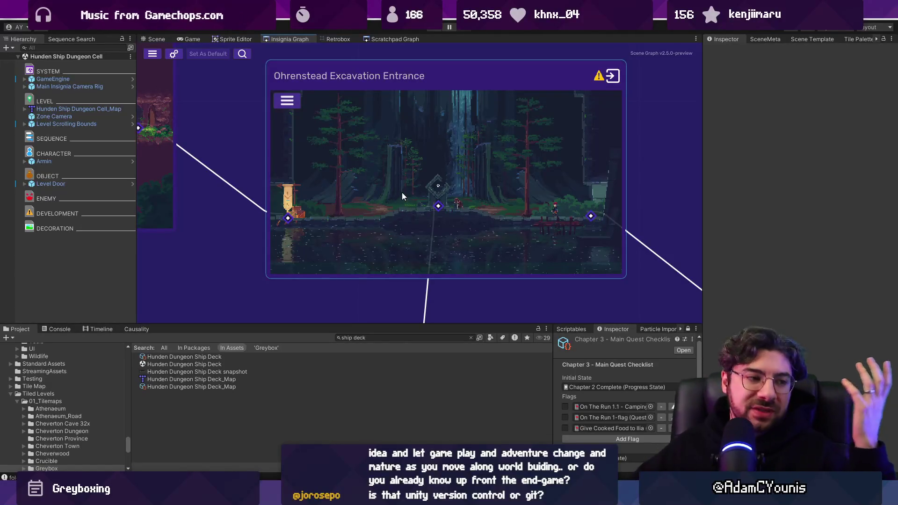
{"action": "scroll", "coordinate": [400, 196], "scroll_direction": "down", "scroll_amount": 5}
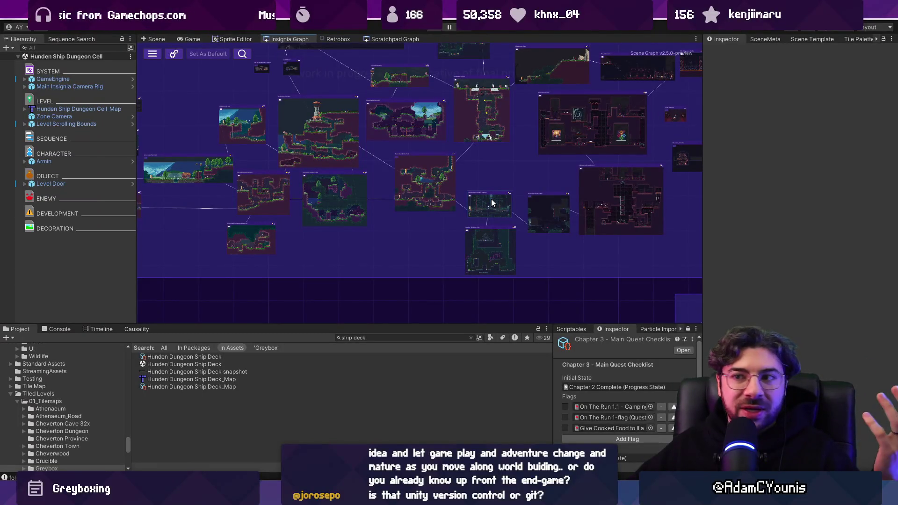
{"action": "scroll", "coordinate": [492, 202], "scroll_direction": "down", "scroll_amount": 3}
{"action": "scroll", "coordinate": [492, 202], "scroll_direction": "up", "scroll_amount": 1}
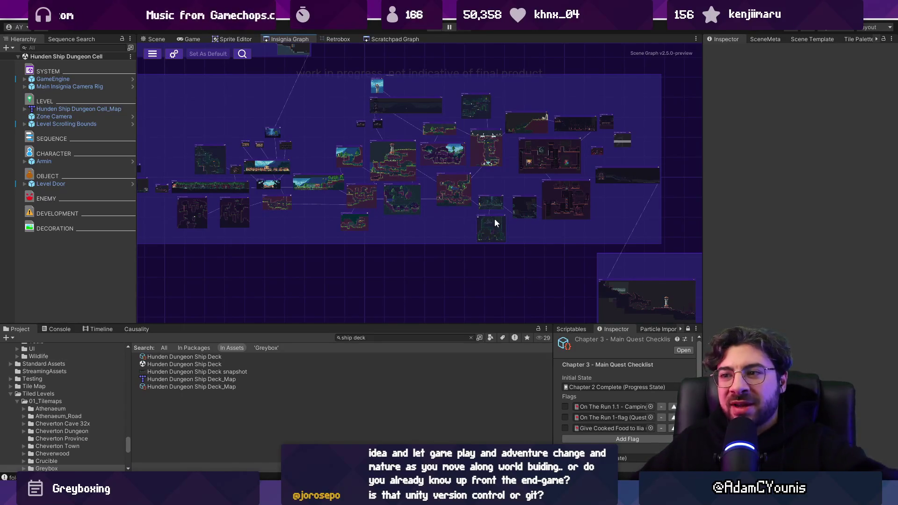
{"action": "scroll", "coordinate": [444, 231], "scroll_direction": "down", "scroll_amount": 2}
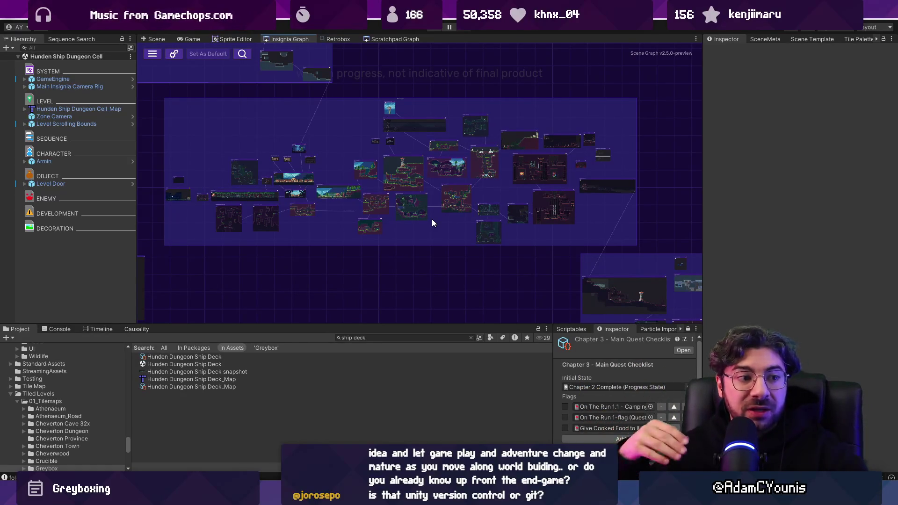
{"action": "scroll", "coordinate": [428, 229], "scroll_direction": "down", "scroll_amount": 2}
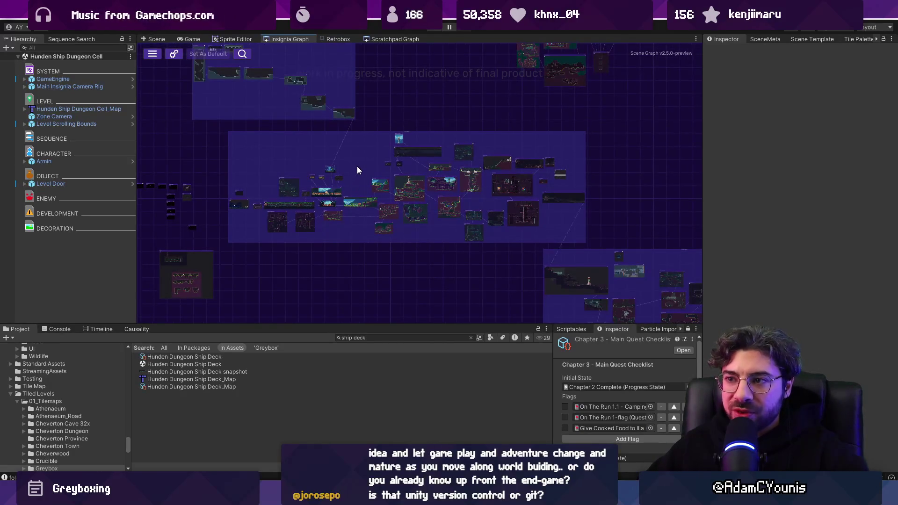
{"action": "scroll", "coordinate": [358, 167], "scroll_direction": "up", "scroll_amount": 1}
{"action": "scroll", "coordinate": [351, 195], "scroll_direction": "down", "scroll_amount": 2}
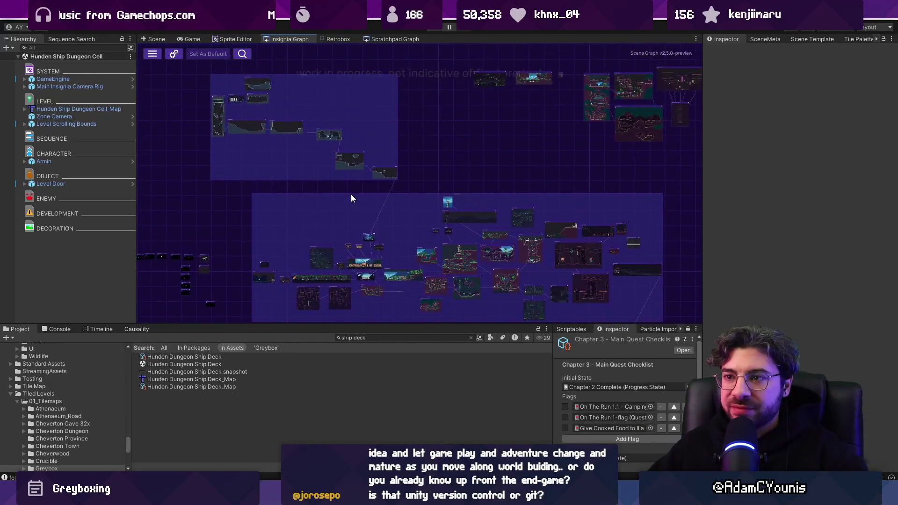
{"action": "scroll", "coordinate": [344, 185], "scroll_direction": "up", "scroll_amount": 4}
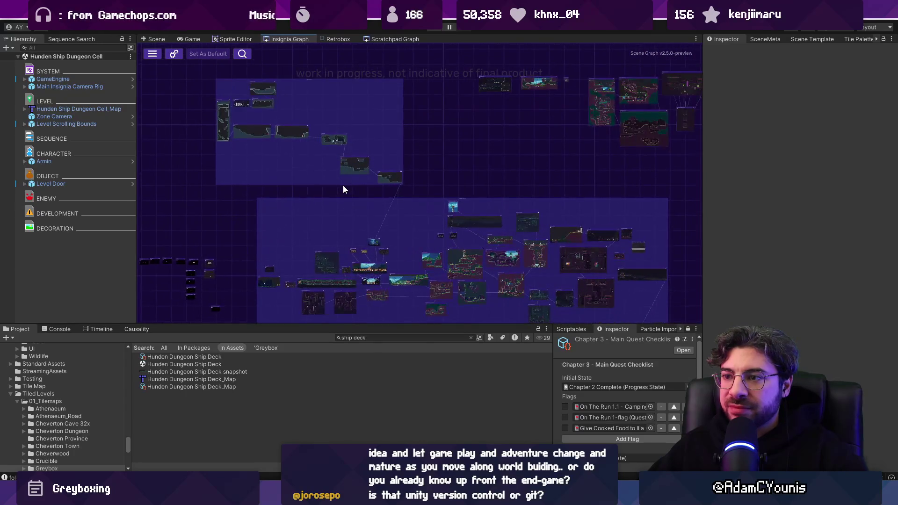
{"action": "scroll", "coordinate": [376, 249], "scroll_direction": "up", "scroll_amount": 3}
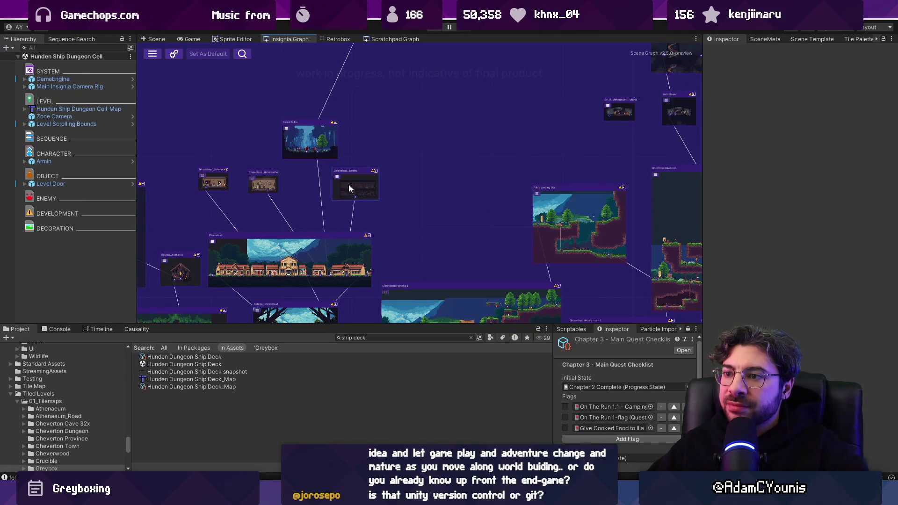
{"action": "scroll", "coordinate": [348, 187], "scroll_direction": "down", "scroll_amount": 4}
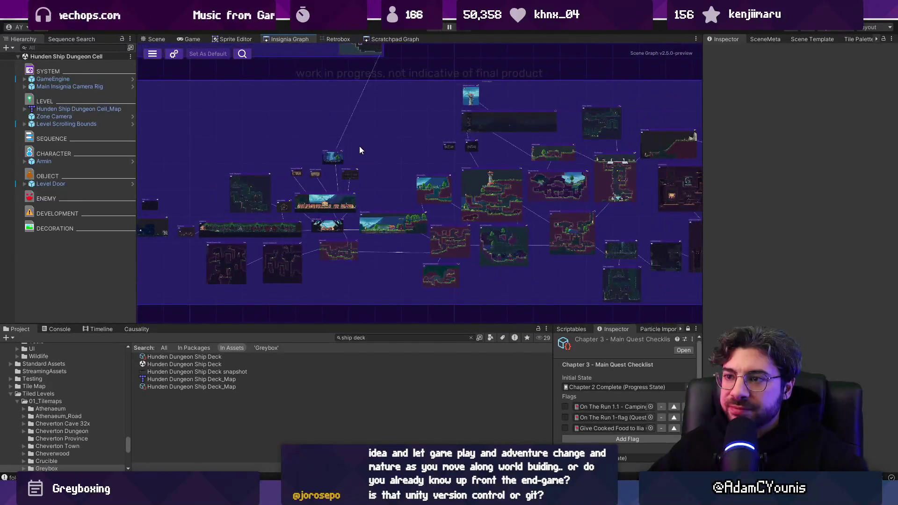
{"action": "scroll", "coordinate": [362, 156], "scroll_direction": "down", "scroll_amount": 2}
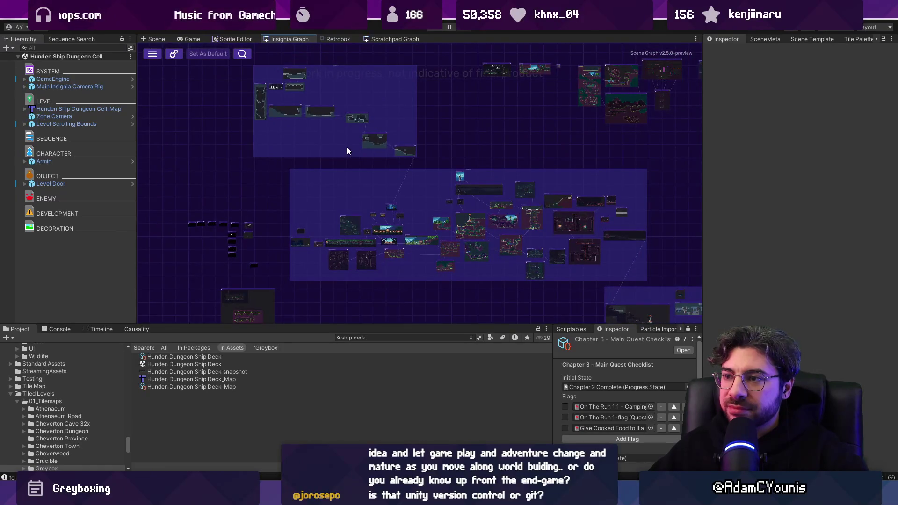
{"action": "scroll", "coordinate": [396, 162], "scroll_direction": "up", "scroll_amount": 3}
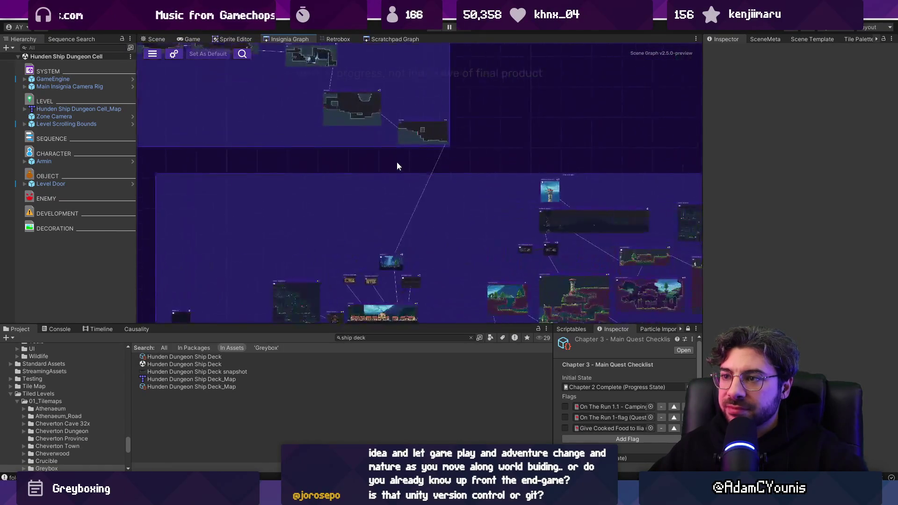
Nudge the greybox room node up, then slightly left and down, and survey the map regions
{"action": "mouse_move", "coordinate": [366, 147]}
{"action": "left_mouse_down"}
{"action": "mouse_move", "coordinate": [327, 135]}
{"action": "mouse_move", "coordinate": [505, 205]}
{"action": "left_mouse_up"}
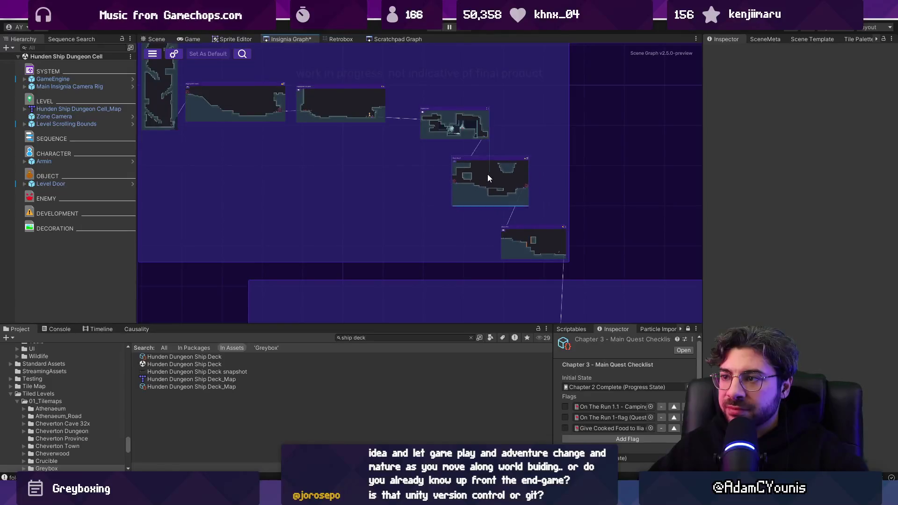
{"action": "mouse_move", "coordinate": [453, 122]}
{"action": "left_mouse_down"}
{"action": "mouse_move", "coordinate": [451, 114]}
{"action": "mouse_move", "coordinate": [450, 122]}
{"action": "left_mouse_up"}
{"action": "scroll", "coordinate": [377, 174], "scroll_direction": "down", "scroll_amount": 4}
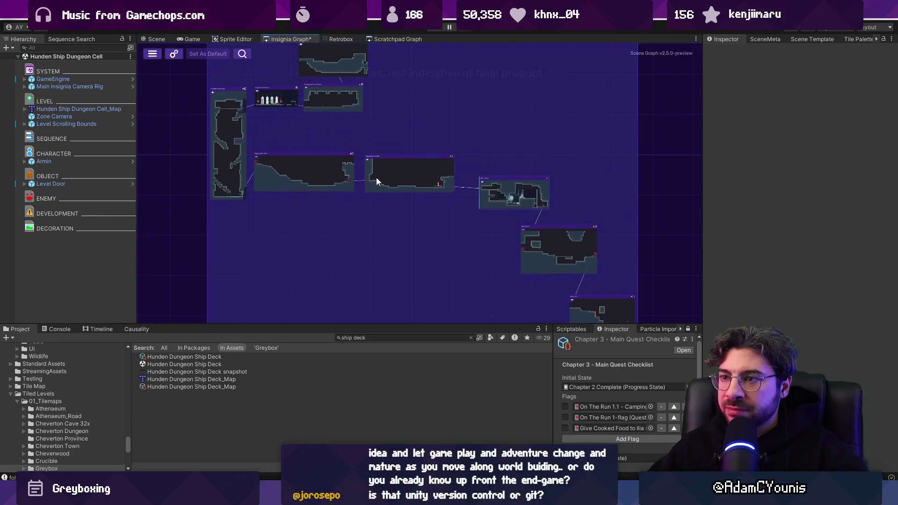
{"action": "left_click_drag", "start_coordinate": [499, 197], "coordinate": [375, 173]}
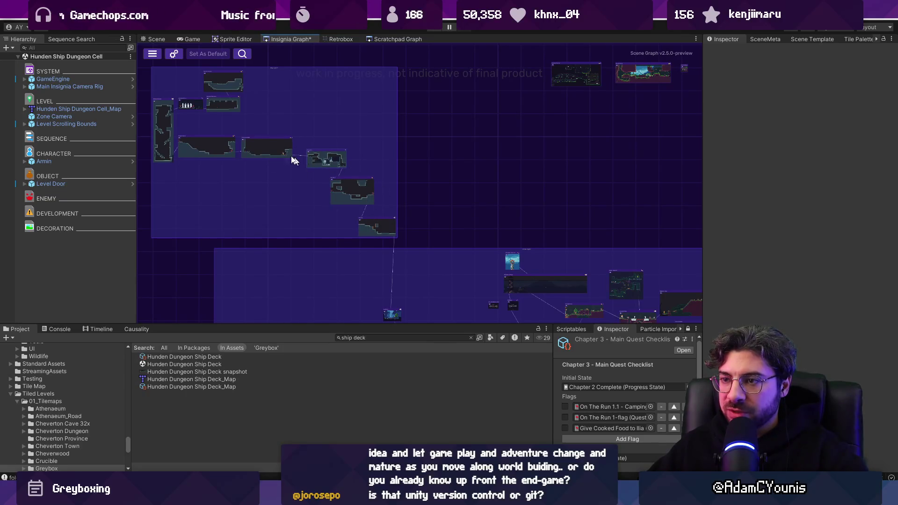
{"action": "scroll", "coordinate": [339, 174], "scroll_direction": "down", "scroll_amount": 5}
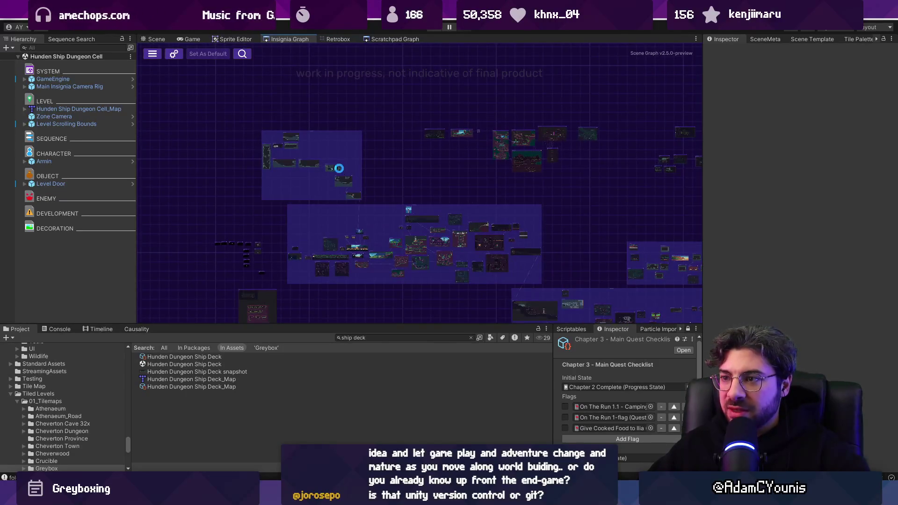
{"action": "mouse_move", "coordinate": [497, 173]}
{"action": "left_mouse_down"}
{"action": "mouse_move", "coordinate": [345, 135]}
{"action": "mouse_move", "coordinate": [558, 152]}
{"action": "mouse_move", "coordinate": [462, 136]}
{"action": "mouse_move", "coordinate": [461, 180]}
{"action": "mouse_move", "coordinate": [342, 143]}
{"action": "mouse_move", "coordinate": [481, 186]}
{"action": "mouse_move", "coordinate": [441, 135]}
{"action": "mouse_move", "coordinate": [416, 149]}
{"action": "mouse_move", "coordinate": [430, 173]}
{"action": "left_mouse_up"}
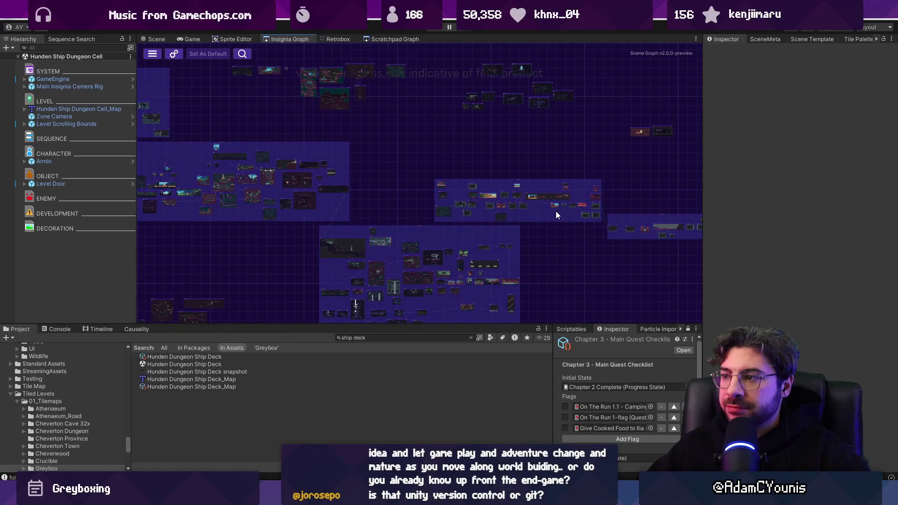
{"action": "scroll", "coordinate": [556, 215], "scroll_direction": "up", "scroll_amount": 5}
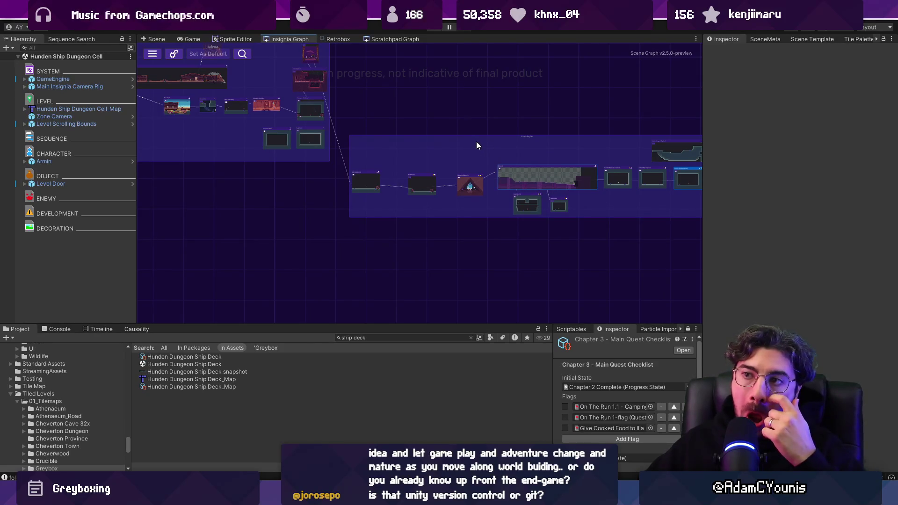
Reposition the tower room and top room nodes, and move the lower region's leftmost room left
{"action": "scroll", "coordinate": [304, 80], "scroll_direction": "up", "scroll_amount": 5}
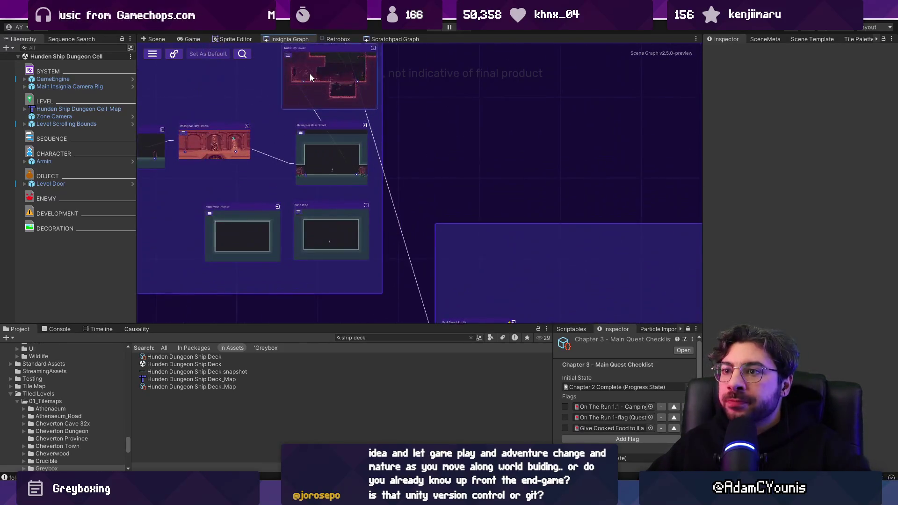
{"action": "left_click_drag", "start_coordinate": [357, 108], "coordinate": [359, 121]}
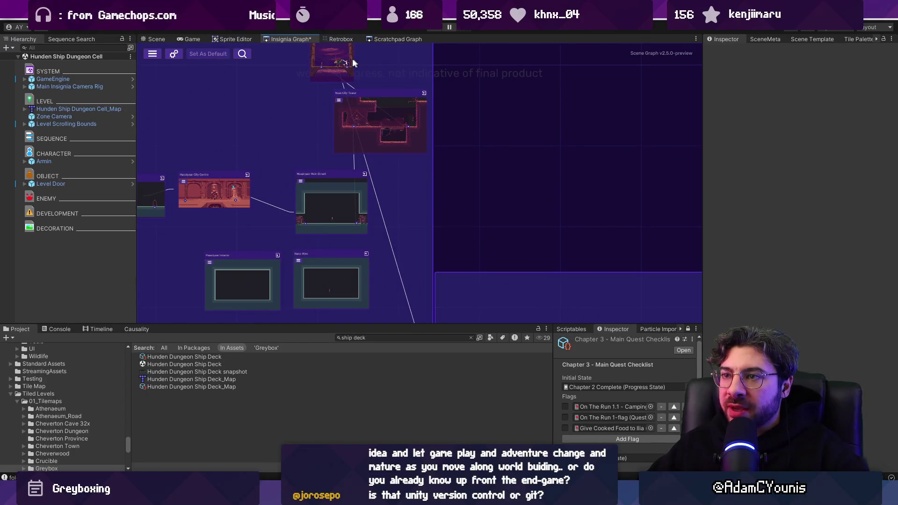
{"action": "mouse_move", "coordinate": [322, 65]}
{"action": "left_mouse_down"}
{"action": "mouse_move", "coordinate": [318, 119]}
{"action": "mouse_move", "coordinate": [411, 108]}
{"action": "mouse_move", "coordinate": [330, 103]}
{"action": "left_mouse_up"}
{"action": "mouse_move", "coordinate": [354, 170]}
{"action": "left_mouse_down"}
{"action": "mouse_move", "coordinate": [295, 164]}
{"action": "mouse_move", "coordinate": [311, 164]}
{"action": "left_mouse_up"}
{"action": "scroll", "coordinate": [356, 157], "scroll_direction": "down", "scroll_amount": 5}
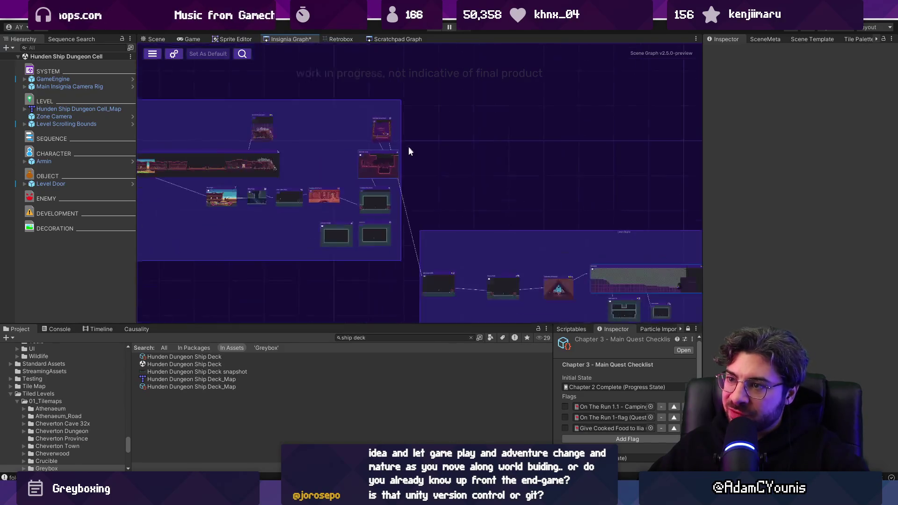
{"action": "left_click_drag", "start_coordinate": [415, 232], "coordinate": [375, 235]}
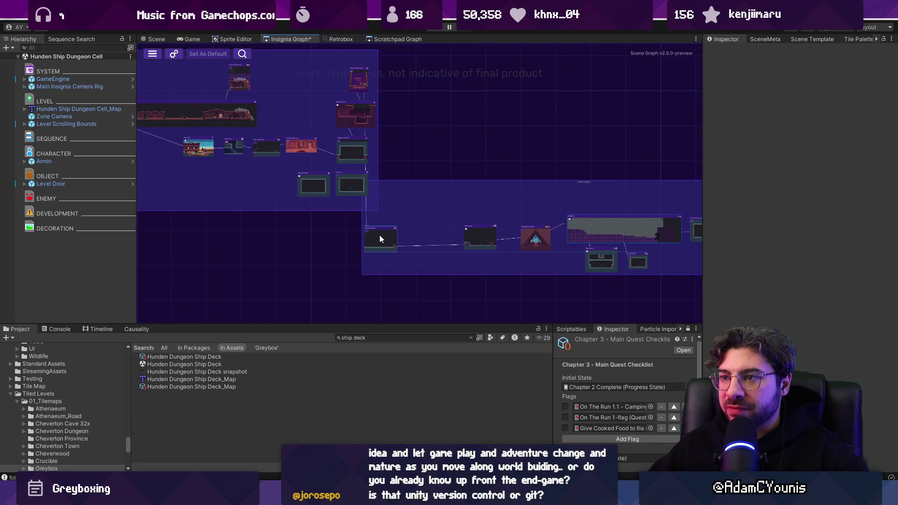
{"action": "scroll", "coordinate": [355, 110], "scroll_direction": "up", "scroll_amount": 5}
{"action": "left_click_drag", "start_coordinate": [333, 111], "coordinate": [345, 108]}
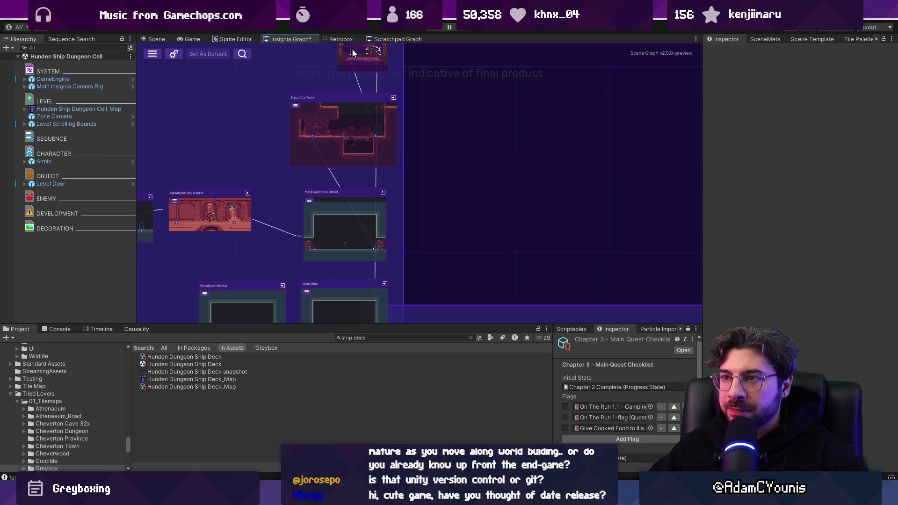
Frame both regions in view and save the Insignia Graph with Ctrl+S
{"action": "scroll", "coordinate": [355, 98], "scroll_direction": "down", "scroll_amount": 3}
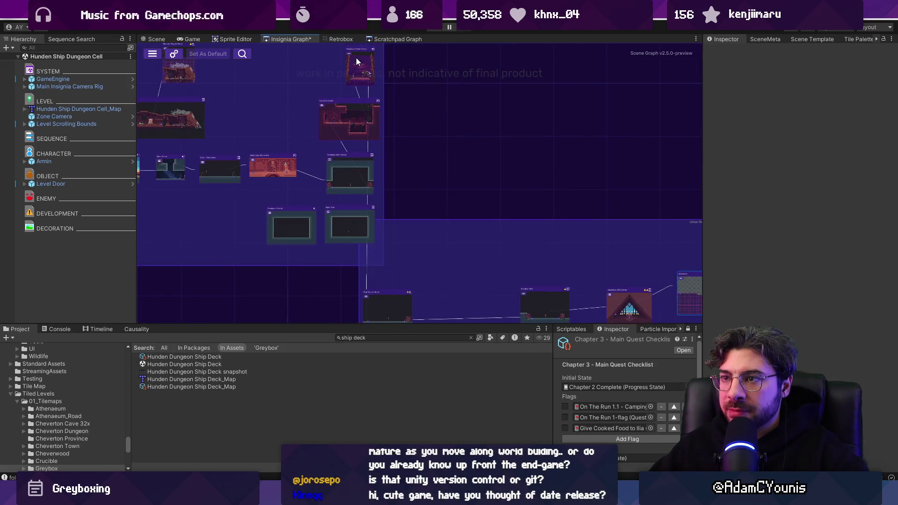
{"action": "scroll", "coordinate": [405, 117], "scroll_direction": "down", "scroll_amount": 2}
{"action": "scroll", "coordinate": [358, 54], "scroll_direction": "up", "scroll_amount": 2}
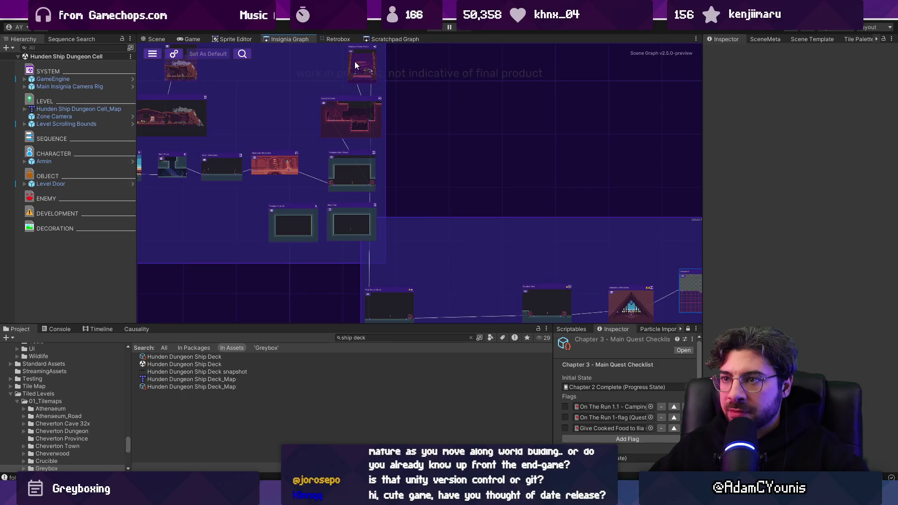
{"action": "scroll", "coordinate": [402, 122], "scroll_direction": "up", "scroll_amount": 5}
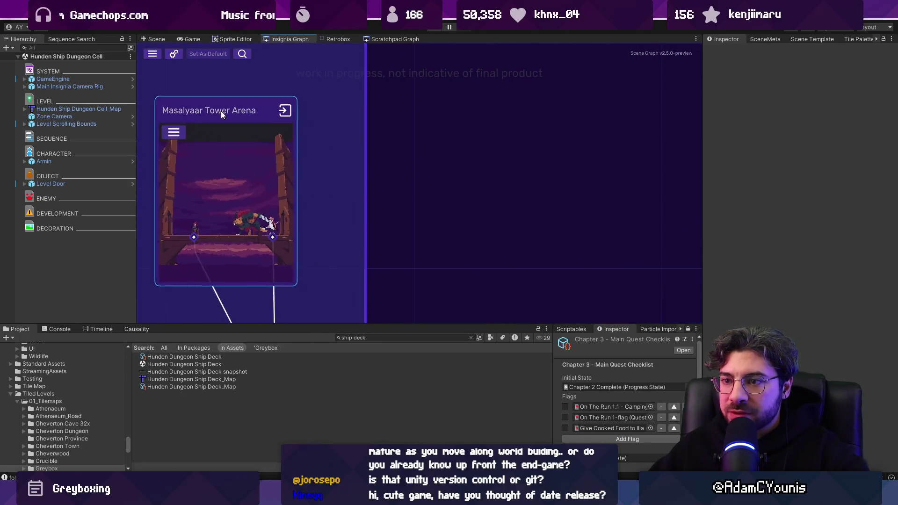
{"action": "scroll", "coordinate": [224, 110], "scroll_direction": "down", "scroll_amount": 2}
{"action": "scroll", "coordinate": [298, 138], "scroll_direction": "down", "scroll_amount": 5}
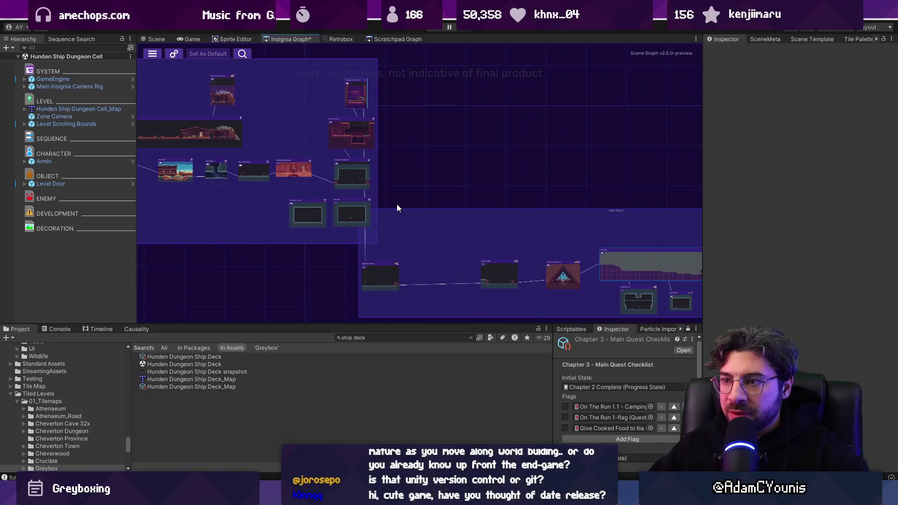
{"action": "scroll", "coordinate": [378, 202], "scroll_direction": "up", "scroll_amount": 3}
{"action": "scroll", "coordinate": [394, 210], "scroll_direction": "down", "scroll_amount": 3}
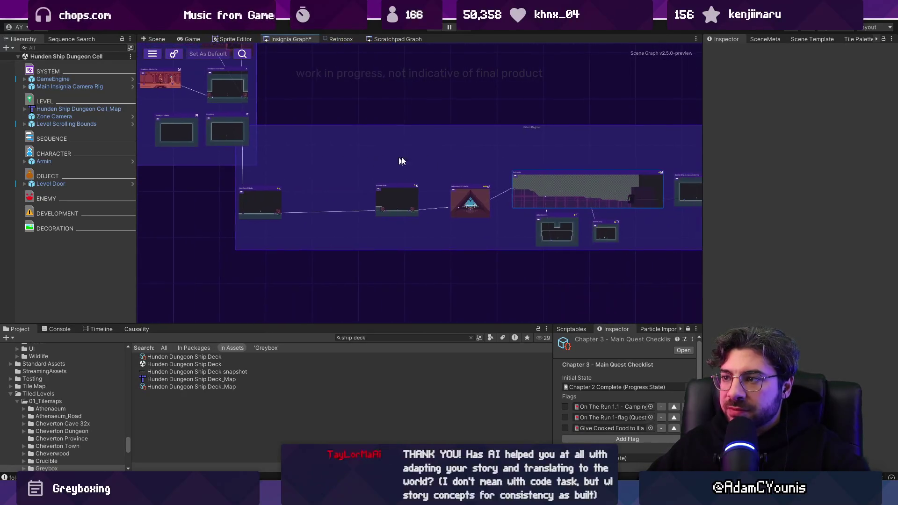
{"action": "left_click", "coordinate": [537, 131]}
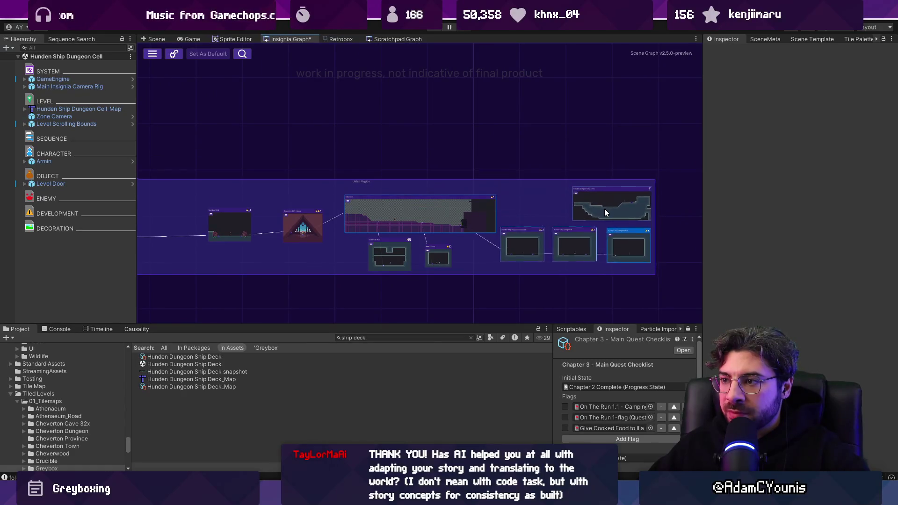
{"action": "scroll", "coordinate": [459, 203], "scroll_direction": "down", "scroll_amount": 2}
{"action": "scroll", "coordinate": [421, 199], "scroll_direction": "up", "scroll_amount": 4}
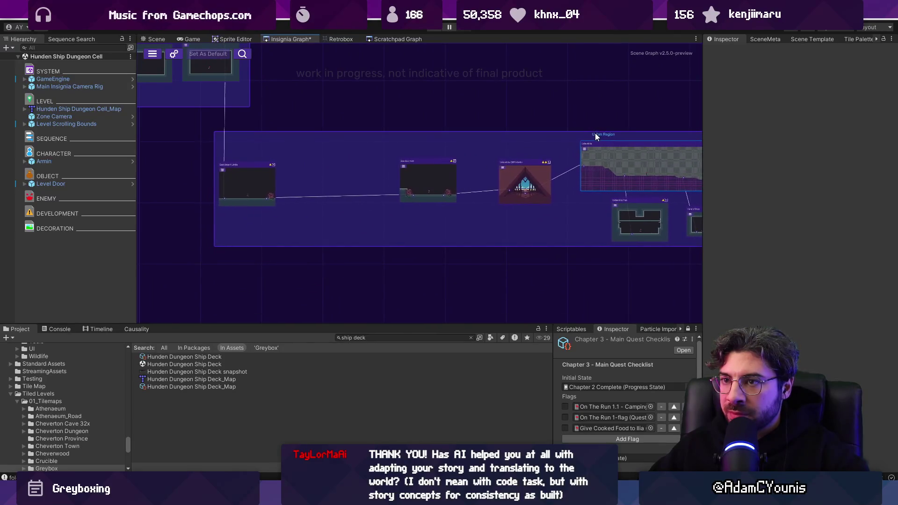
{"action": "scroll", "coordinate": [315, 166], "scroll_direction": "down", "scroll_amount": 4}
{"action": "left_click_drag", "start_coordinate": [314, 163], "coordinate": [327, 249]}
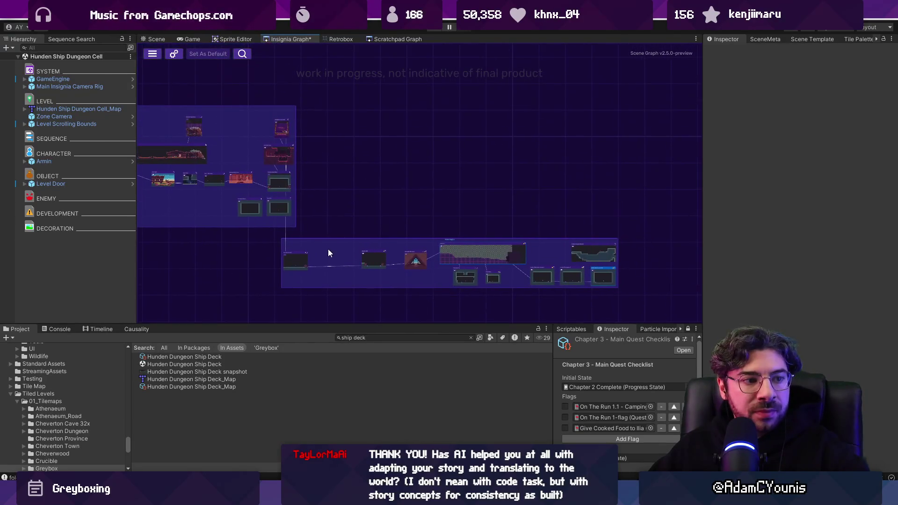
{"action": "key", "text": "ctrl+s"}
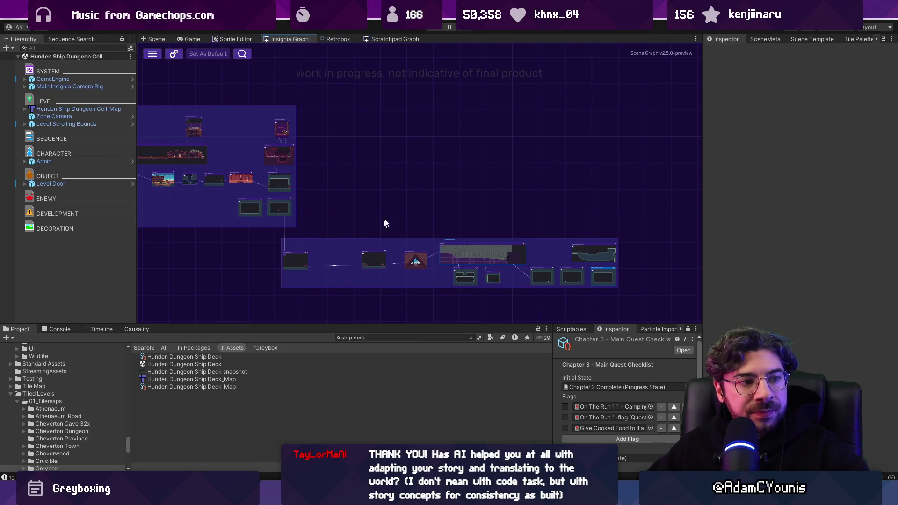
{"action": "scroll", "coordinate": [511, 204], "scroll_direction": "down", "scroll_amount": 3}
{"action": "scroll", "coordinate": [275, 185], "scroll_direction": "up", "scroll_amount": 5}
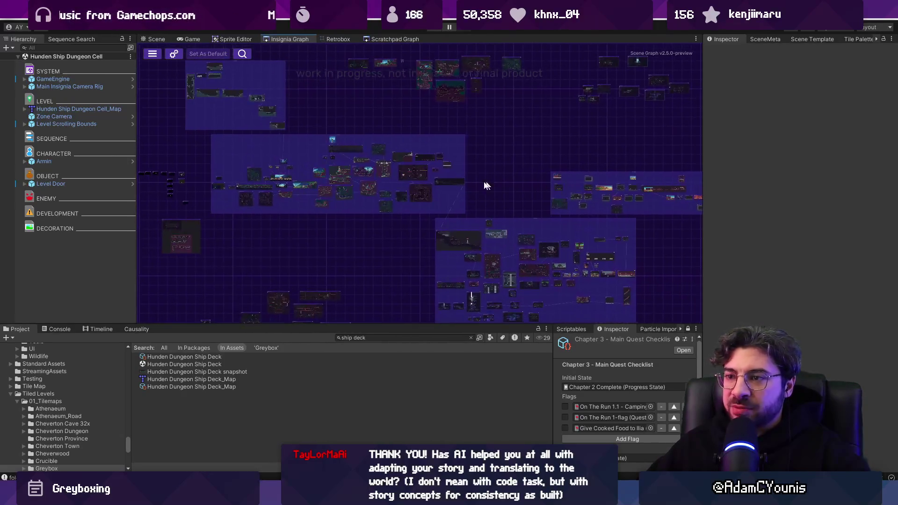
Move the Armins House room node up and left, then save the graph
{"action": "scroll", "coordinate": [251, 213], "scroll_direction": "up", "scroll_amount": 5}
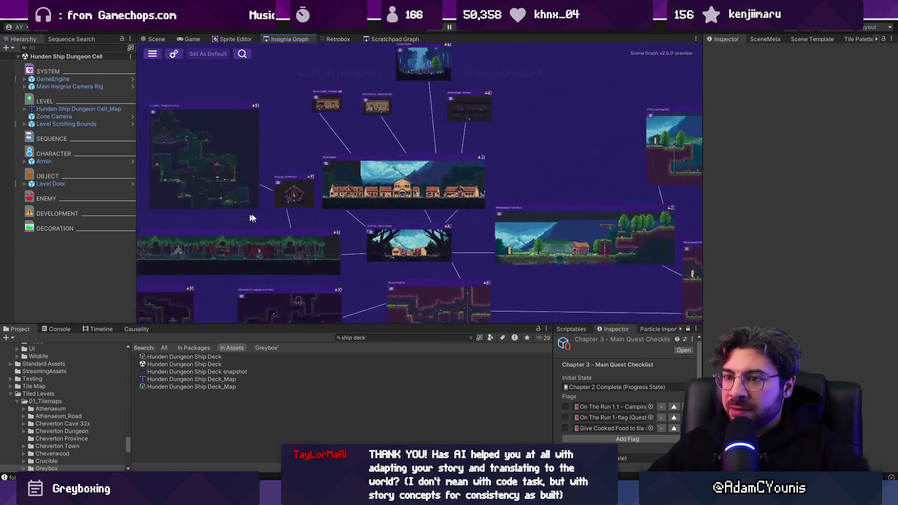
{"action": "scroll", "coordinate": [214, 240], "scroll_direction": "down", "scroll_amount": 2}
{"action": "left_click_drag", "start_coordinate": [308, 207], "coordinate": [296, 196]}
{"action": "scroll", "coordinate": [332, 185], "scroll_direction": "down", "scroll_amount": 2}
{"action": "scroll", "coordinate": [332, 185], "scroll_direction": "down", "scroll_amount": 3}
{"action": "key", "text": "ctrl+s"}
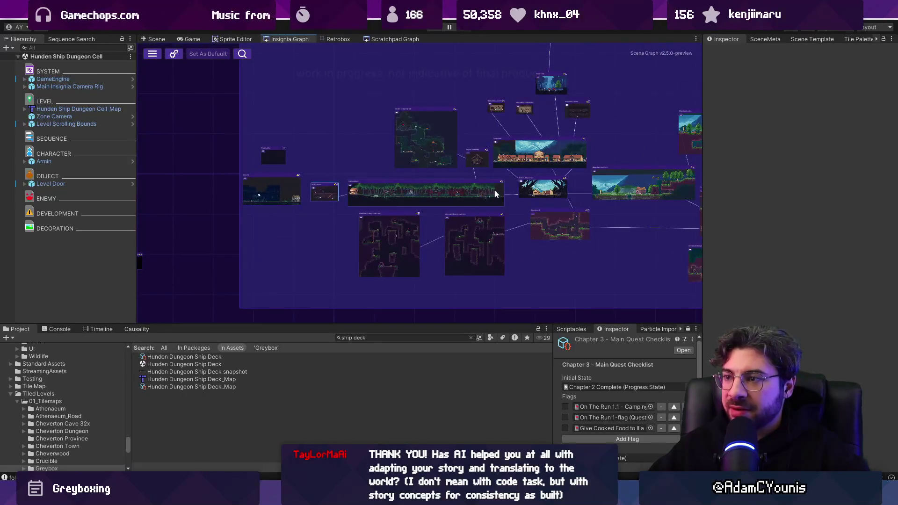
Shift the Golden Path and Excavation Entrance room nodes slightly right, then save again
{"action": "scroll", "coordinate": [470, 162], "scroll_direction": "up", "scroll_amount": 5}
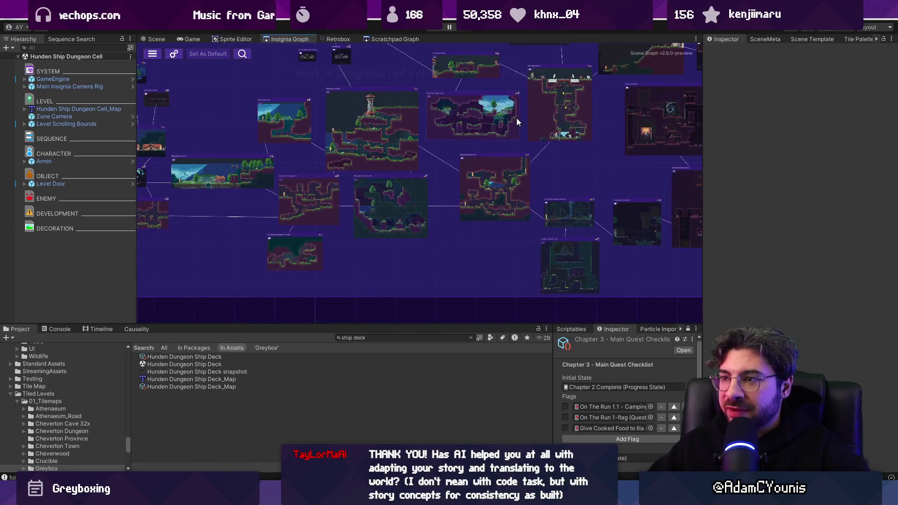
{"action": "scroll", "coordinate": [483, 142], "scroll_direction": "up", "scroll_amount": 2}
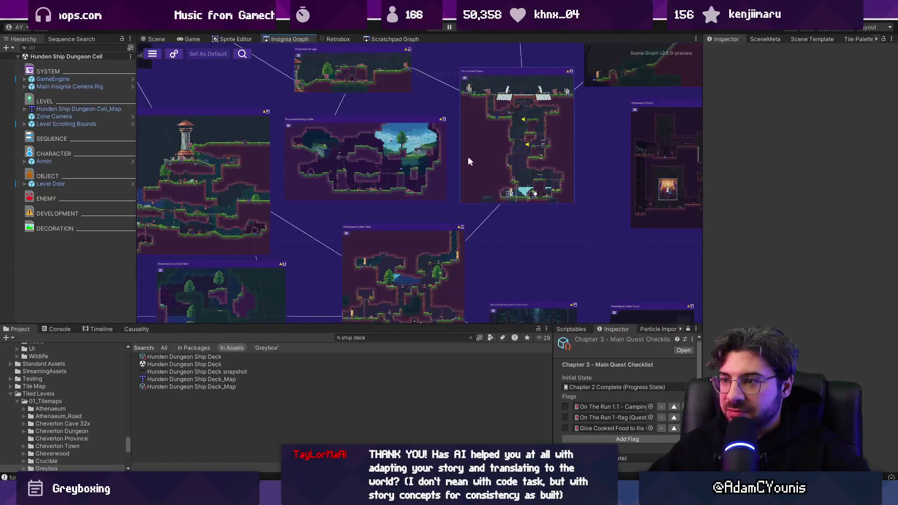
{"action": "scroll", "coordinate": [388, 167], "scroll_direction": "up", "scroll_amount": 2}
{"action": "left_click_drag", "start_coordinate": [341, 198], "coordinate": [359, 200]}
{"action": "left_click_drag", "start_coordinate": [475, 258], "coordinate": [484, 259]}
{"action": "scroll", "coordinate": [479, 230], "scroll_direction": "down", "scroll_amount": 5}
{"action": "key", "text": "ctrl+s"}
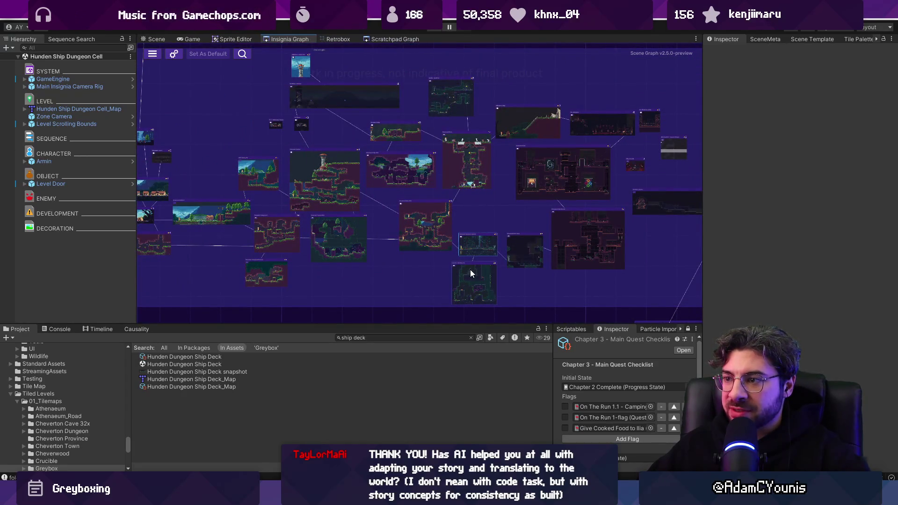
Pan the graph left and box-select a block of room nodes
{"action": "scroll", "coordinate": [521, 248], "scroll_direction": "down", "scroll_amount": 6}
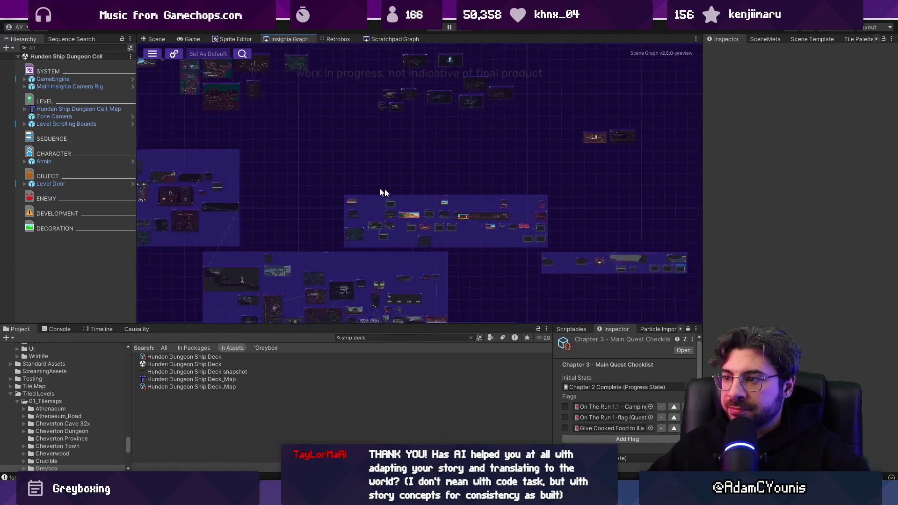
{"action": "scroll", "coordinate": [281, 192], "scroll_direction": "up", "scroll_amount": 8}
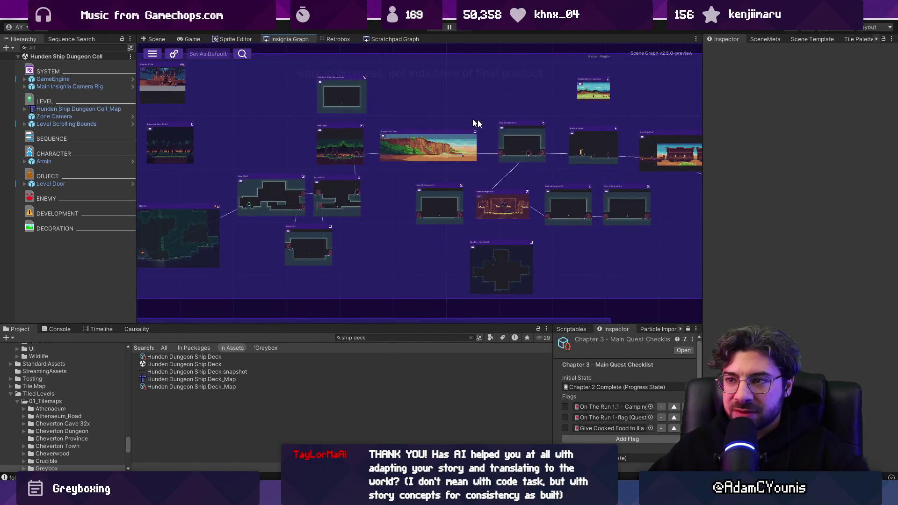
{"action": "left_click_drag", "start_coordinate": [622, 208], "coordinate": [247, 206]}
{"action": "scroll", "coordinate": [289, 171], "scroll_direction": "down", "scroll_amount": 5}
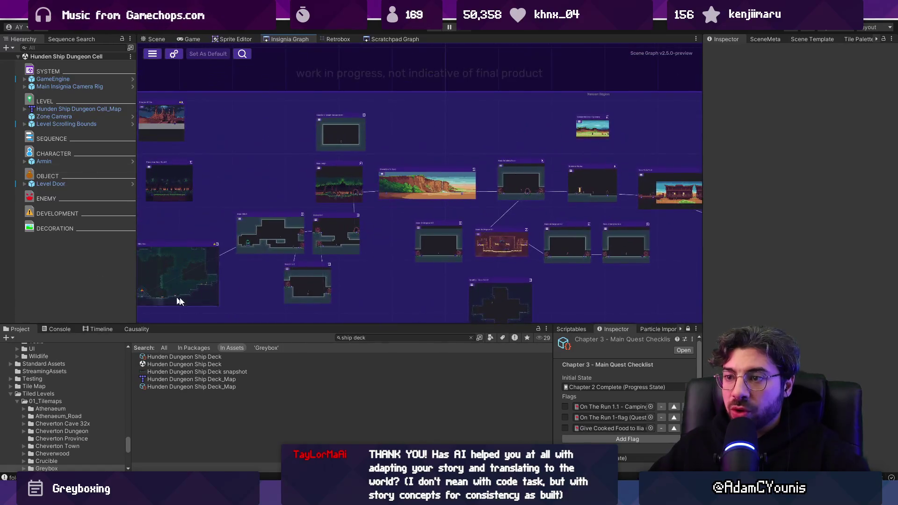
{"action": "mouse_move", "coordinate": [635, 230]}
{"action": "left_mouse_down"}
{"action": "mouse_move", "coordinate": [373, 194]}
{"action": "mouse_move", "coordinate": [458, 214]}
{"action": "left_mouse_up"}
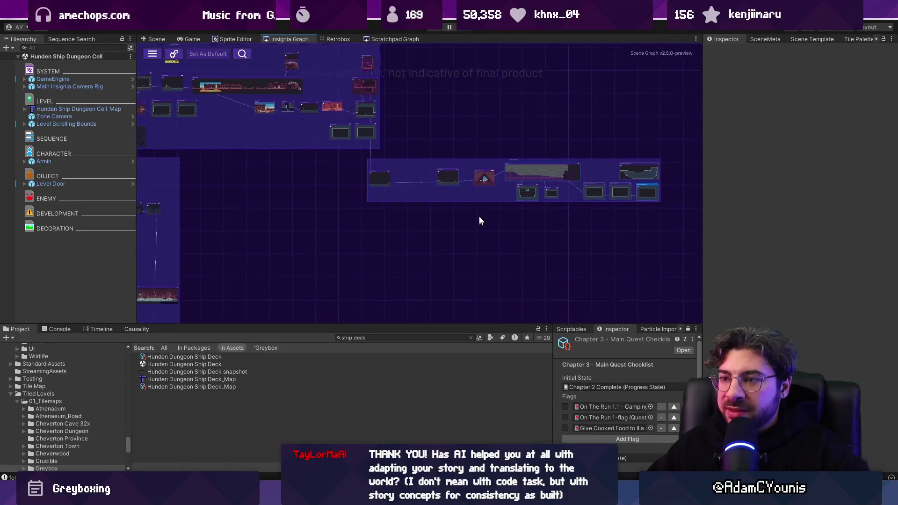
{"action": "left_click_drag", "start_coordinate": [495, 271], "coordinate": [495, 271]}
{"action": "scroll", "coordinate": [477, 253], "scroll_direction": "down", "scroll_amount": 3}
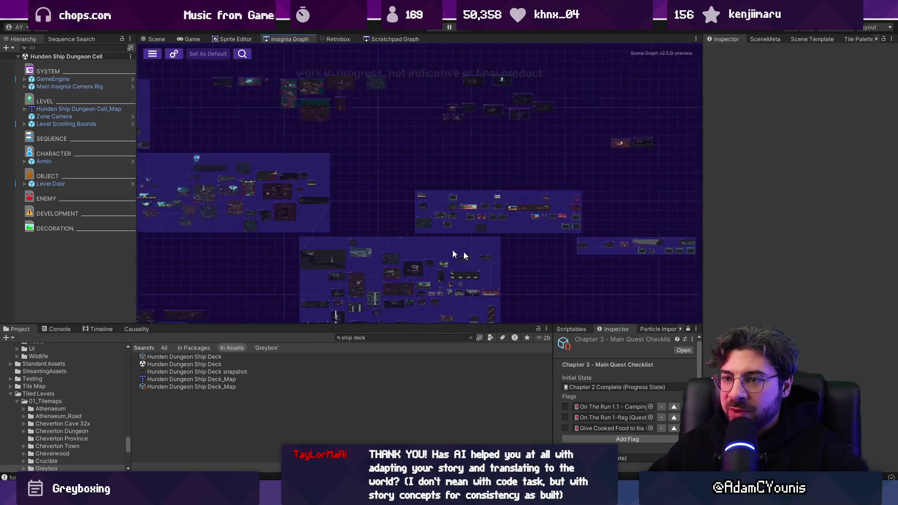
{"action": "scroll", "coordinate": [424, 163], "scroll_direction": "up", "scroll_amount": 5}
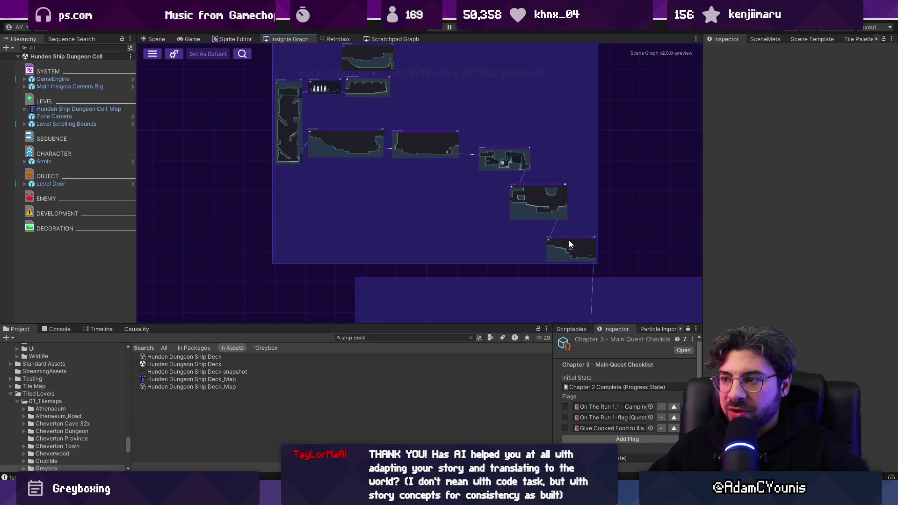
{"action": "scroll", "coordinate": [566, 225], "scroll_direction": "down", "scroll_amount": 5}
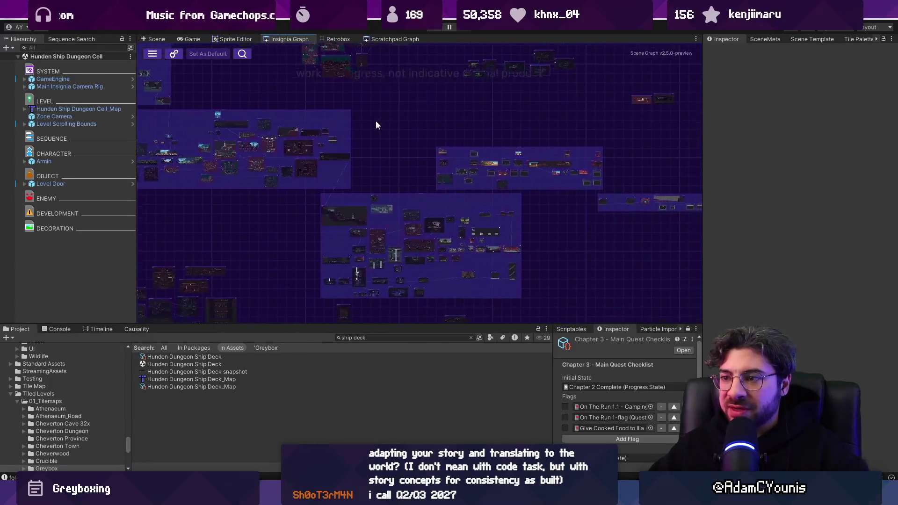
{"action": "left_click_drag", "start_coordinate": [437, 159], "coordinate": [416, 249]}
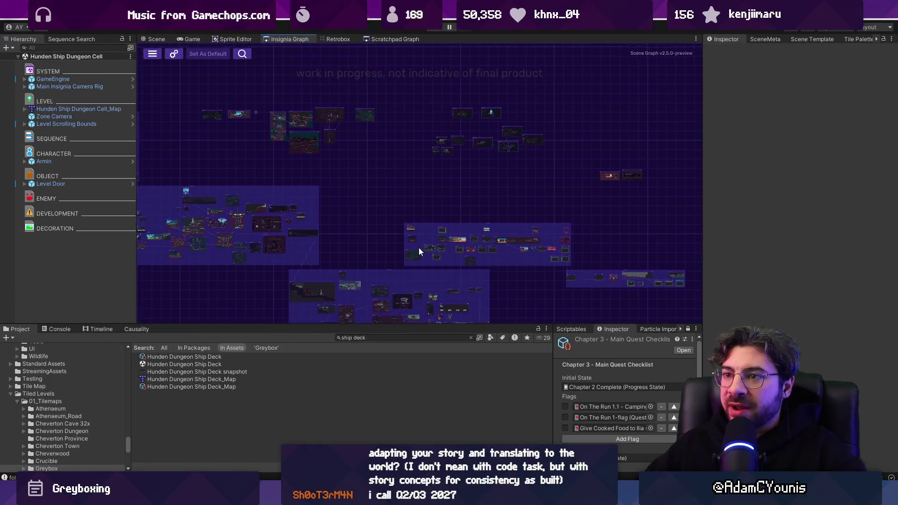
{"action": "scroll", "coordinate": [419, 248], "scroll_direction": "up", "scroll_amount": 3}
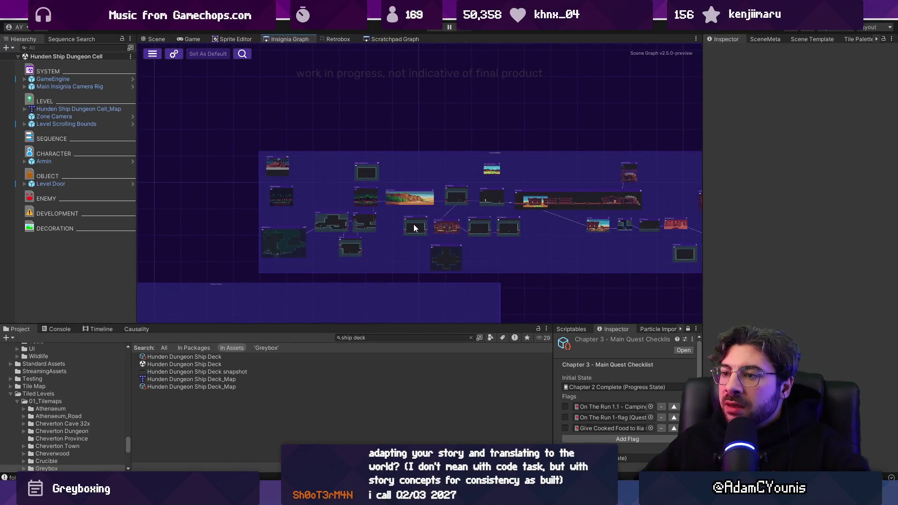
Check the graph changes in the Fork Git client, then return to Unity
{"action": "key", "text": "alt+Tab"}
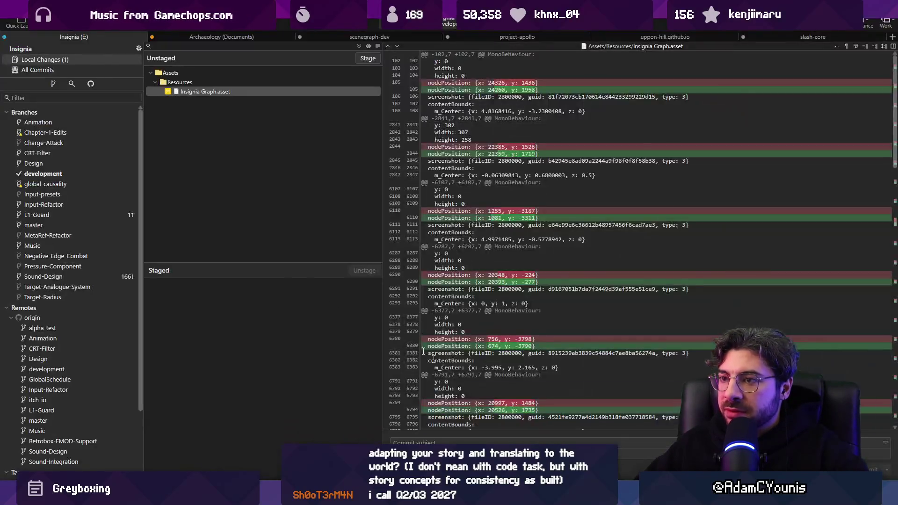
{"action": "key", "text": "alt+Tab"}
{"action": "scroll", "coordinate": [430, 268], "scroll_direction": "down", "scroll_amount": 4}
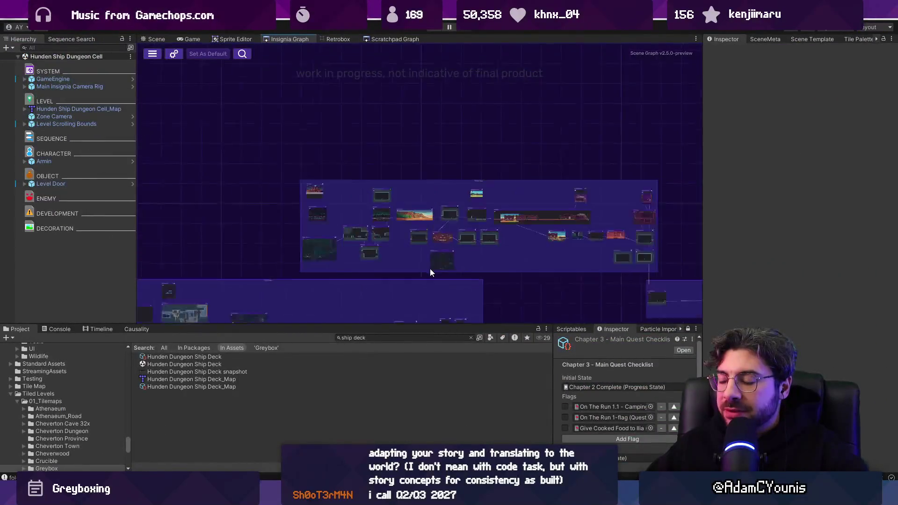
{"action": "mouse_move", "coordinate": [472, 323]}
{"action": "left_mouse_down"}
{"action": "mouse_move", "coordinate": [473, 361]}
{"action": "mouse_move", "coordinate": [443, 273]}
{"action": "left_mouse_up"}
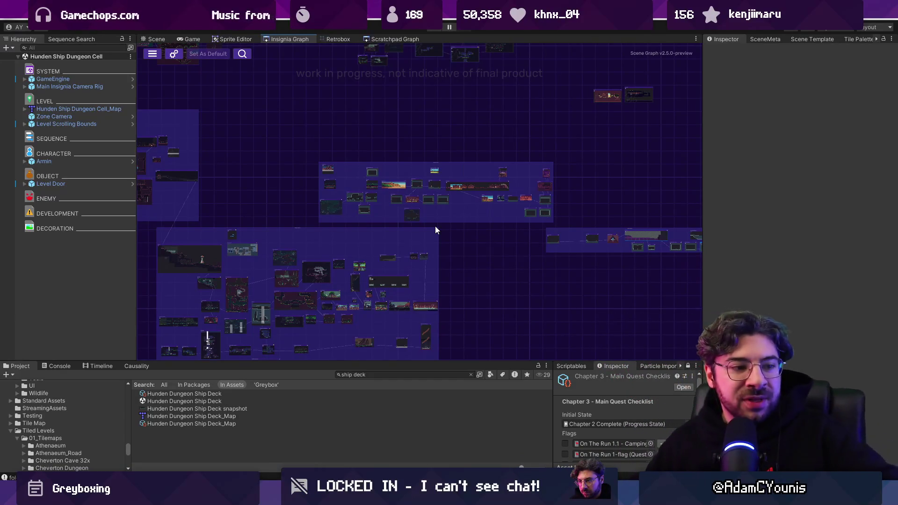
Move two room nodes left, then box-select another group of rooms and shift it
{"action": "scroll", "coordinate": [312, 253], "scroll_direction": "up", "scroll_amount": 5}
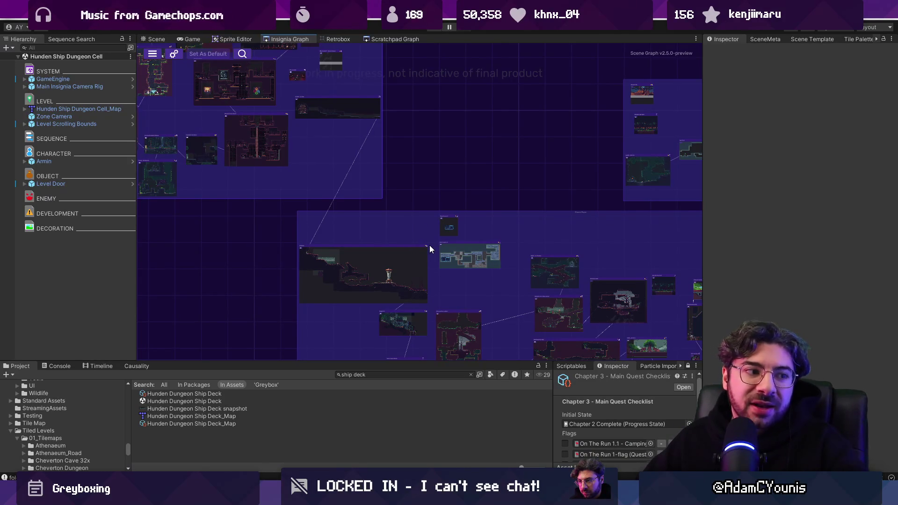
{"action": "scroll", "coordinate": [434, 252], "scroll_direction": "down", "scroll_amount": 5}
{"action": "scroll", "coordinate": [582, 272], "scroll_direction": "down", "scroll_amount": 2}
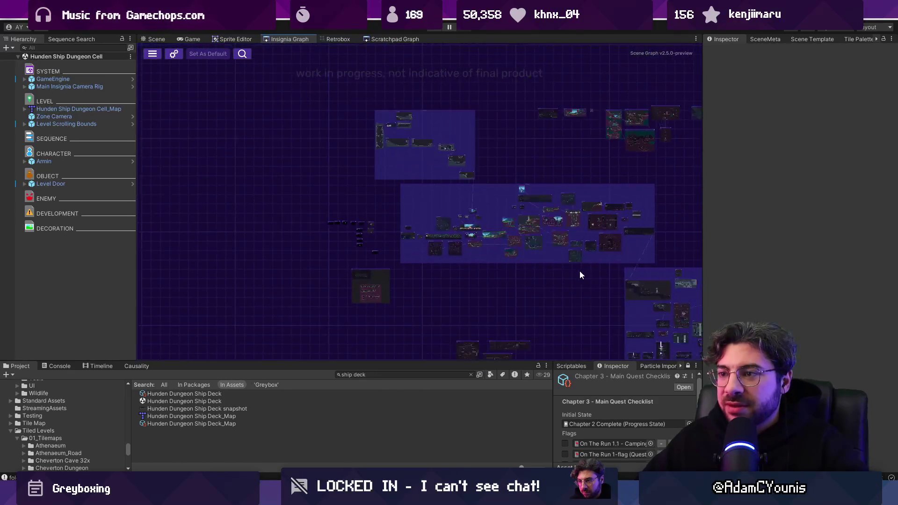
{"action": "left_click_drag", "start_coordinate": [582, 273], "coordinate": [394, 252]}
{"action": "left_click_drag", "start_coordinate": [569, 243], "coordinate": [435, 258]}
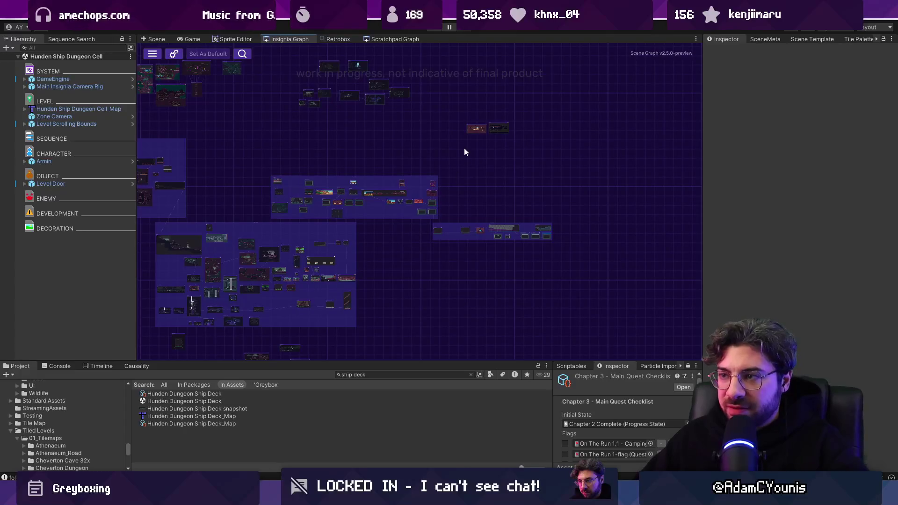
{"action": "mouse_move", "coordinate": [474, 128]}
{"action": "left_mouse_down"}
{"action": "mouse_move", "coordinate": [248, 166]}
{"action": "mouse_move", "coordinate": [187, 161]}
{"action": "mouse_move", "coordinate": [404, 273]}
{"action": "left_mouse_up"}
{"action": "scroll", "coordinate": [405, 273], "scroll_direction": "up", "scroll_amount": 5}
{"action": "scroll", "coordinate": [471, 273], "scroll_direction": "down", "scroll_amount": 3}
{"action": "left_click_drag", "start_coordinate": [591, 259], "coordinate": [591, 256]}
{"action": "left_click_drag", "start_coordinate": [507, 236], "coordinate": [533, 254]}
{"action": "scroll", "coordinate": [503, 245], "scroll_direction": "up", "scroll_amount": 3}
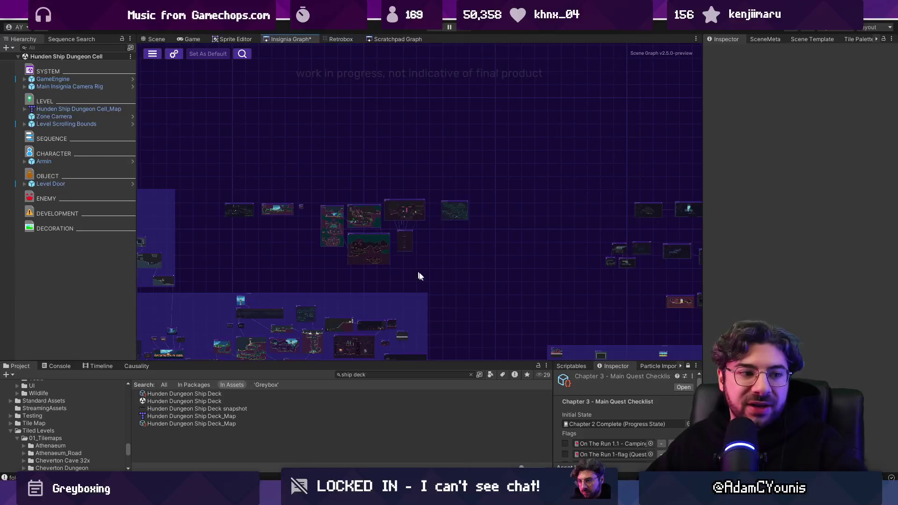
{"action": "scroll", "coordinate": [506, 265], "scroll_direction": "down", "scroll_amount": 3}
Survey the surrounding region clusters and maximize the Insignia Graph panel
{"action": "left_click_drag", "start_coordinate": [522, 280], "coordinate": [501, 203]}
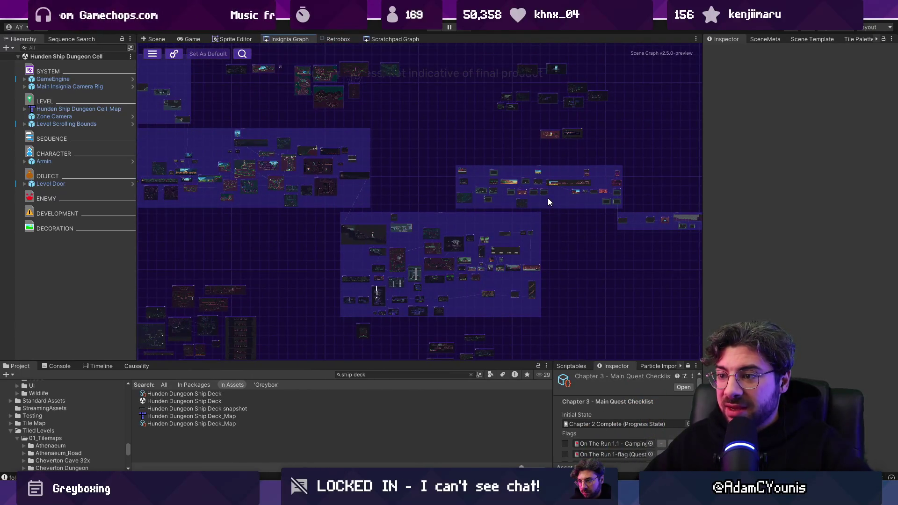
{"action": "scroll", "coordinate": [568, 176], "scroll_direction": "up", "scroll_amount": 5}
{"action": "mouse_move", "coordinate": [568, 225]}
{"action": "left_mouse_down"}
{"action": "mouse_move", "coordinate": [461, 216]}
{"action": "mouse_move", "coordinate": [435, 202]}
{"action": "left_mouse_up"}
{"action": "scroll", "coordinate": [457, 202], "scroll_direction": "down", "scroll_amount": 2}
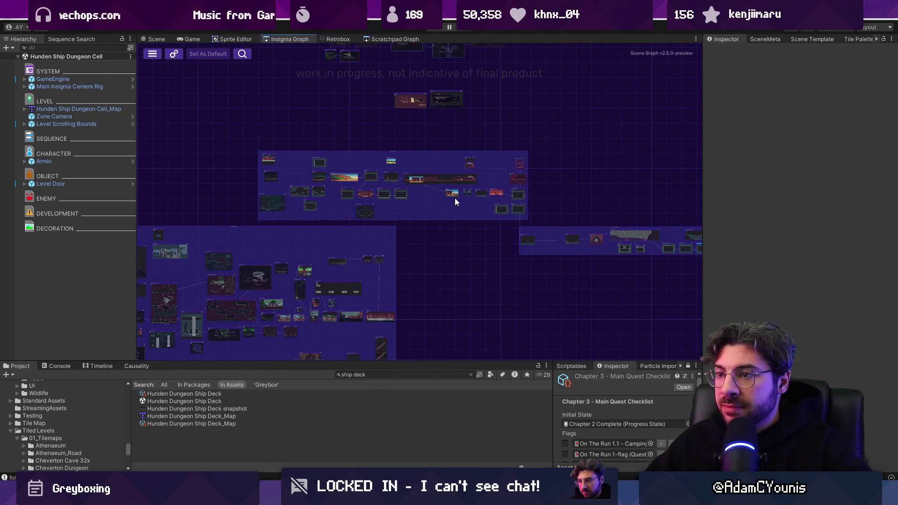
{"action": "scroll", "coordinate": [456, 202], "scroll_direction": "down", "scroll_amount": 2}
{"action": "mouse_move", "coordinate": [292, 187]}
{"action": "left_mouse_down"}
{"action": "mouse_move", "coordinate": [505, 217]}
{"action": "mouse_move", "coordinate": [457, 166]}
{"action": "mouse_move", "coordinate": [375, 198]}
{"action": "left_mouse_up"}
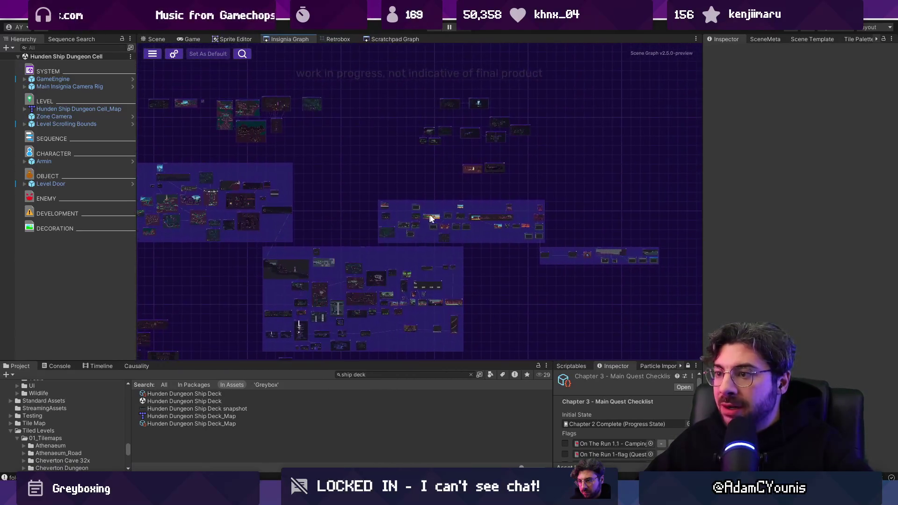
{"action": "scroll", "coordinate": [468, 212], "scroll_direction": "up", "scroll_amount": 3}
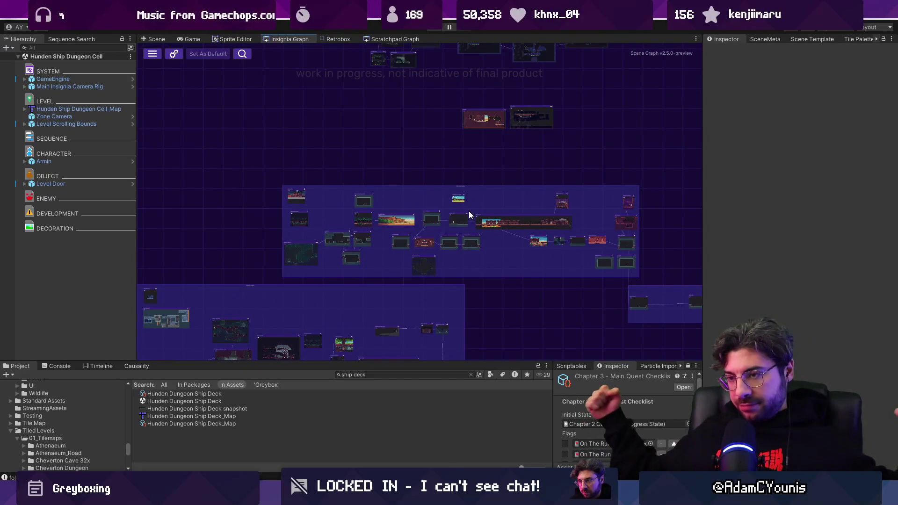
{"action": "scroll", "coordinate": [504, 249], "scroll_direction": "down", "scroll_amount": 3}
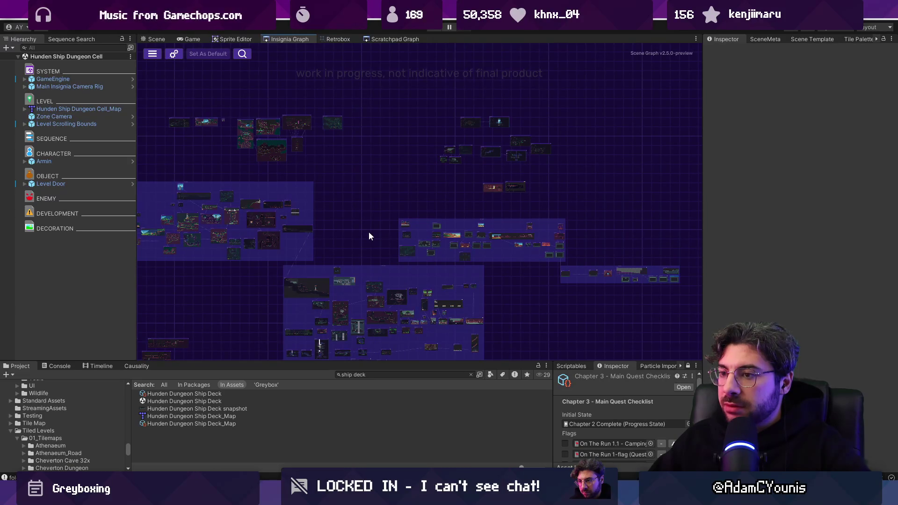
{"action": "scroll", "coordinate": [370, 232], "scroll_direction": "up", "scroll_amount": 5}
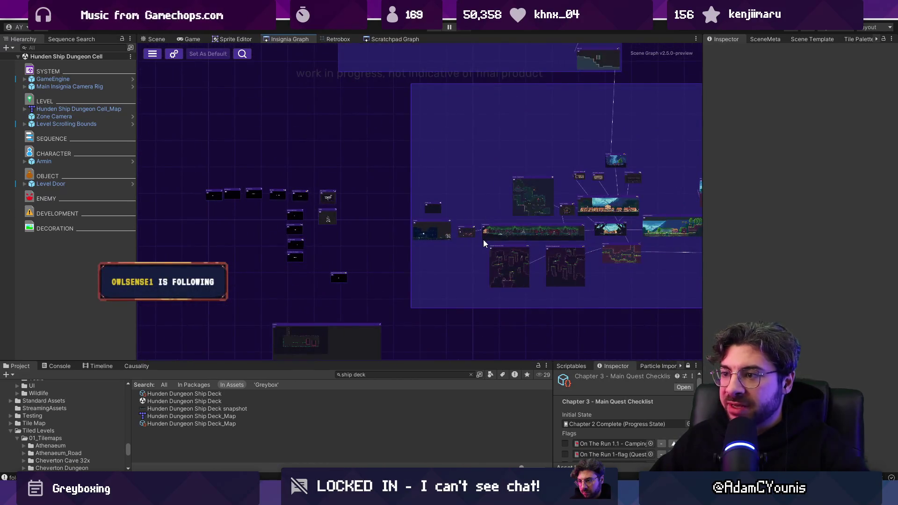
{"action": "double_click", "coordinate": [275, 41]}
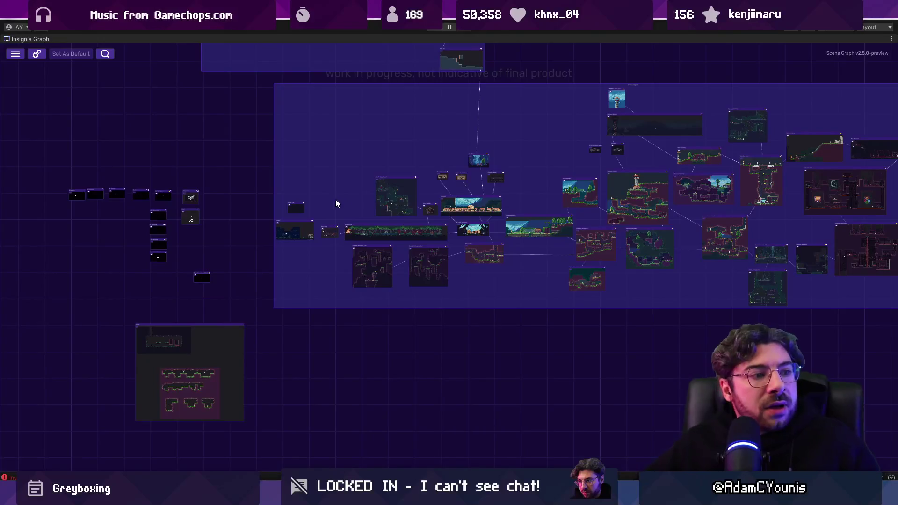
Navigate the graph to centre on the Neighbourhood and Ohrenstead rooms
{"action": "scroll", "coordinate": [335, 228], "scroll_direction": "up", "scroll_amount": 5}
{"action": "scroll", "coordinate": [330, 238], "scroll_direction": "up", "scroll_amount": 3}
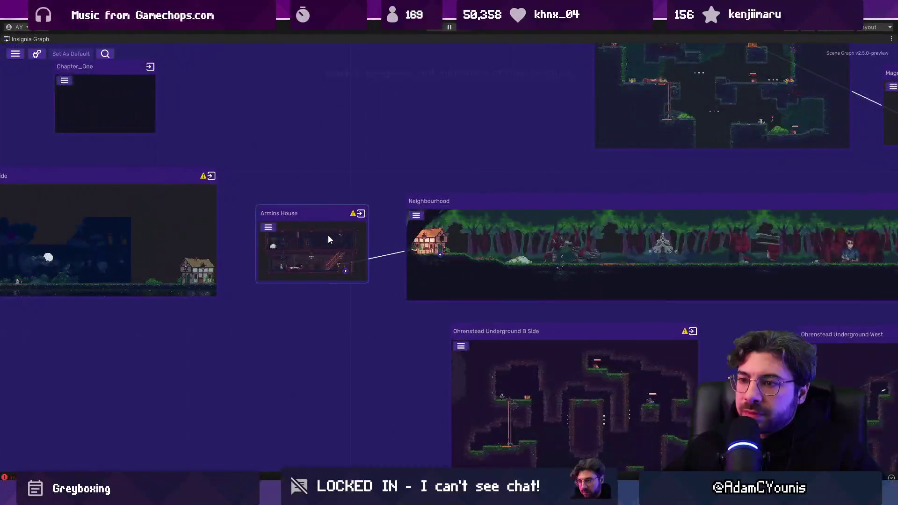
{"action": "left_click_drag", "start_coordinate": [767, 248], "coordinate": [375, 221]}
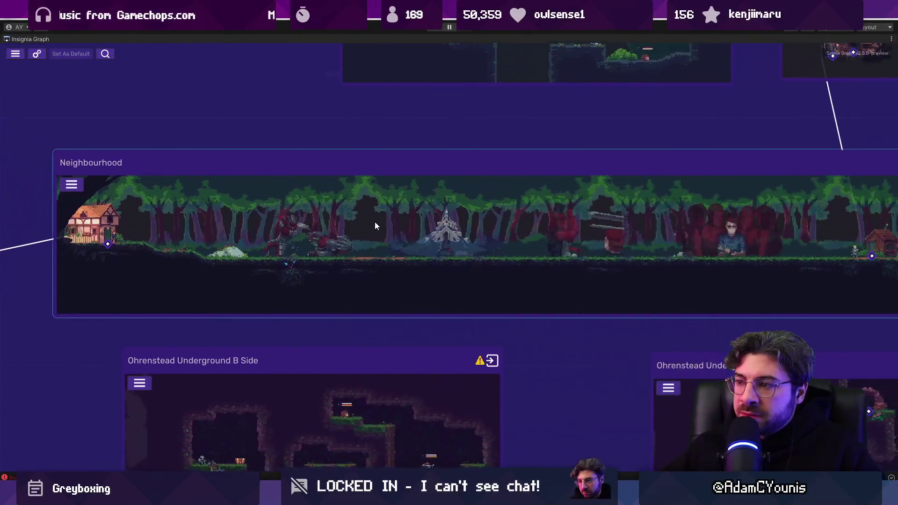
{"action": "scroll", "coordinate": [374, 221], "scroll_direction": "down", "scroll_amount": 3}
{"action": "mouse_move", "coordinate": [606, 213]}
{"action": "left_mouse_down"}
{"action": "mouse_move", "coordinate": [430, 219]}
{"action": "mouse_move", "coordinate": [480, 335]}
{"action": "mouse_move", "coordinate": [445, 263]}
{"action": "mouse_move", "coordinate": [447, 226]}
{"action": "left_mouse_up"}
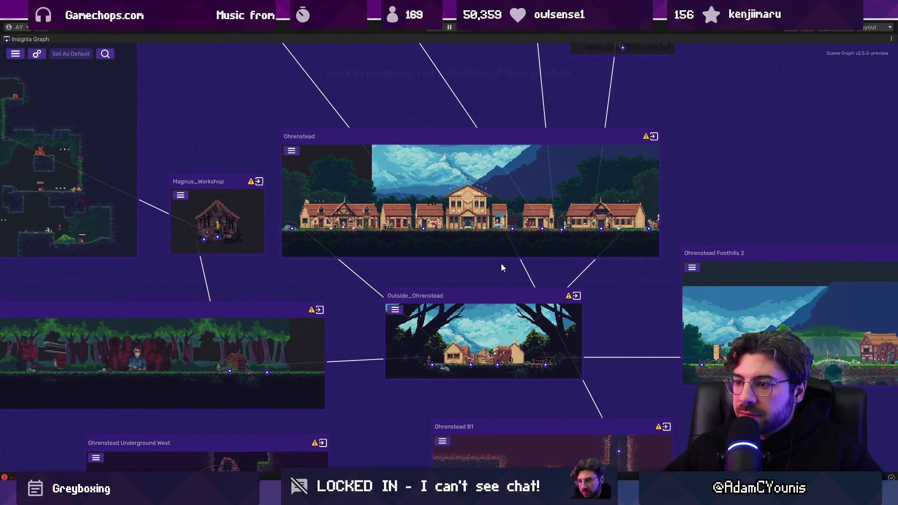
{"action": "double_click", "coordinate": [495, 215]}
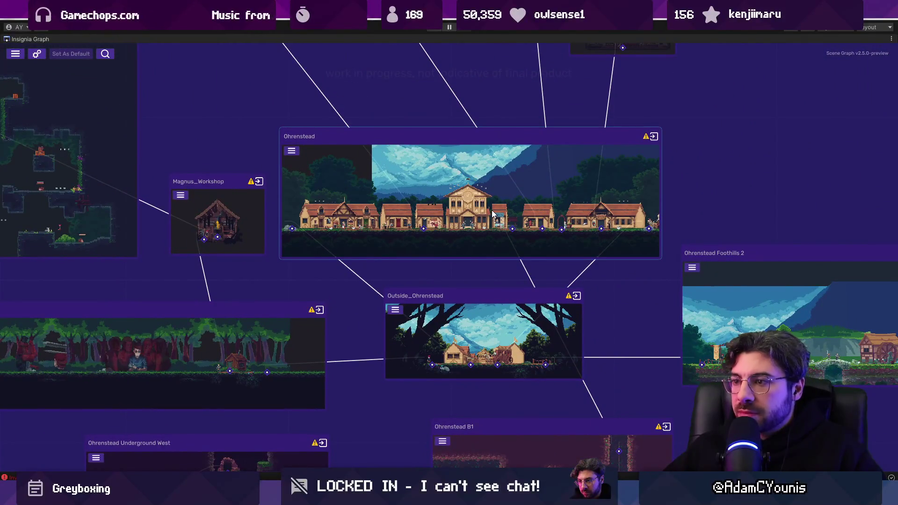
{"action": "scroll", "coordinate": [397, 268], "scroll_direction": "down", "scroll_amount": 1}
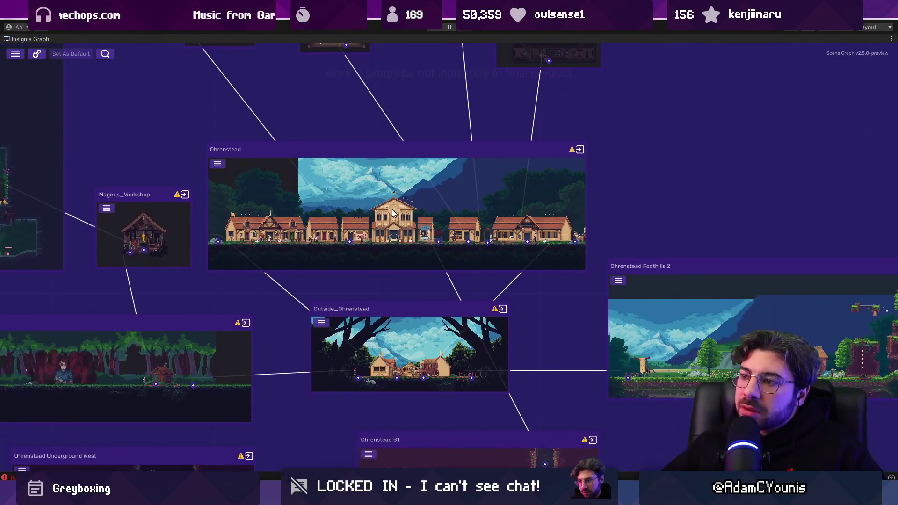
{"action": "scroll", "coordinate": [520, 266], "scroll_direction": "down", "scroll_amount": 2}
{"action": "scroll", "coordinate": [507, 260], "scroll_direction": "down", "scroll_amount": 5}
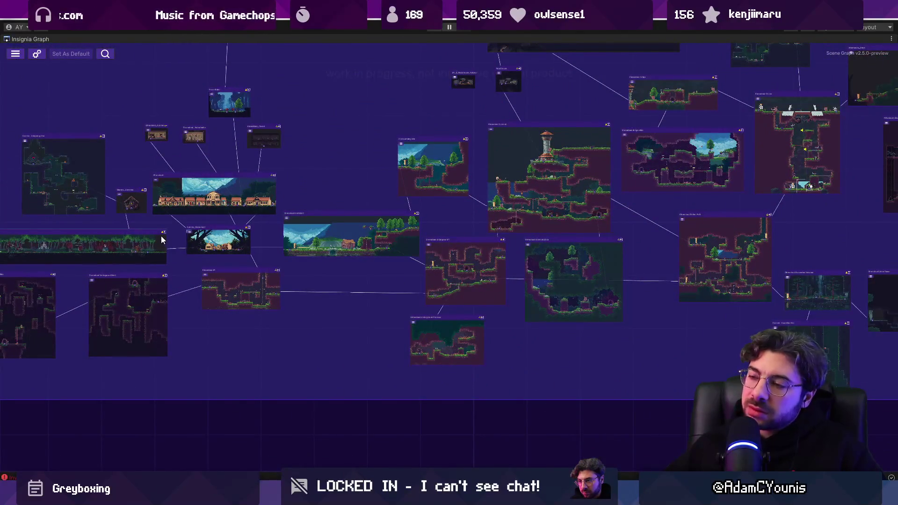
Browse past the Chasm and Cheverwood Canopy West, selecting the Cheverton Forest Hithen Caravan room
{"action": "double_click", "coordinate": [161, 240]}
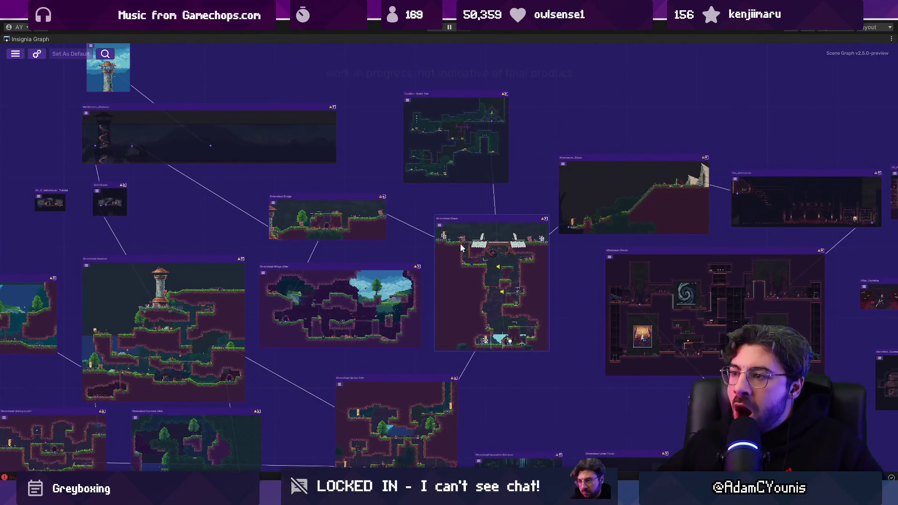
{"action": "double_click", "coordinate": [453, 309]}
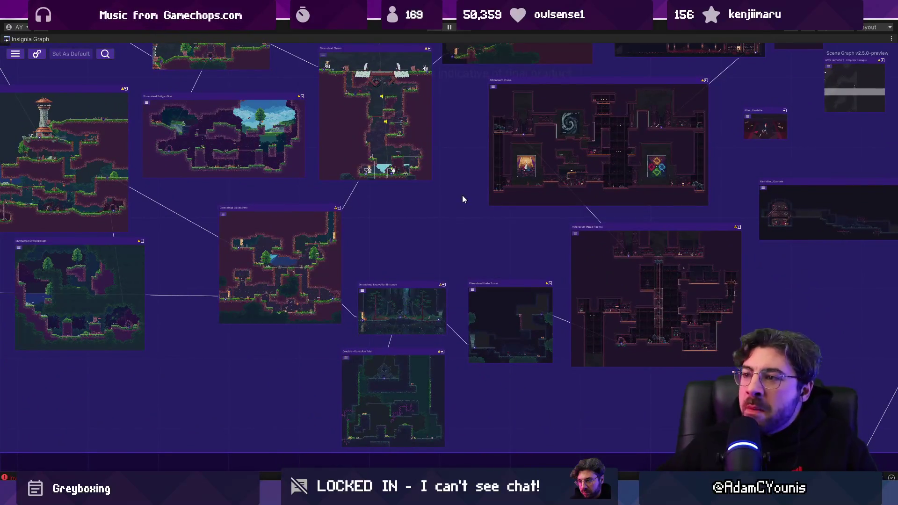
{"action": "left_click_drag", "start_coordinate": [471, 173], "coordinate": [356, 279]}
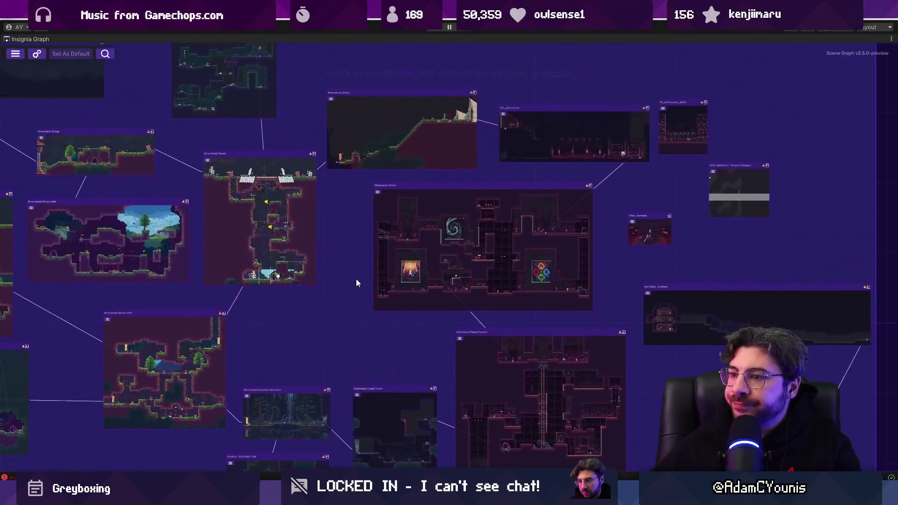
{"action": "left_click_drag", "start_coordinate": [706, 260], "coordinate": [341, 186]}
{"action": "scroll", "coordinate": [393, 202], "scroll_direction": "down", "scroll_amount": 5}
{"action": "left_click_drag", "start_coordinate": [393, 203], "coordinate": [374, 121]}
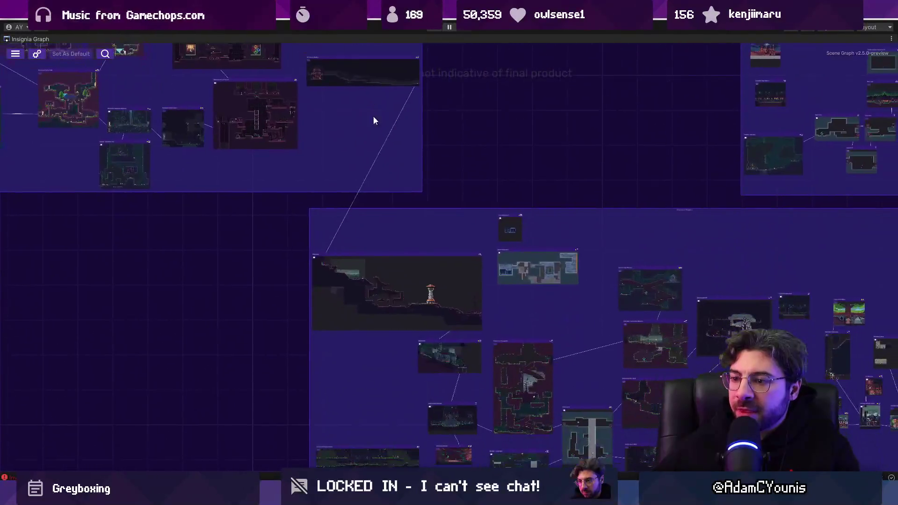
{"action": "scroll", "coordinate": [405, 312], "scroll_direction": "up", "scroll_amount": 5}
{"action": "scroll", "coordinate": [409, 267], "scroll_direction": "down", "scroll_amount": 5}
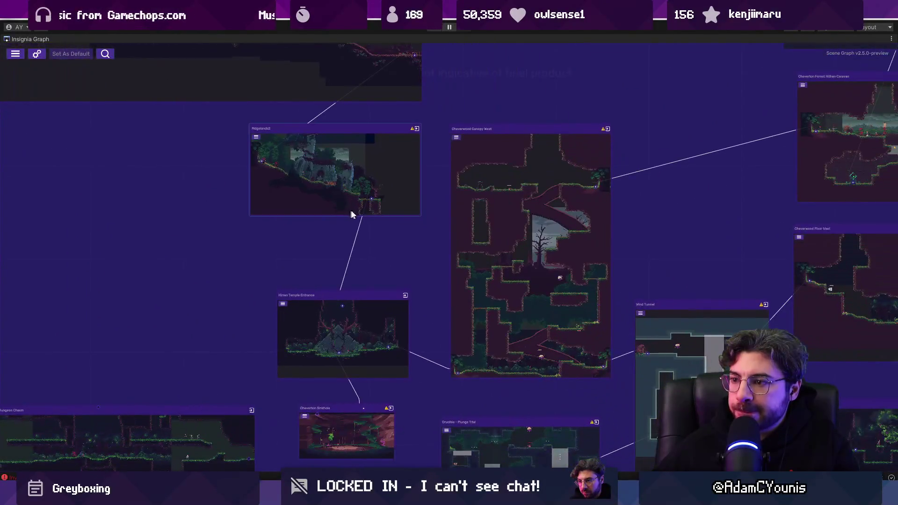
{"action": "scroll", "coordinate": [483, 191], "scroll_direction": "up", "scroll_amount": 4}
{"action": "left_click_drag", "start_coordinate": [483, 191], "coordinate": [388, 198]}
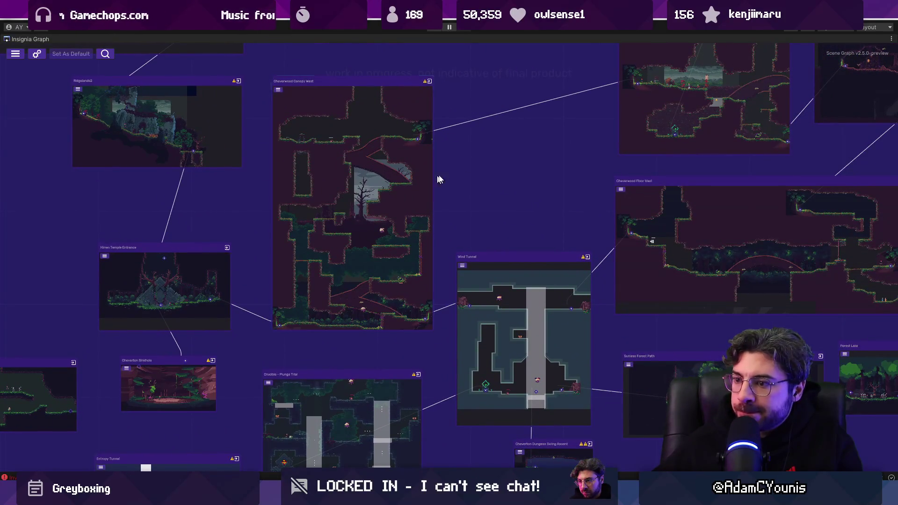
{"action": "left_click_drag", "start_coordinate": [522, 169], "coordinate": [358, 259]}
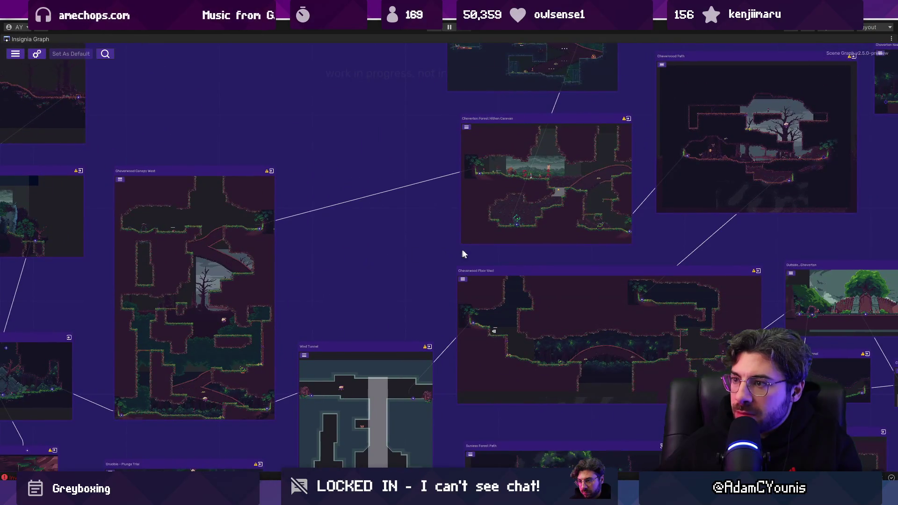
{"action": "left_click", "coordinate": [491, 236]}
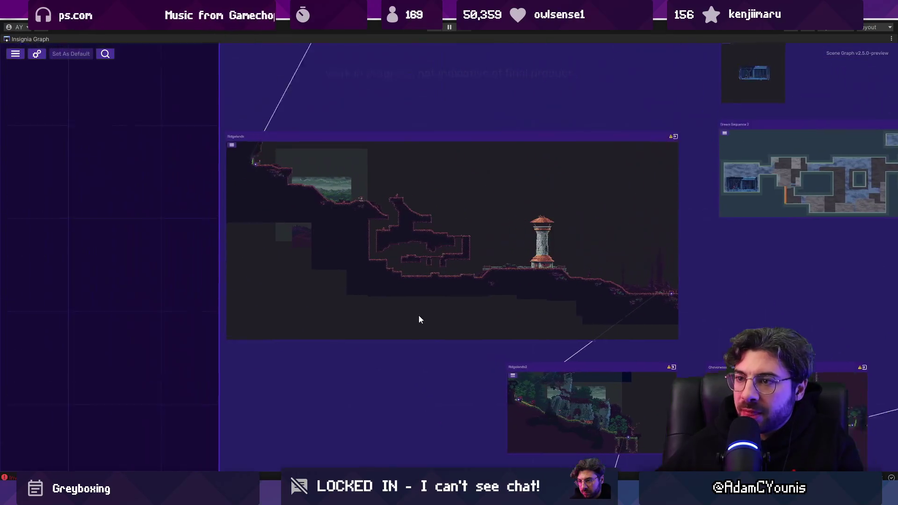
Move Dream Sequence 2 and Dream Sequence 1 down beside the Ridgelands room
{"action": "mouse_move", "coordinate": [419, 321]}
{"action": "left_mouse_down"}
{"action": "mouse_move", "coordinate": [446, 343]}
{"action": "mouse_move", "coordinate": [407, 313]}
{"action": "mouse_move", "coordinate": [267, 270]}
{"action": "mouse_move", "coordinate": [217, 234]}
{"action": "left_mouse_up"}
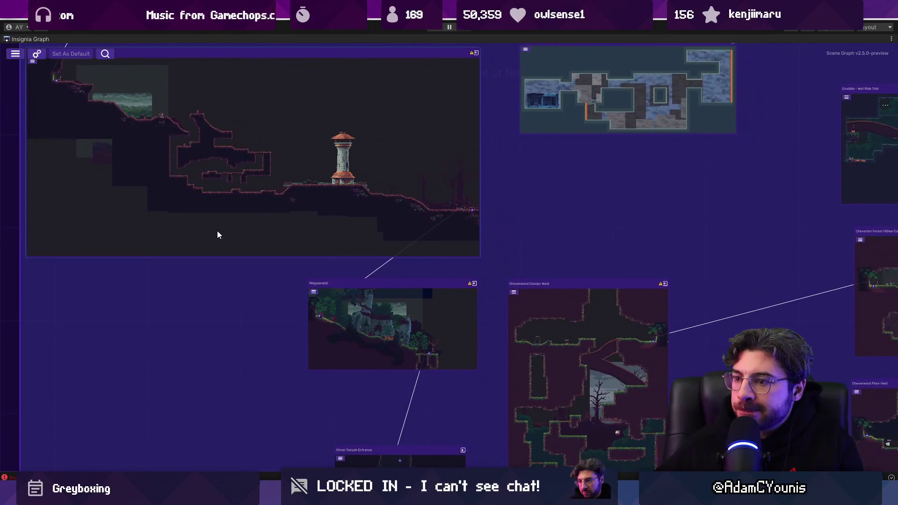
{"action": "left_click_drag", "start_coordinate": [572, 172], "coordinate": [528, 271]}
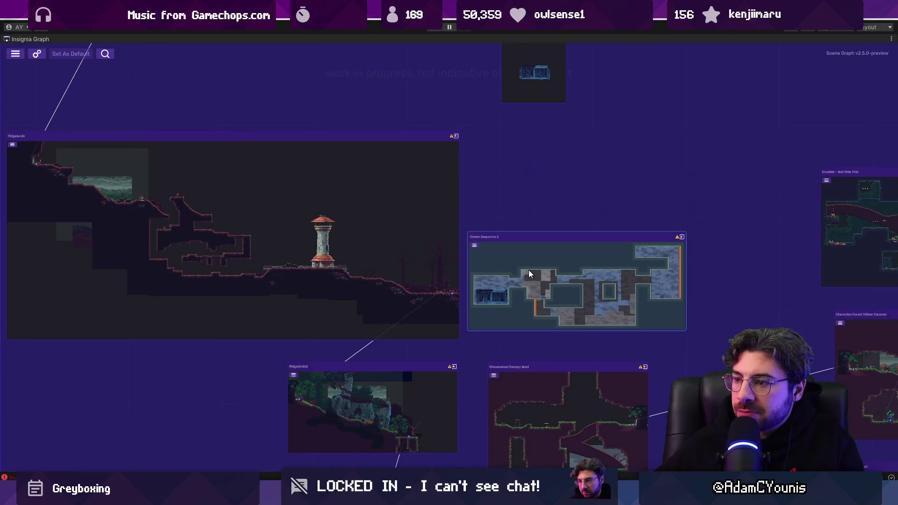
{"action": "left_click_drag", "start_coordinate": [525, 101], "coordinate": [517, 192]}
{"action": "scroll", "coordinate": [517, 190], "scroll_direction": "down", "scroll_amount": 5}
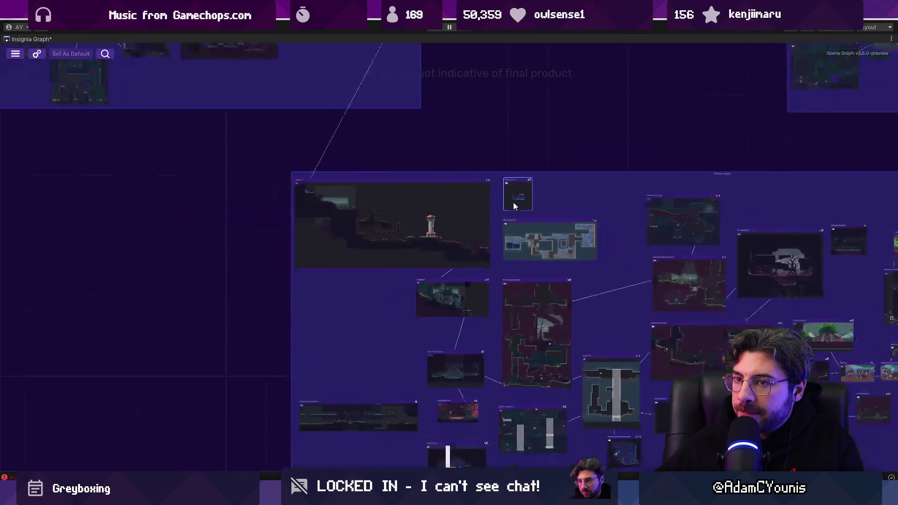
{"action": "mouse_move", "coordinate": [671, 181]}
{"action": "left_mouse_down"}
{"action": "mouse_move", "coordinate": [681, 146]}
{"action": "mouse_move", "coordinate": [696, 148]}
{"action": "mouse_move", "coordinate": [477, 188]}
{"action": "left_mouse_up"}
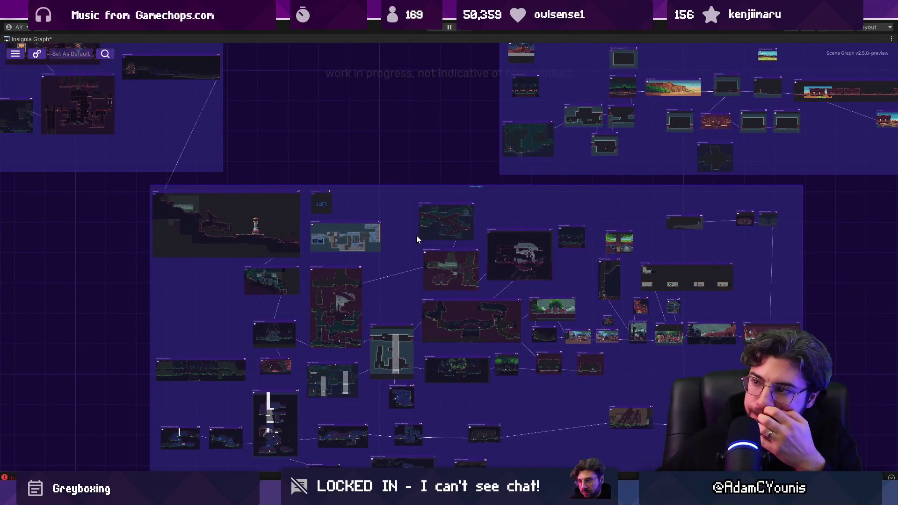
{"action": "left_click_drag", "start_coordinate": [481, 192], "coordinate": [433, 190]}
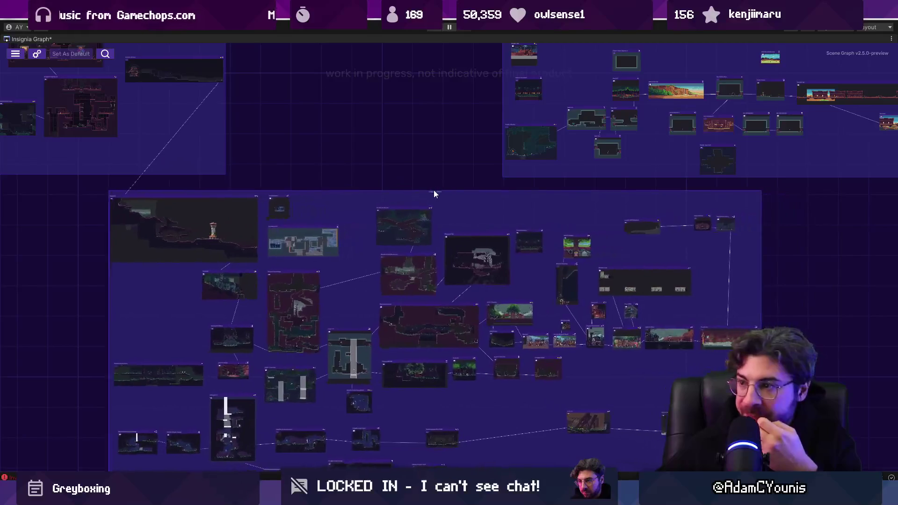
{"action": "scroll", "coordinate": [313, 226], "scroll_direction": "up", "scroll_amount": 5}
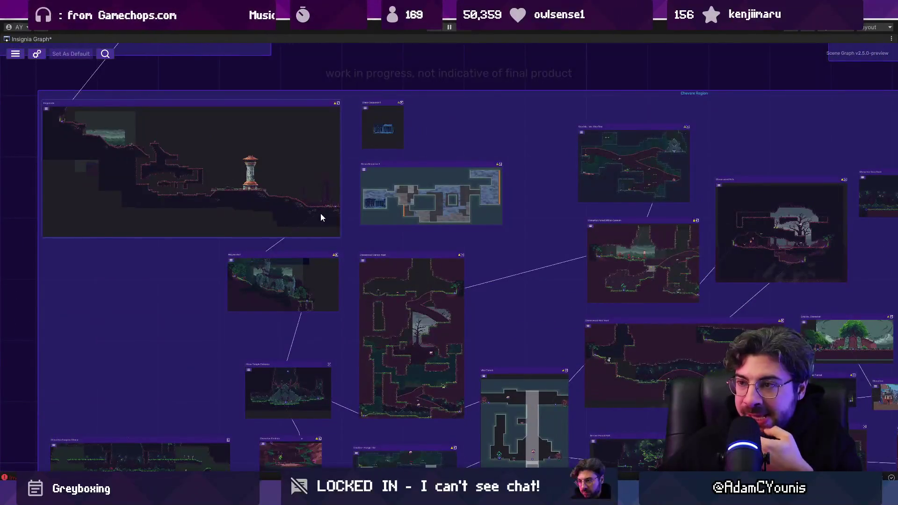
{"action": "scroll", "coordinate": [325, 238], "scroll_direction": "up", "scroll_amount": 2}
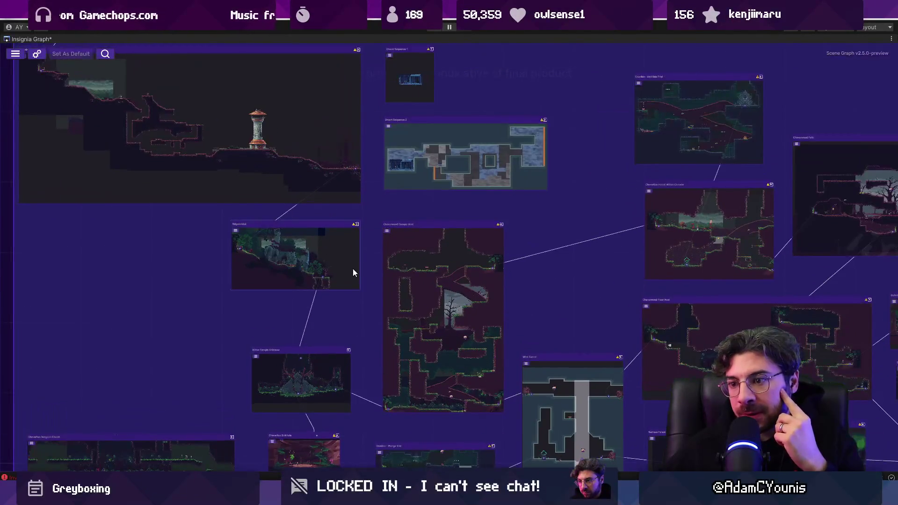
{"action": "left_click_drag", "start_coordinate": [355, 270], "coordinate": [284, 237]}
{"action": "scroll", "coordinate": [271, 273], "scroll_direction": "up", "scroll_amount": 4}
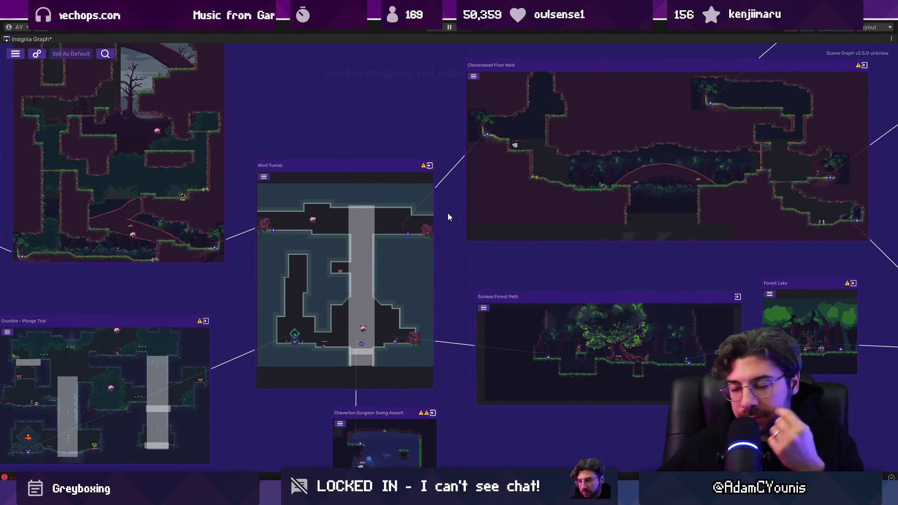
{"action": "scroll", "coordinate": [496, 214], "scroll_direction": "right", "scroll_amount": 3}
{"action": "scroll", "coordinate": [497, 217], "scroll_direction": "right", "scroll_amount": 10}
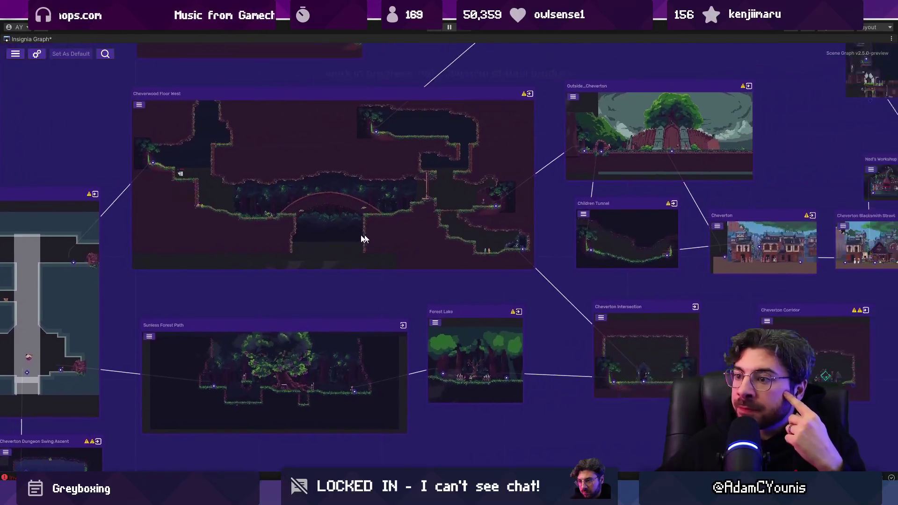
{"action": "scroll", "coordinate": [416, 234], "scroll_direction": "right", "scroll_amount": 7}
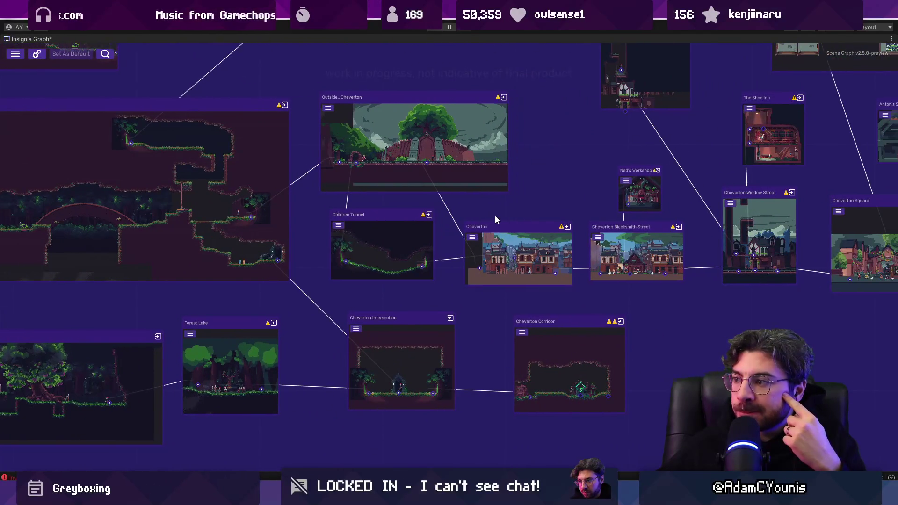
{"action": "scroll", "coordinate": [147, 220], "scroll_direction": "right", "scroll_amount": 4}
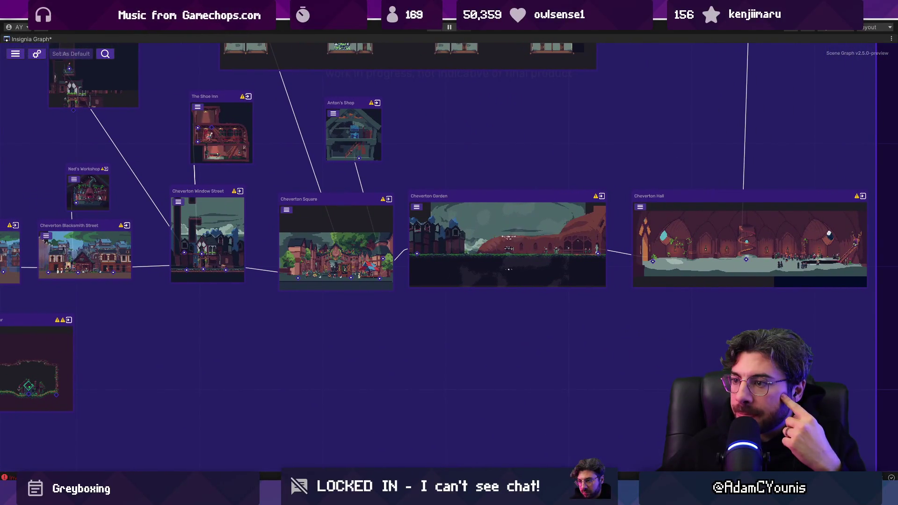
{"action": "scroll", "coordinate": [467, 266], "scroll_direction": "up", "scroll_amount": 3}
{"action": "scroll", "coordinate": [647, 228], "scroll_direction": "down", "scroll_amount": 5}
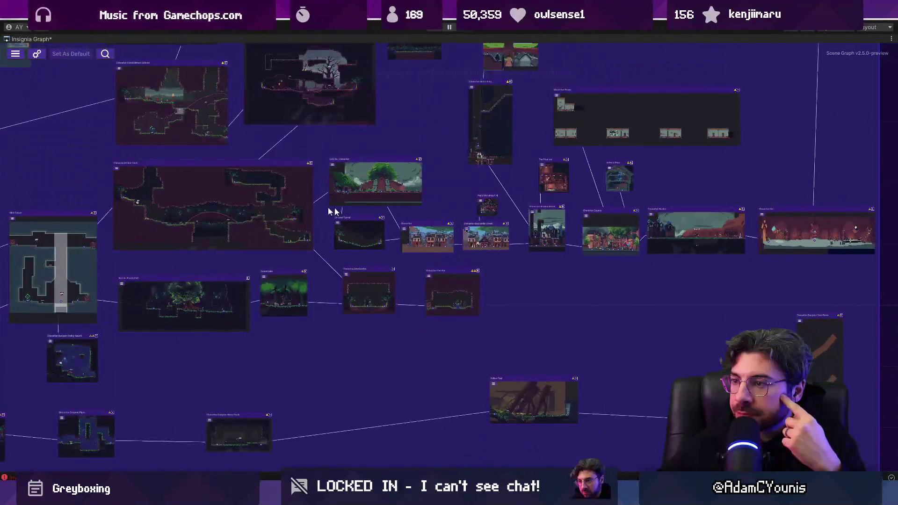
{"action": "scroll", "coordinate": [450, 290], "scroll_direction": "left", "scroll_amount": 2}
{"action": "left_click_drag", "start_coordinate": [452, 293], "coordinate": [433, 282]}
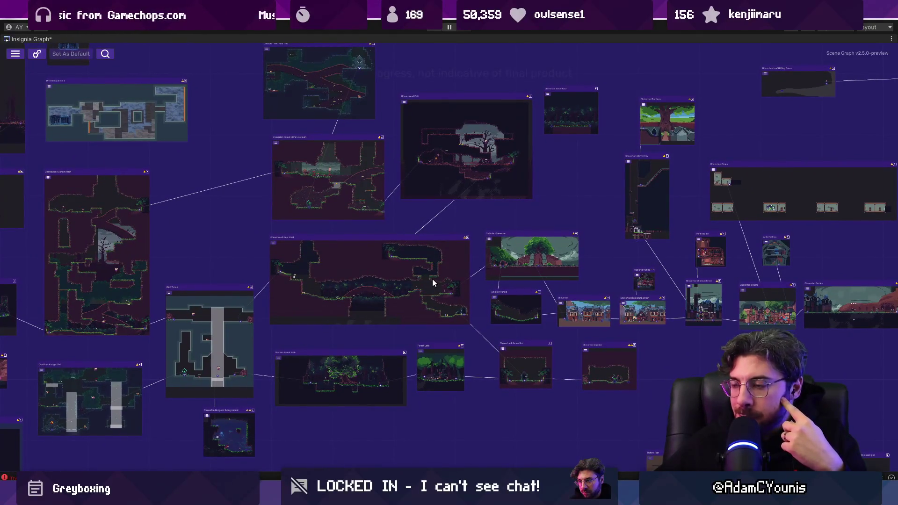
{"action": "scroll", "coordinate": [664, 285], "scroll_direction": "up", "scroll_amount": 5}
{"action": "scroll", "coordinate": [682, 279], "scroll_direction": "down", "scroll_amount": 5}
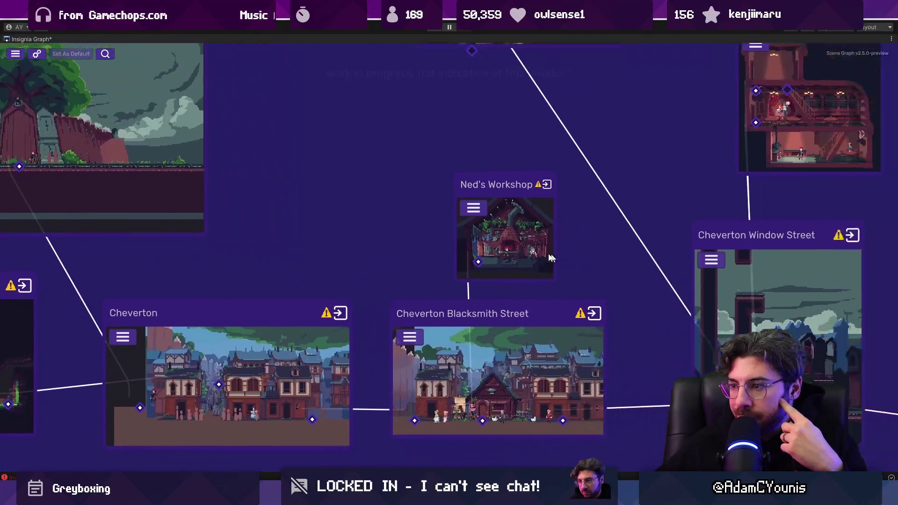
{"action": "scroll", "coordinate": [452, 234], "scroll_direction": "down", "scroll_amount": 5}
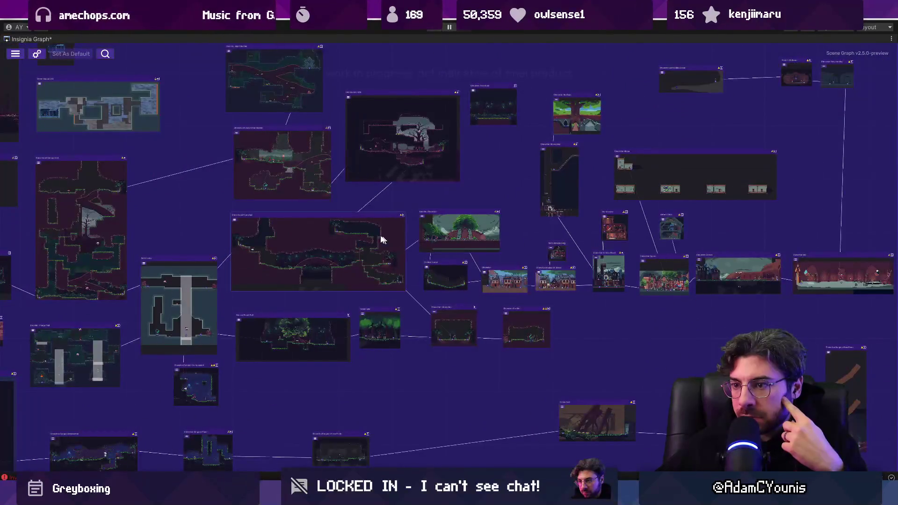
{"action": "scroll", "coordinate": [225, 234], "scroll_direction": "up", "scroll_amount": 5}
{"action": "scroll", "coordinate": [331, 318], "scroll_direction": "up", "scroll_amount": 1}
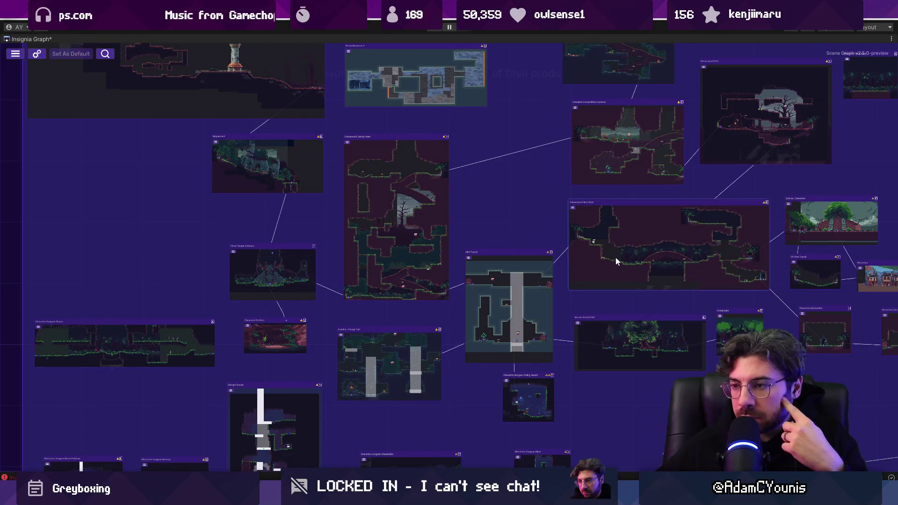
{"action": "scroll", "coordinate": [341, 364], "scroll_direction": "down", "scroll_amount": 3}
{"action": "scroll", "coordinate": [343, 175], "scroll_direction": "up", "scroll_amount": 3}
{"action": "scroll", "coordinate": [637, 318], "scroll_direction": "down", "scroll_amount": 3}
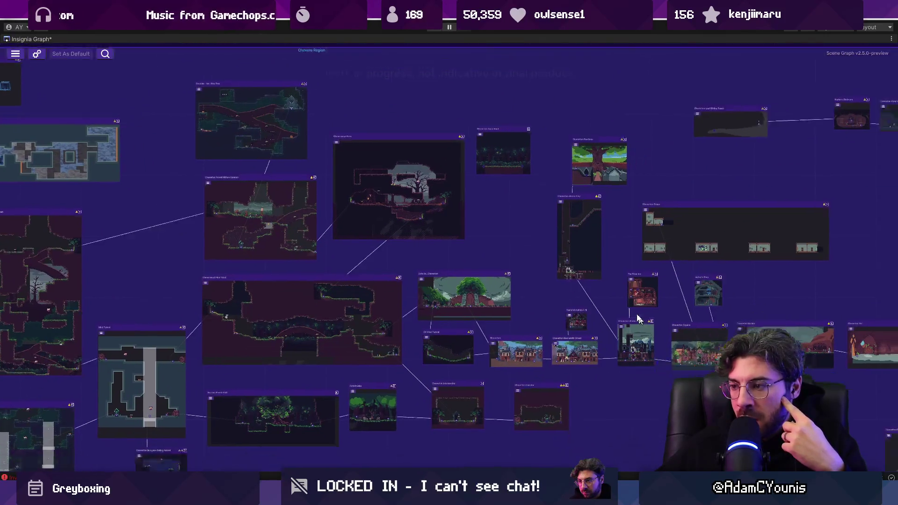
{"action": "scroll", "coordinate": [532, 253], "scroll_direction": "up", "scroll_amount": 3}
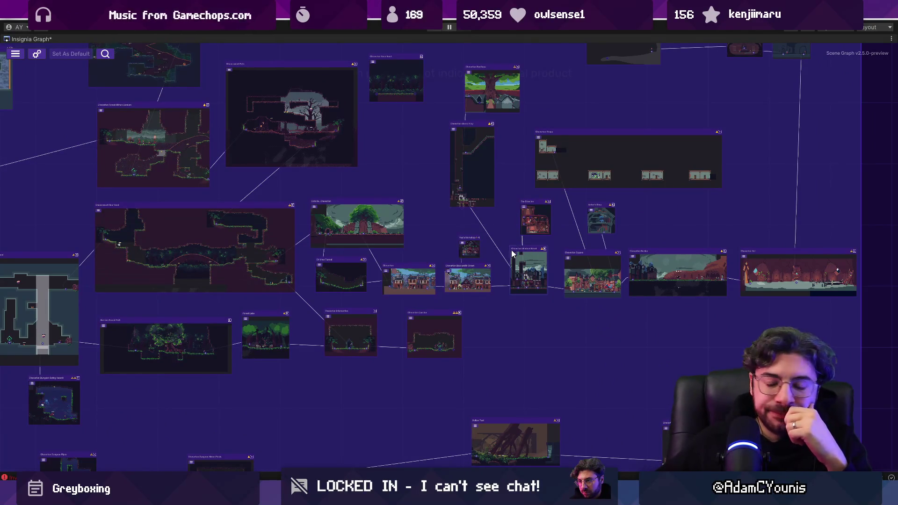
{"action": "scroll", "coordinate": [590, 275], "scroll_direction": "up", "scroll_amount": 2}
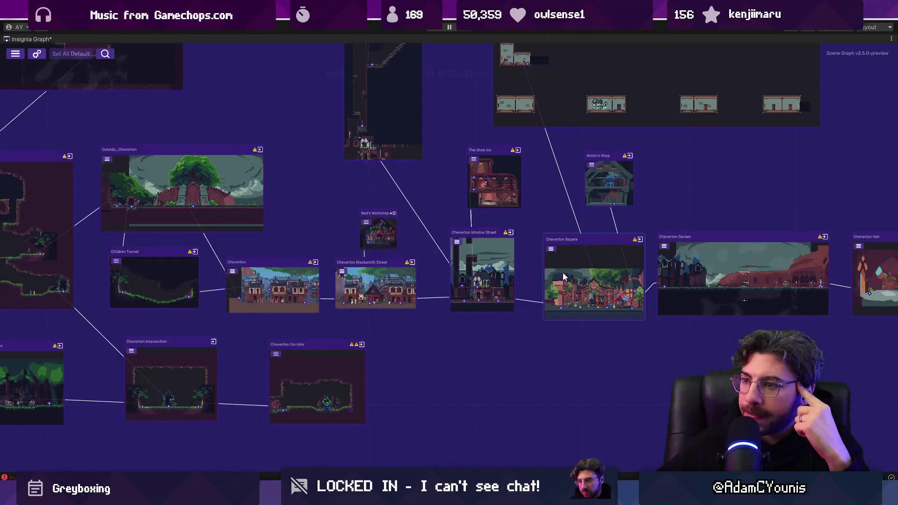
{"action": "scroll", "coordinate": [498, 243], "scroll_direction": "down", "scroll_amount": 2}
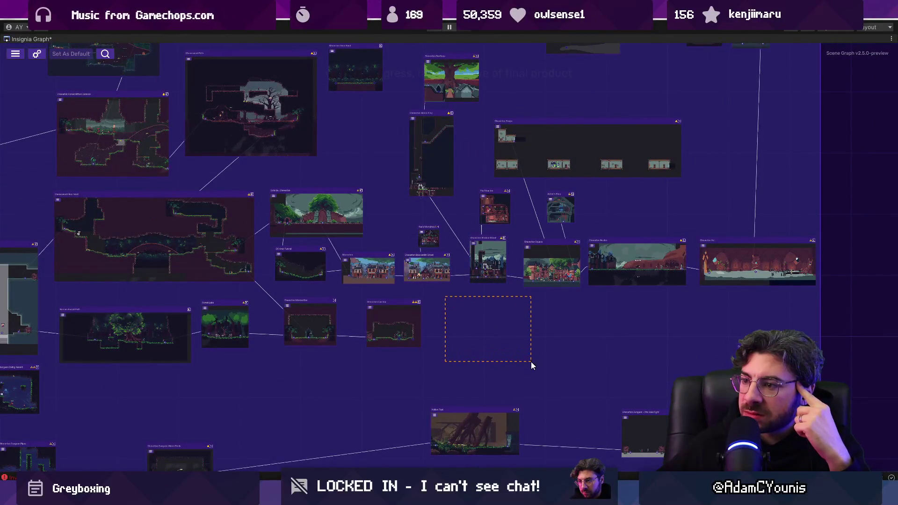
{"action": "mouse_move", "coordinate": [530, 361]}
{"action": "left_mouse_down"}
{"action": "mouse_move", "coordinate": [638, 313]}
{"action": "mouse_move", "coordinate": [694, 302]}
{"action": "left_mouse_up"}
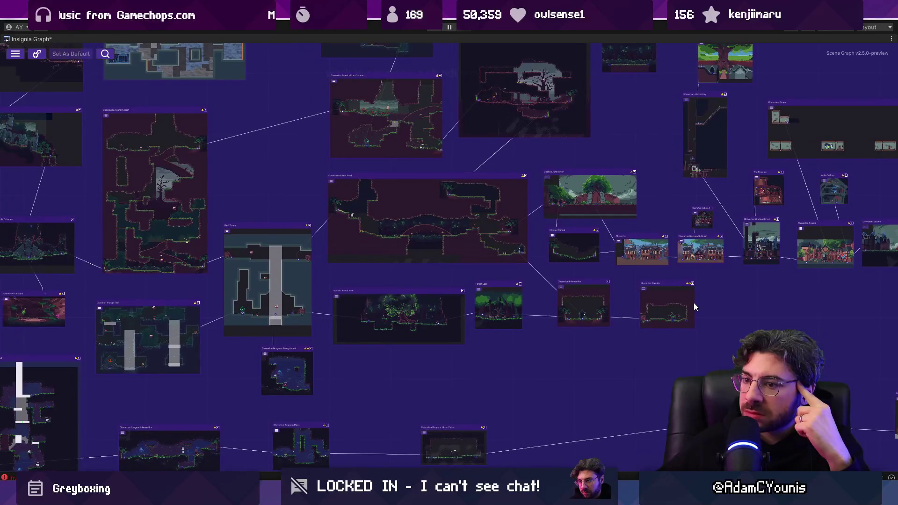
{"action": "scroll", "coordinate": [524, 255], "scroll_direction": "up", "scroll_amount": 2}
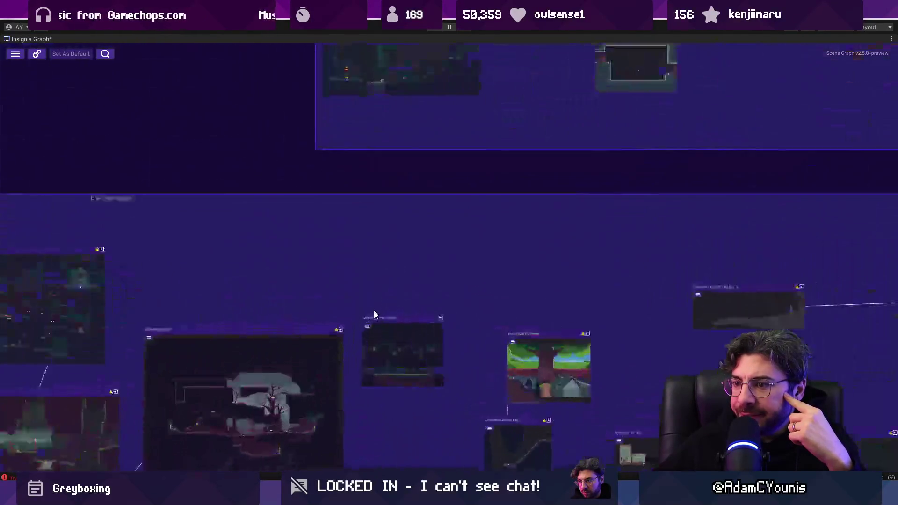
{"action": "left_click_drag", "start_coordinate": [401, 186], "coordinate": [401, 374]}
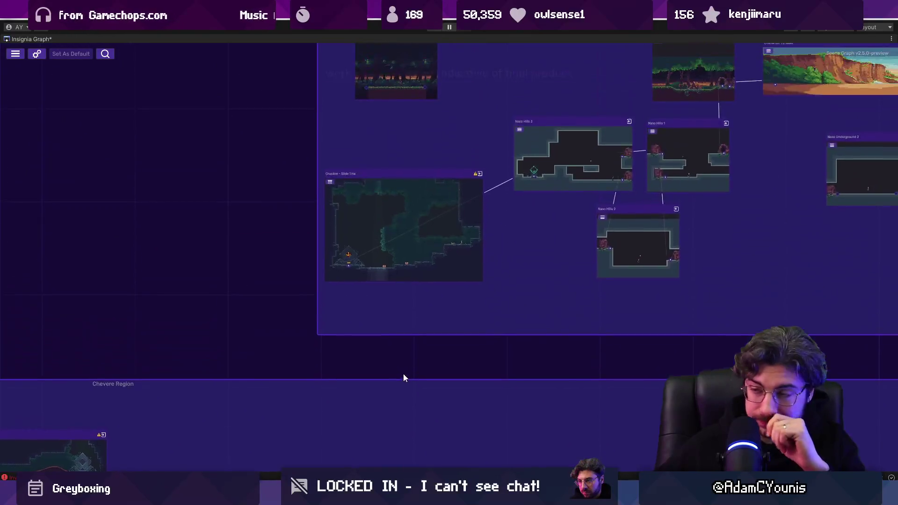
{"action": "scroll", "coordinate": [388, 260], "scroll_direction": "up", "scroll_amount": 2}
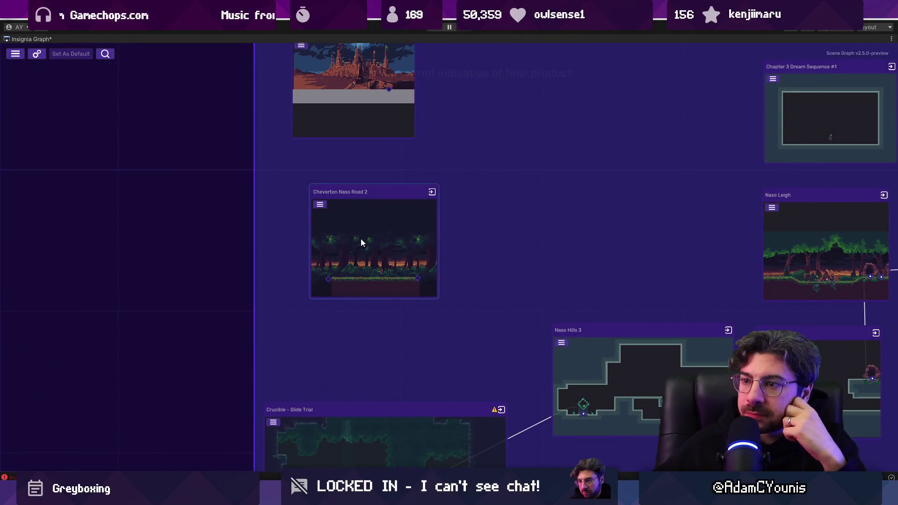
{"action": "scroll", "coordinate": [411, 300], "scroll_direction": "right", "scroll_amount": 5}
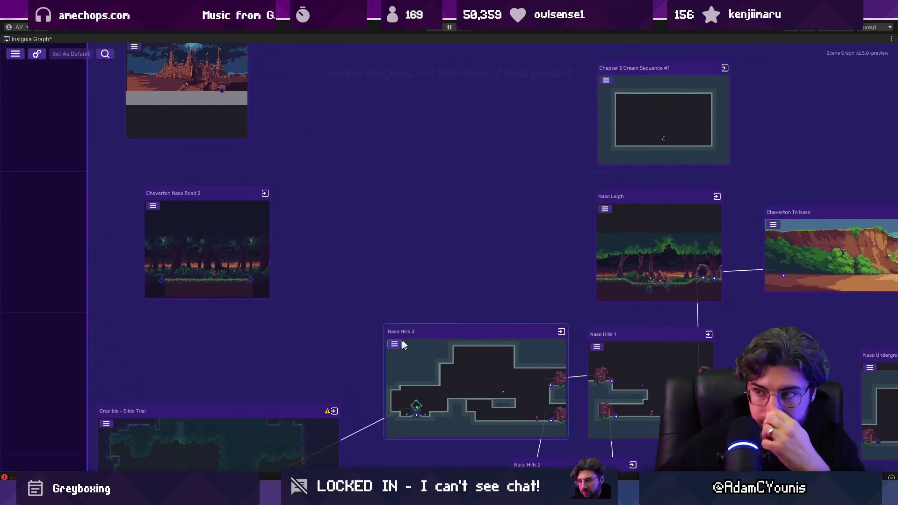
{"action": "scroll", "coordinate": [453, 276], "scroll_direction": "right", "scroll_amount": 3}
{"action": "scroll", "coordinate": [584, 275], "scroll_direction": "right", "scroll_amount": 4}
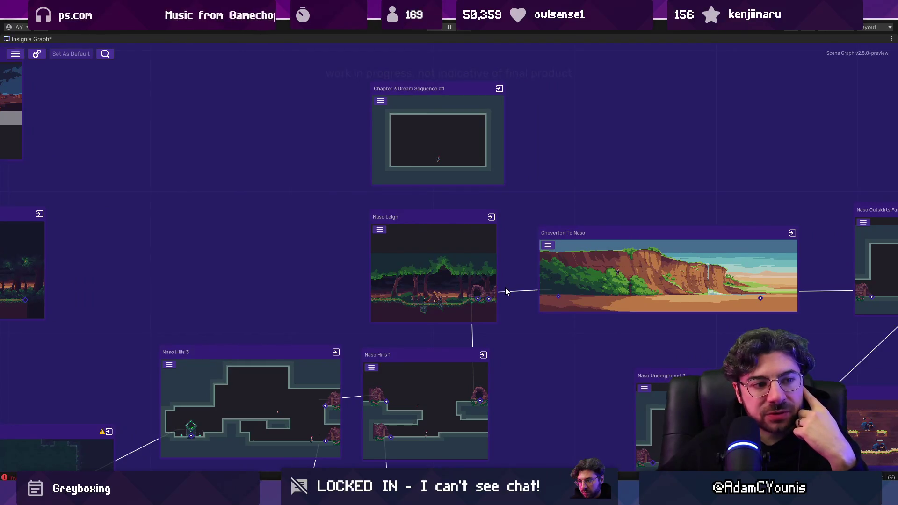
{"action": "scroll", "coordinate": [504, 270], "scroll_direction": "up", "scroll_amount": 1}
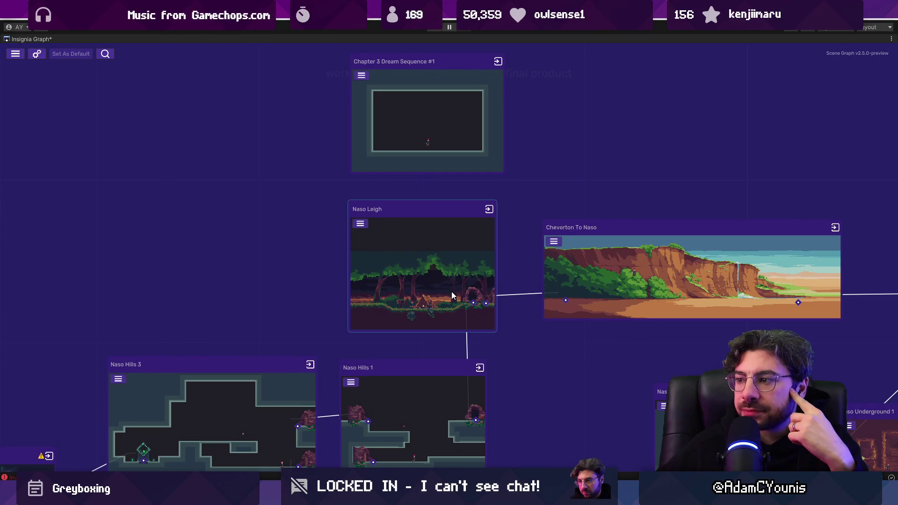
{"action": "scroll", "coordinate": [452, 296], "scroll_direction": "down", "scroll_amount": 3}
{"action": "scroll", "coordinate": [440, 246], "scroll_direction": "left", "scroll_amount": 4}
{"action": "scroll", "coordinate": [513, 195], "scroll_direction": "right", "scroll_amount": 3}
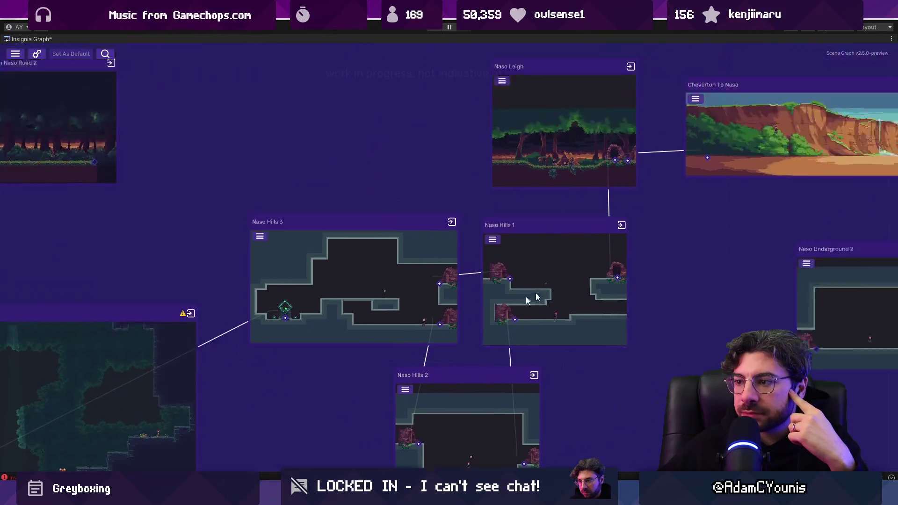
{"action": "scroll", "coordinate": [537, 298], "scroll_direction": "right", "scroll_amount": 15}
{"action": "scroll", "coordinate": [341, 240], "scroll_direction": "down", "scroll_amount": 5}
{"action": "scroll", "coordinate": [401, 176], "scroll_direction": "up", "scroll_amount": 4}
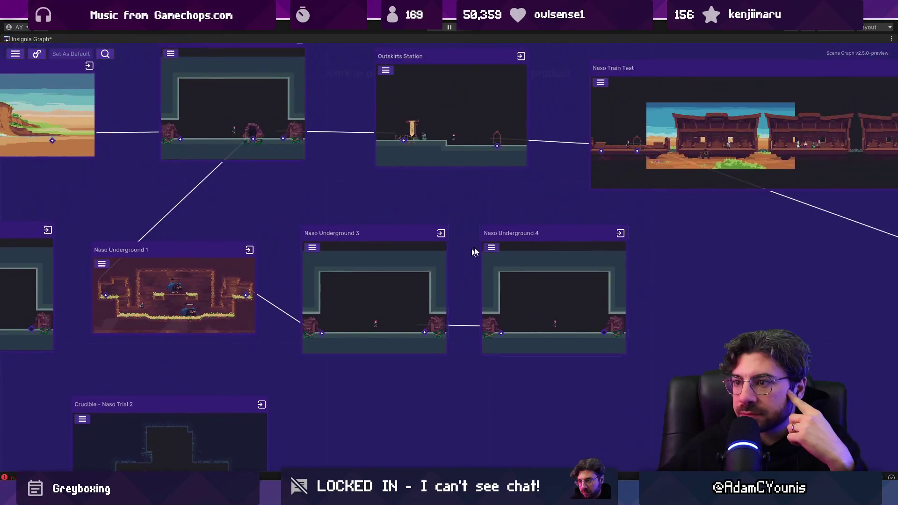
{"action": "scroll", "coordinate": [473, 252], "scroll_direction": "up", "scroll_amount": 3}
{"action": "scroll", "coordinate": [430, 301], "scroll_direction": "right", "scroll_amount": 3}
{"action": "scroll", "coordinate": [593, 287], "scroll_direction": "up", "scroll_amount": 5}
{"action": "scroll", "coordinate": [457, 314], "scroll_direction": "down", "scroll_amount": 4}
{"action": "scroll", "coordinate": [457, 314], "scroll_direction": "right", "scroll_amount": 14}
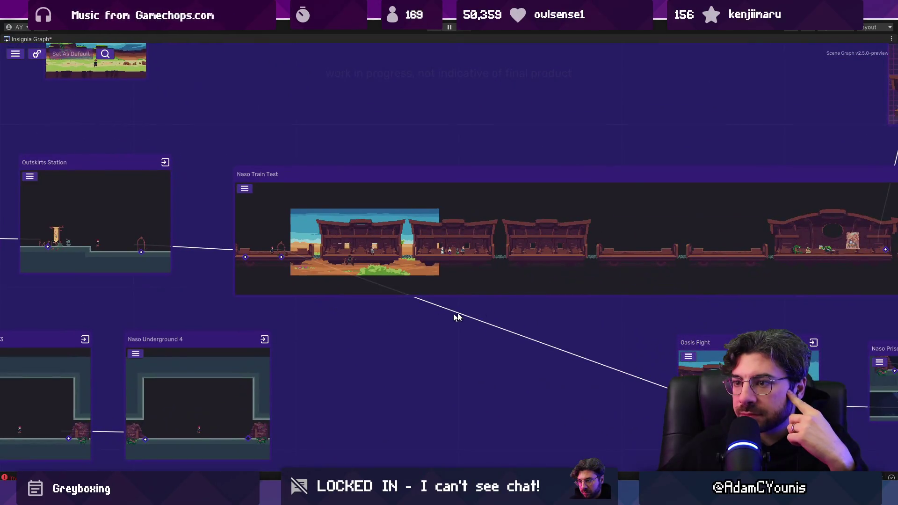
{"action": "scroll", "coordinate": [416, 287], "scroll_direction": "down", "scroll_amount": 2}
{"action": "scroll", "coordinate": [476, 267], "scroll_direction": "right", "scroll_amount": 10}
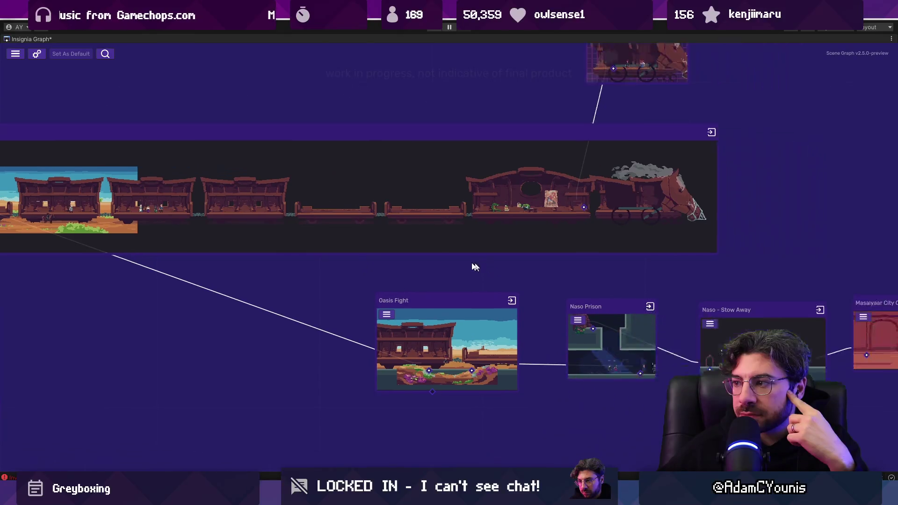
{"action": "scroll", "coordinate": [340, 297], "scroll_direction": "down", "scroll_amount": 3}
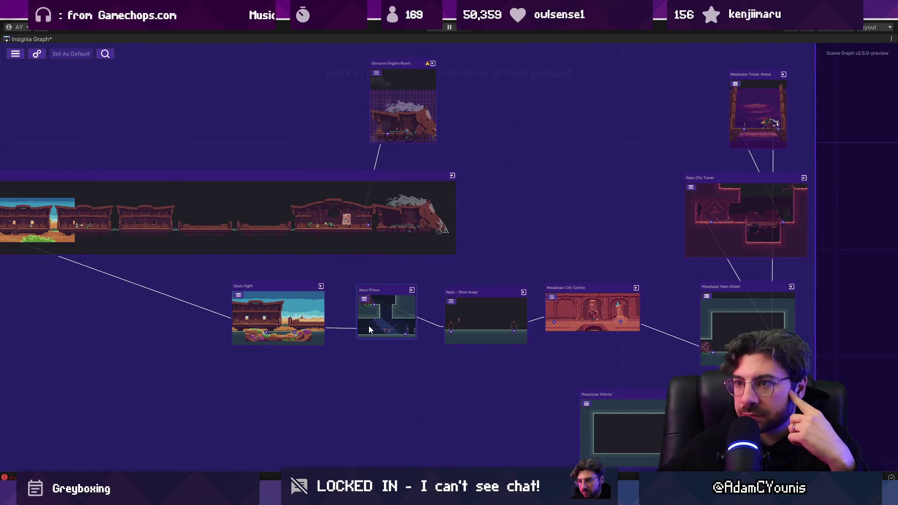
{"action": "scroll", "coordinate": [299, 319], "scroll_direction": "up", "scroll_amount": 3}
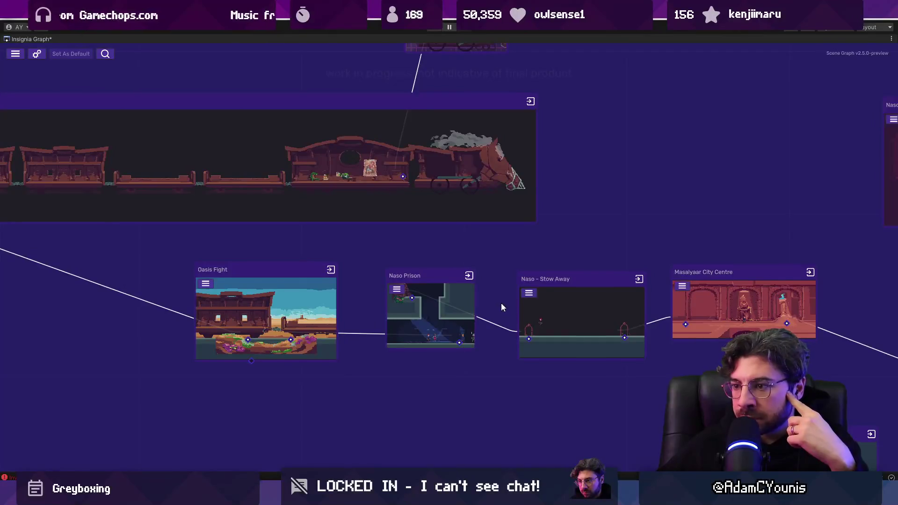
{"action": "scroll", "coordinate": [501, 303], "scroll_direction": "right", "scroll_amount": 6}
{"action": "scroll", "coordinate": [209, 297], "scroll_direction": "up", "scroll_amount": 1}
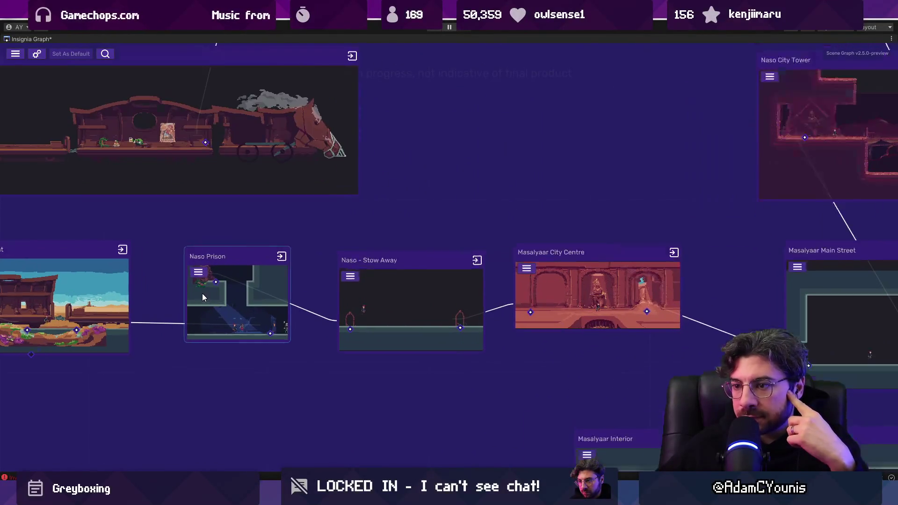
{"action": "scroll", "coordinate": [389, 262], "scroll_direction": "right", "scroll_amount": 8}
{"action": "scroll", "coordinate": [376, 249], "scroll_direction": "down", "scroll_amount": 3}
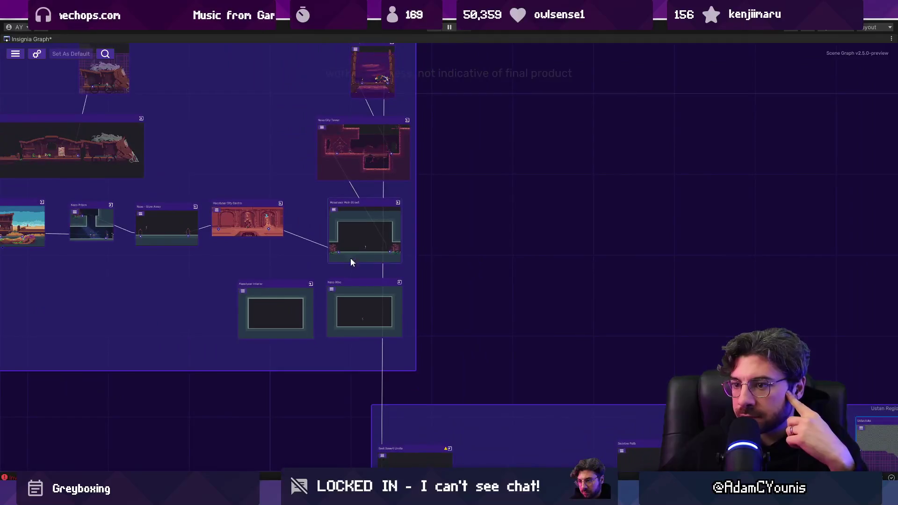
{"action": "scroll", "coordinate": [373, 251], "scroll_direction": "down", "scroll_amount": 5}
{"action": "scroll", "coordinate": [418, 359], "scroll_direction": "up", "scroll_amount": 5}
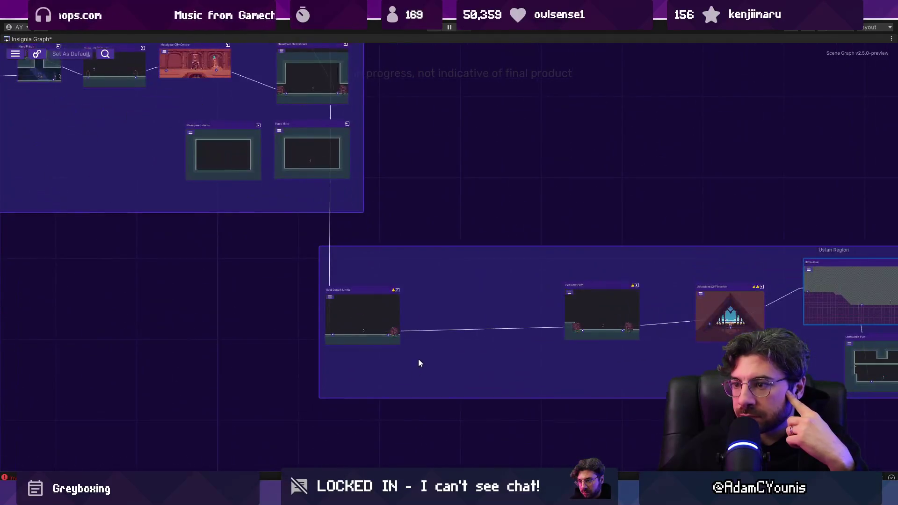
{"action": "left_click_drag", "start_coordinate": [462, 335], "coordinate": [342, 314]}
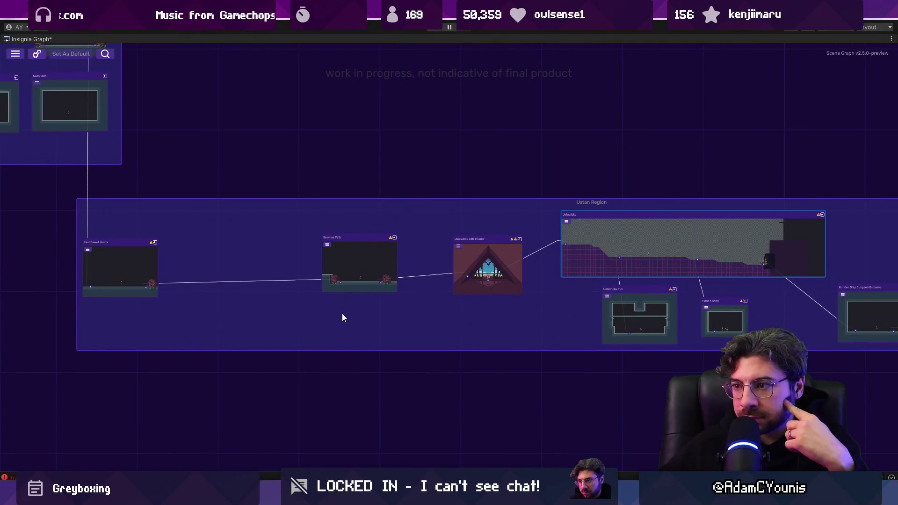
{"action": "scroll", "coordinate": [341, 313], "scroll_direction": "down", "scroll_amount": 1}
{"action": "left_click_drag", "start_coordinate": [345, 275], "coordinate": [127, 272]}
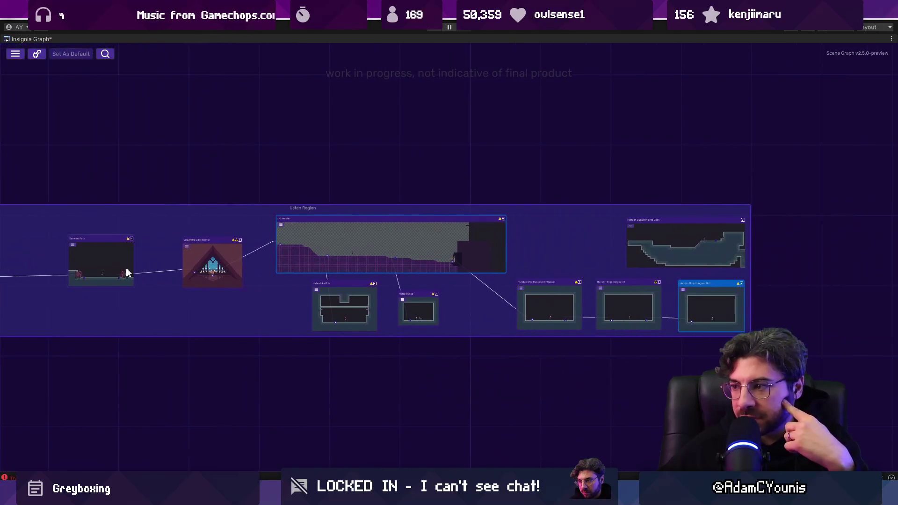
{"action": "scroll", "coordinate": [314, 278], "scroll_direction": "up", "scroll_amount": 3}
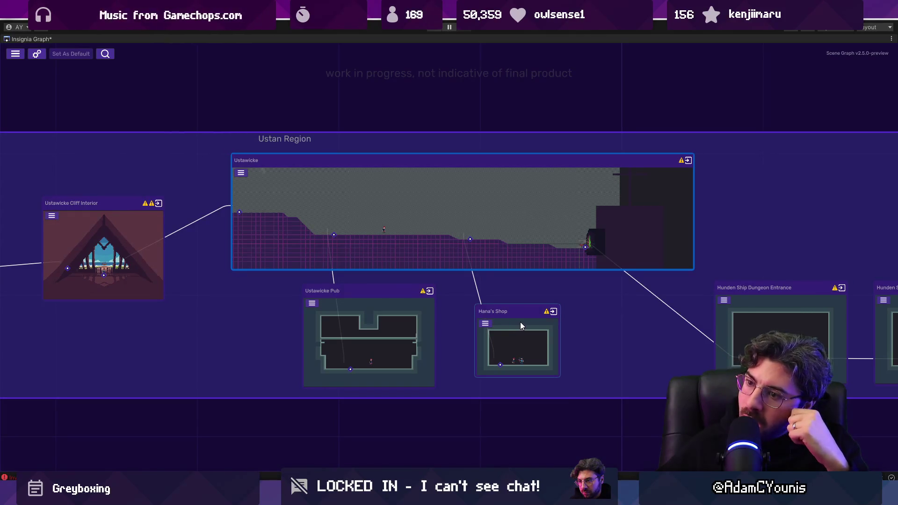
{"action": "left_click_drag", "start_coordinate": [563, 317], "coordinate": [257, 288]}
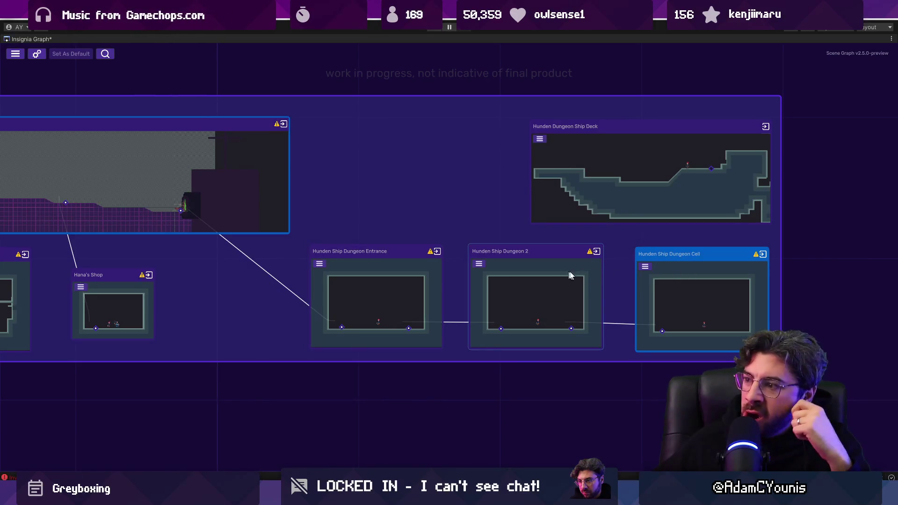
{"action": "scroll", "coordinate": [735, 282], "scroll_direction": "down", "scroll_amount": 3}
{"action": "scroll", "coordinate": [735, 281], "scroll_direction": "down", "scroll_amount": 2}
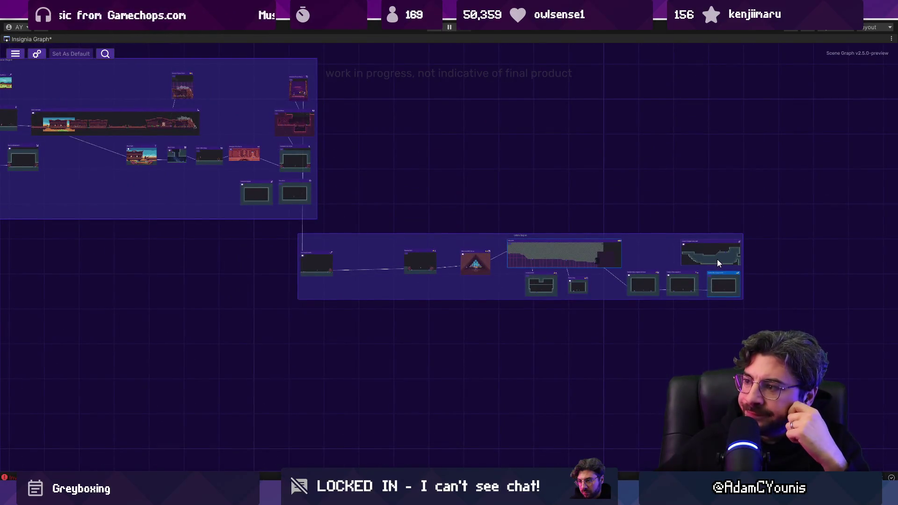
{"action": "scroll", "coordinate": [704, 244], "scroll_direction": "up", "scroll_amount": 3}
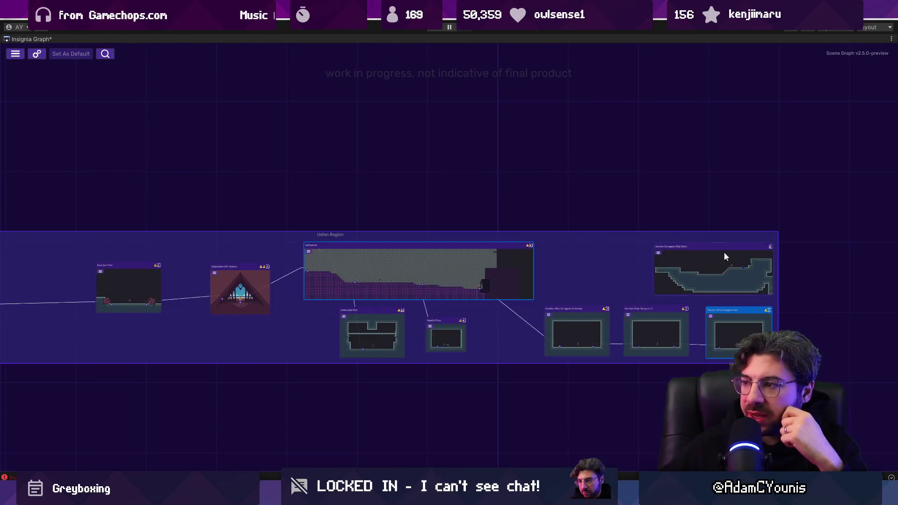
{"action": "scroll", "coordinate": [563, 216], "scroll_direction": "down", "scroll_amount": 3}
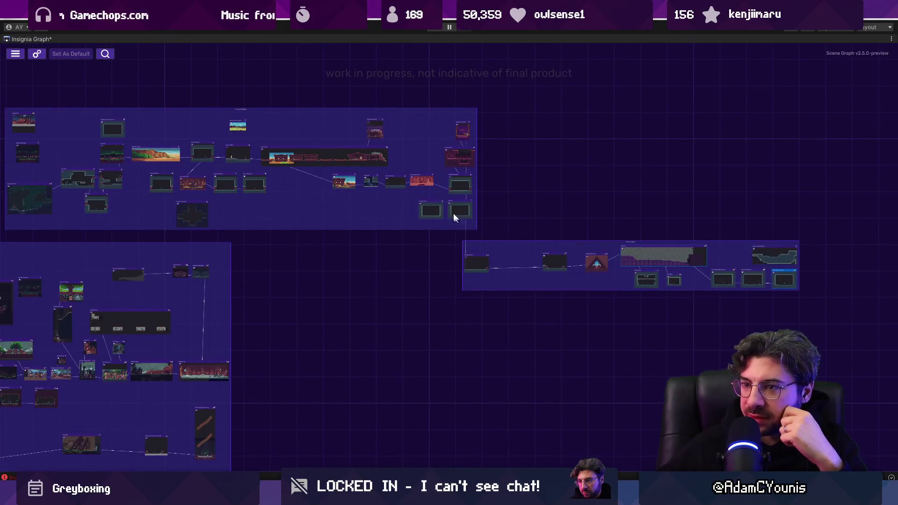
{"action": "scroll", "coordinate": [757, 245], "scroll_direction": "up", "scroll_amount": 3}
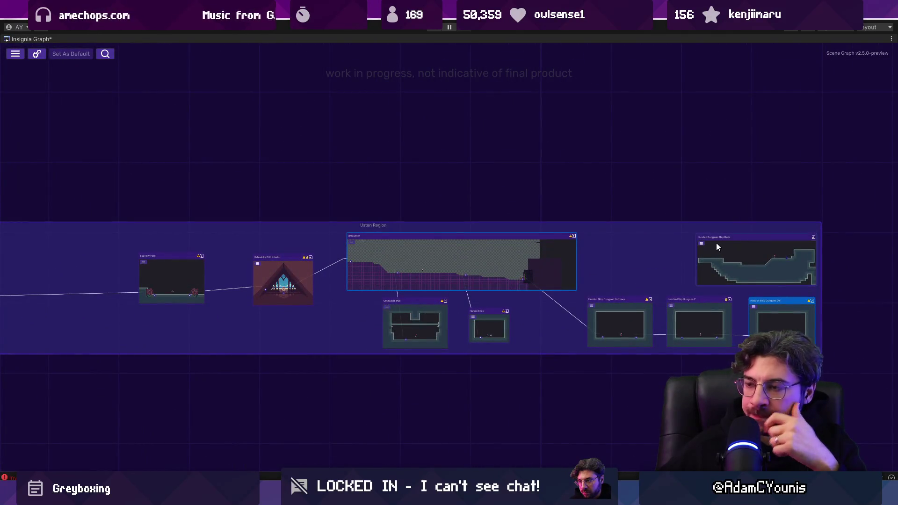
{"action": "scroll", "coordinate": [715, 243], "scroll_direction": "down", "scroll_amount": 3}
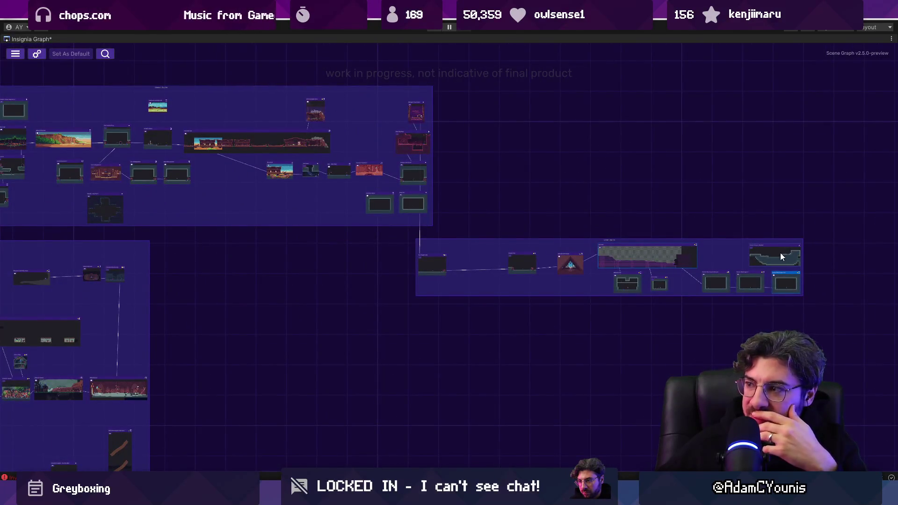
{"action": "scroll", "coordinate": [456, 264], "scroll_direction": "up", "scroll_amount": 5}
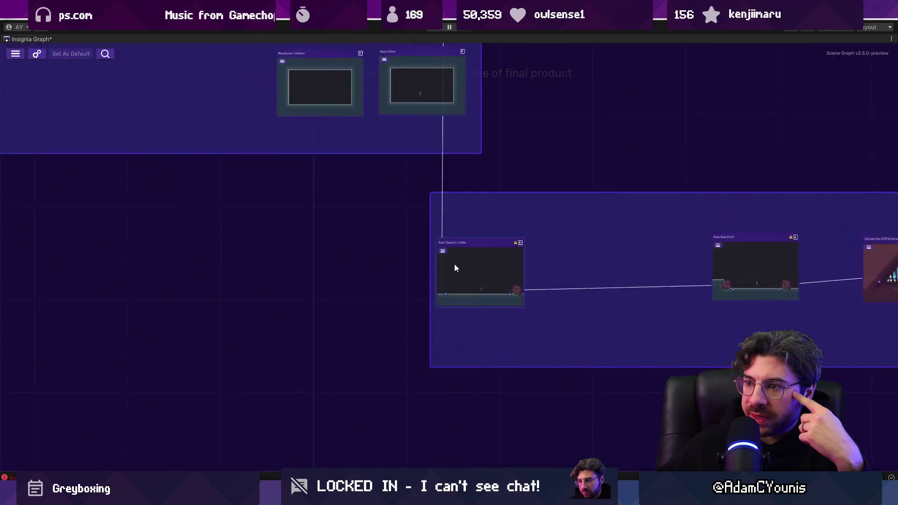
{"action": "scroll", "coordinate": [588, 312], "scroll_direction": "down", "scroll_amount": 3}
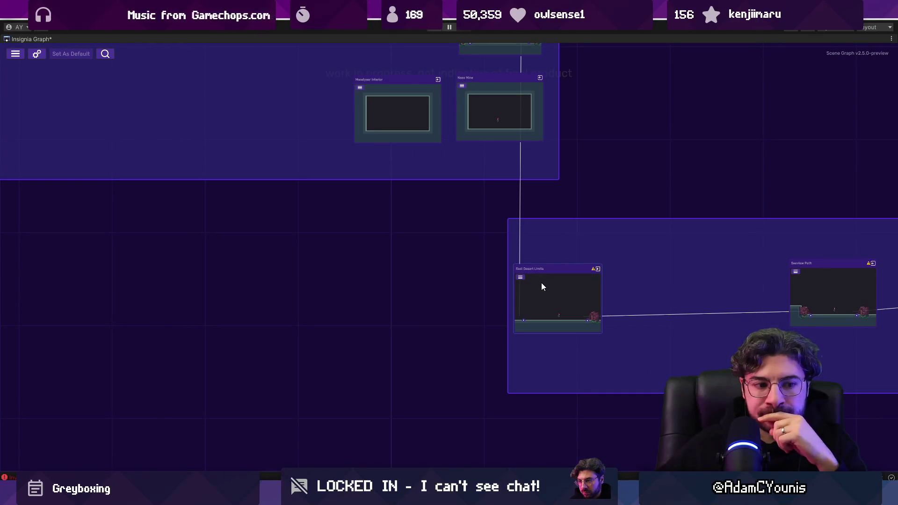
{"action": "scroll", "coordinate": [540, 279], "scroll_direction": "down", "scroll_amount": 2}
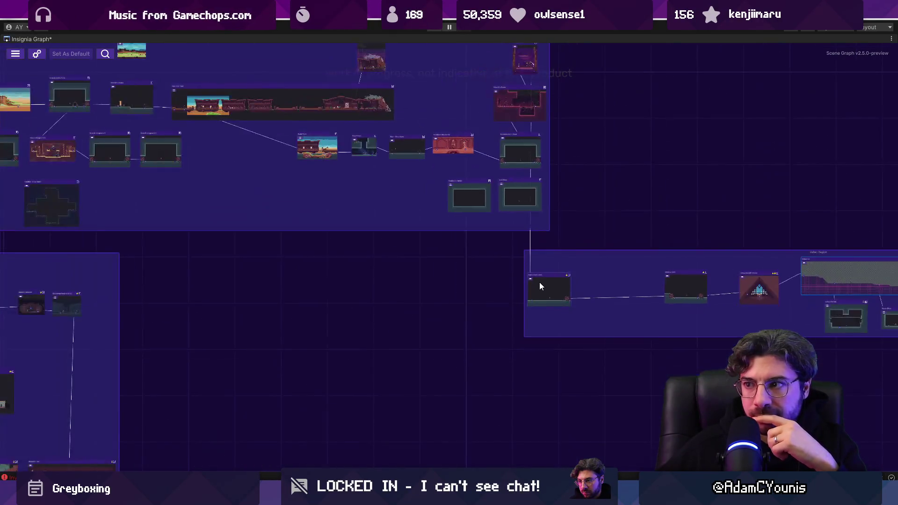
{"action": "scroll", "coordinate": [522, 332], "scroll_direction": "down", "scroll_amount": 4}
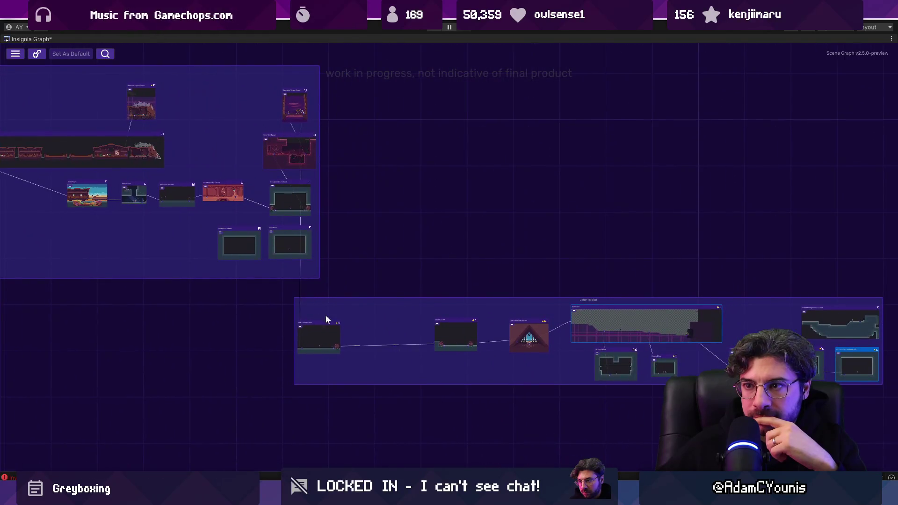
{"action": "scroll", "coordinate": [466, 260], "scroll_direction": "up", "scroll_amount": 5}
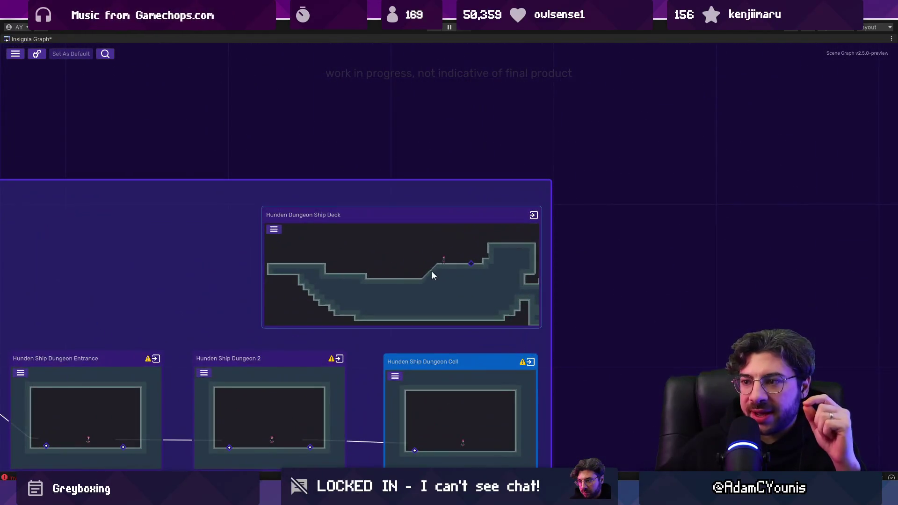
{"action": "scroll", "coordinate": [431, 247], "scroll_direction": "up", "scroll_amount": 1}
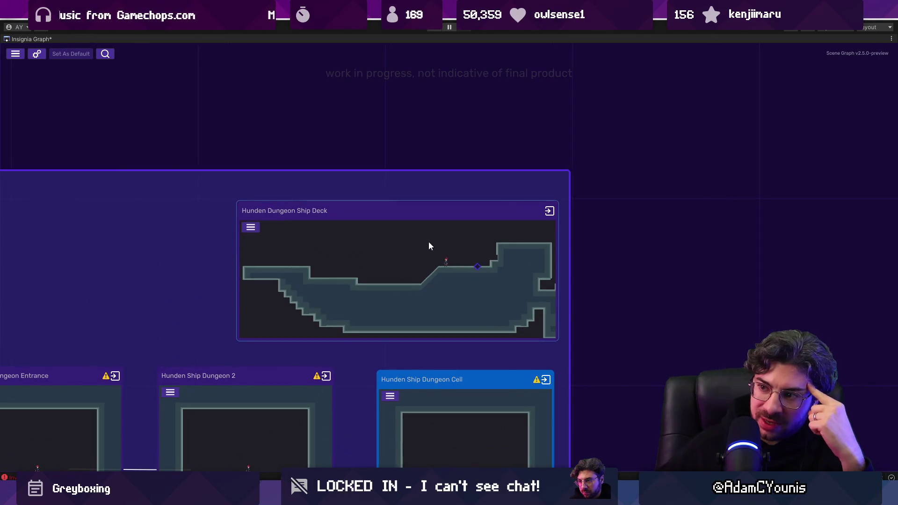
{"action": "scroll", "coordinate": [437, 256], "scroll_direction": "down", "scroll_amount": 8}
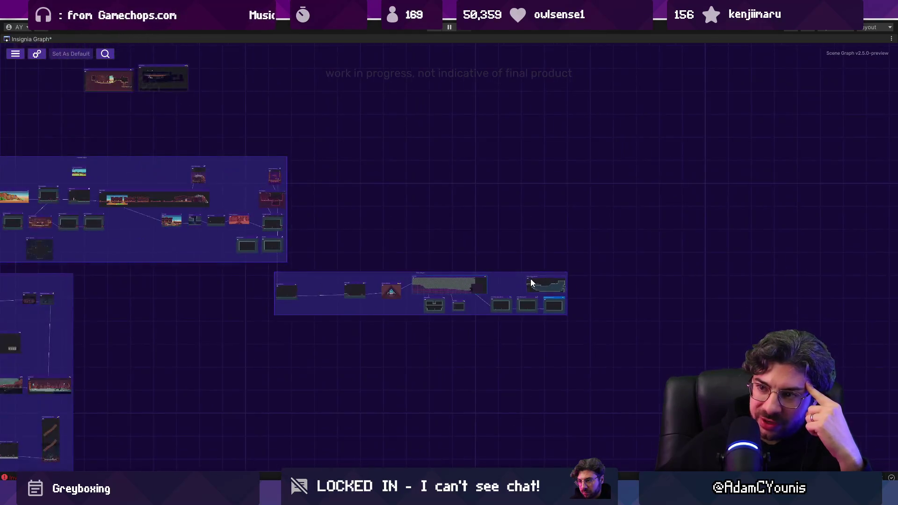
{"action": "left_click_drag", "start_coordinate": [399, 157], "coordinate": [492, 167]}
Pan and zoom across the graph to inspect the Nasoan and Ustan Region rooms
{"action": "scroll", "coordinate": [398, 245], "scroll_direction": "up", "scroll_amount": 5}
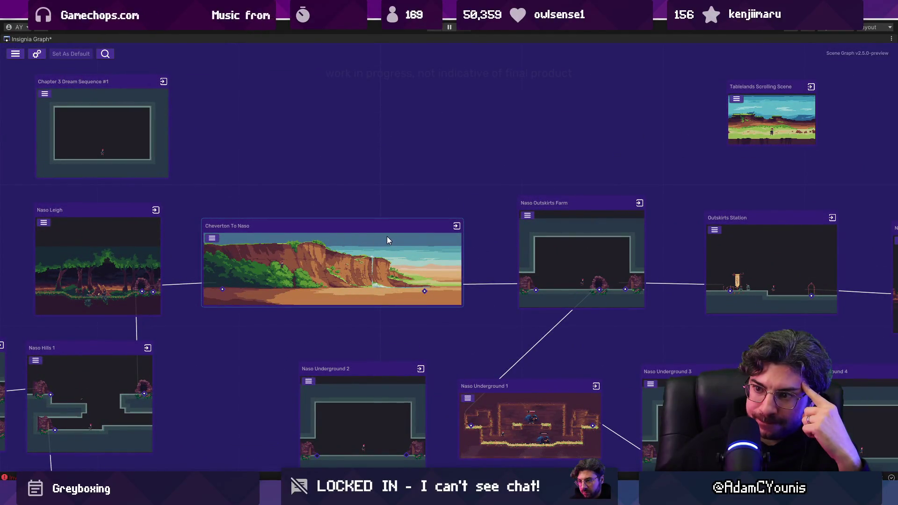
{"action": "scroll", "coordinate": [386, 236], "scroll_direction": "down", "scroll_amount": 3}
{"action": "scroll", "coordinate": [388, 239], "scroll_direction": "right", "scroll_amount": 5}
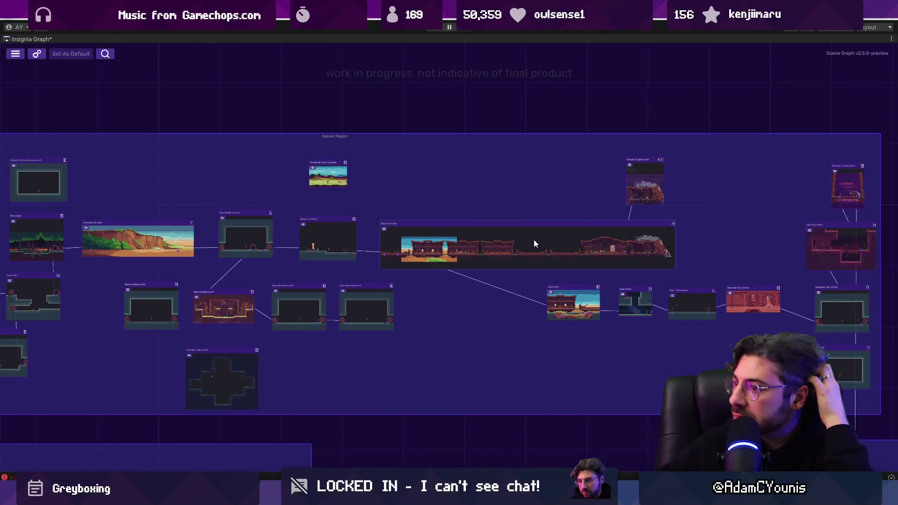
{"action": "scroll", "coordinate": [538, 246], "scroll_direction": "right", "scroll_amount": 5}
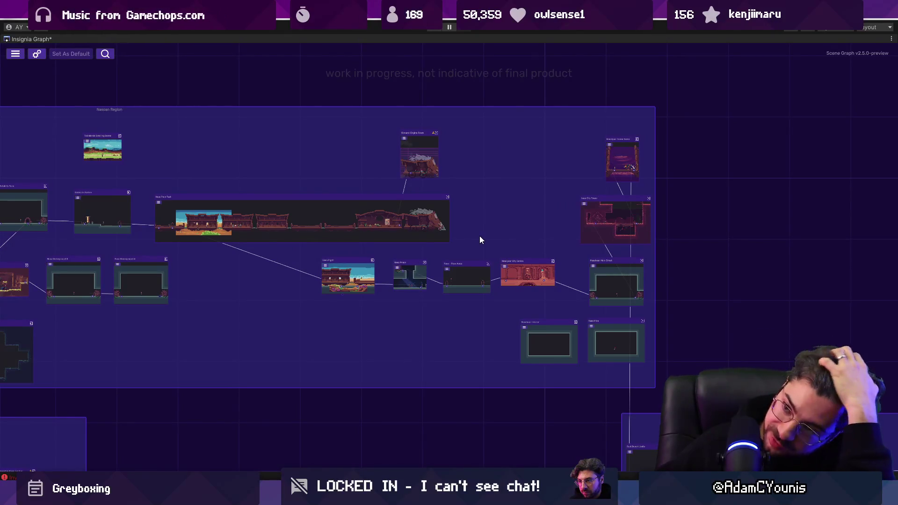
{"action": "left_click_drag", "start_coordinate": [484, 229], "coordinate": [467, 246]}
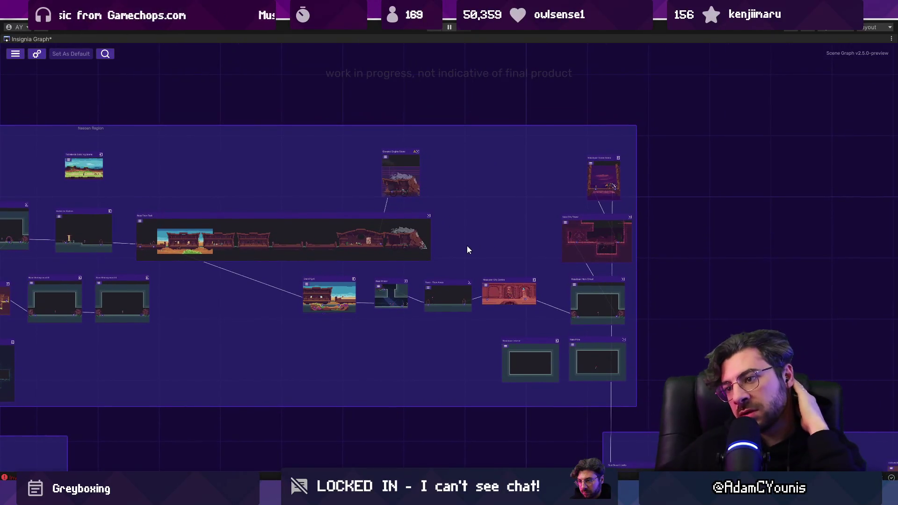
{"action": "scroll", "coordinate": [468, 242], "scroll_direction": "down", "scroll_amount": 5}
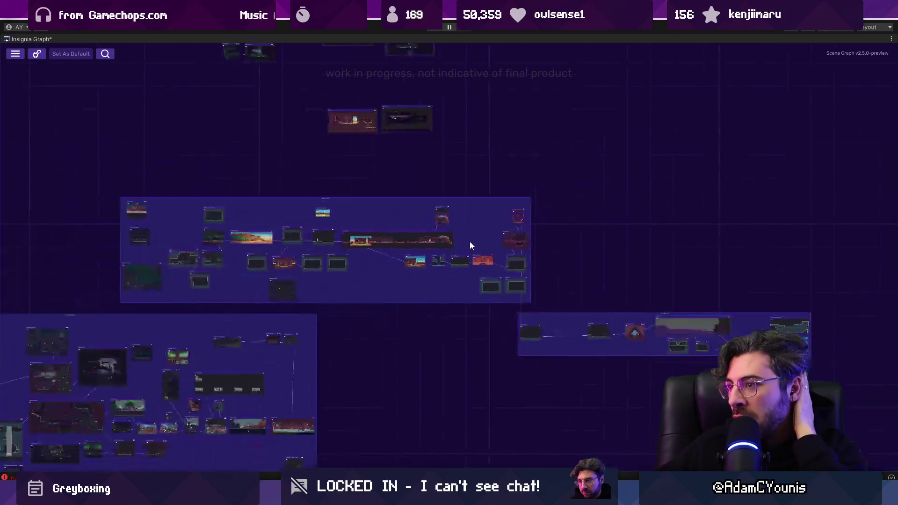
{"action": "left_click_drag", "start_coordinate": [712, 288], "coordinate": [546, 269]}
{"action": "scroll", "coordinate": [594, 313], "scroll_direction": "up", "scroll_amount": 5}
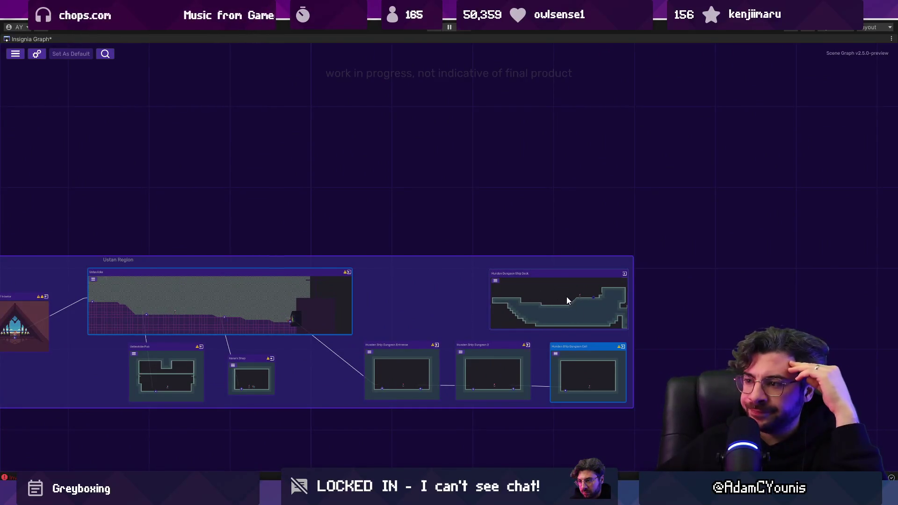
{"action": "scroll", "coordinate": [566, 294], "scroll_direction": "down", "scroll_amount": 1}
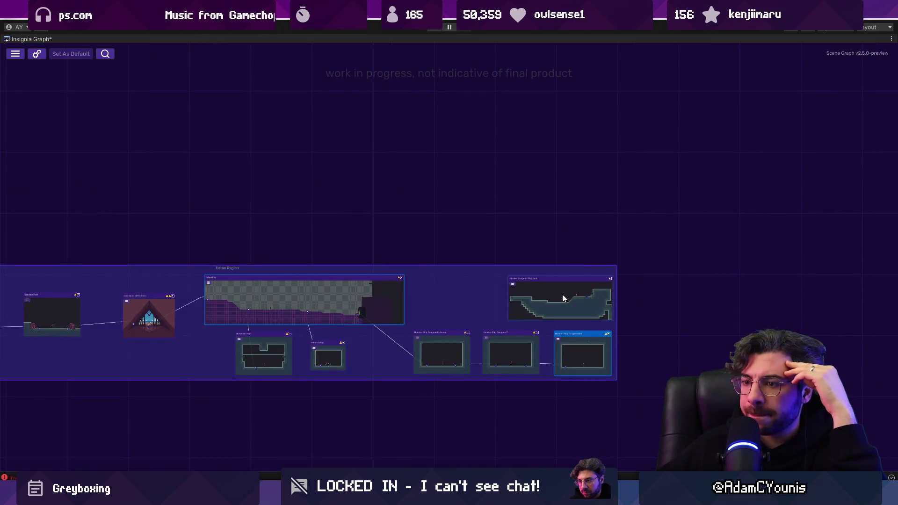
{"action": "scroll", "coordinate": [562, 294], "scroll_direction": "down", "scroll_amount": 2}
{"action": "scroll", "coordinate": [562, 294], "scroll_direction": "down", "scroll_amount": 3}
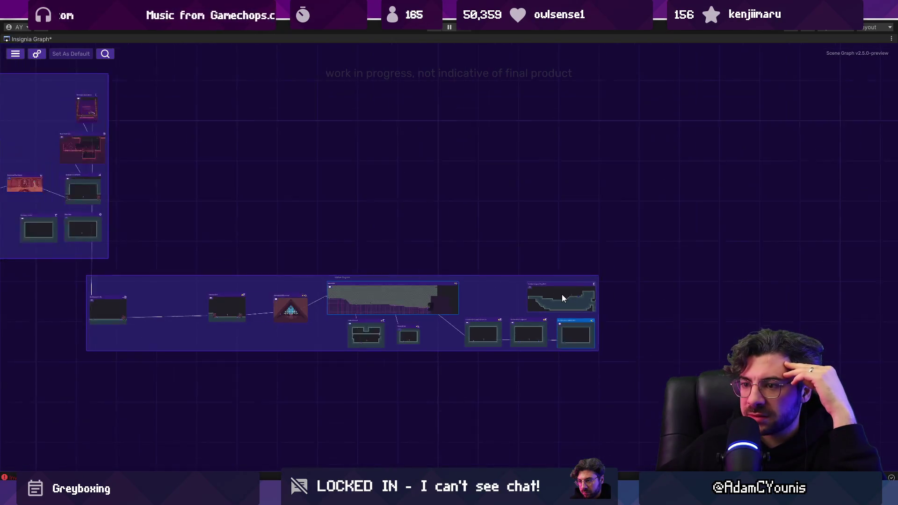
{"action": "left_click_drag", "start_coordinate": [373, 265], "coordinate": [674, 297]}
Drag the Ustan Region's rightmost scene node upward
{"action": "scroll", "coordinate": [477, 227], "scroll_direction": "up", "scroll_amount": 5}
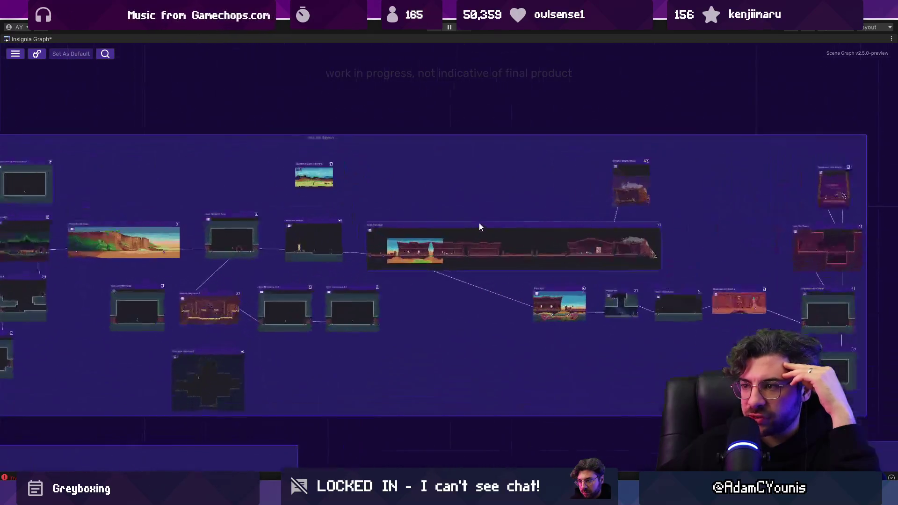
{"action": "scroll", "coordinate": [484, 228], "scroll_direction": "down", "scroll_amount": 4}
{"action": "scroll", "coordinate": [537, 230], "scroll_direction": "right", "scroll_amount": 5}
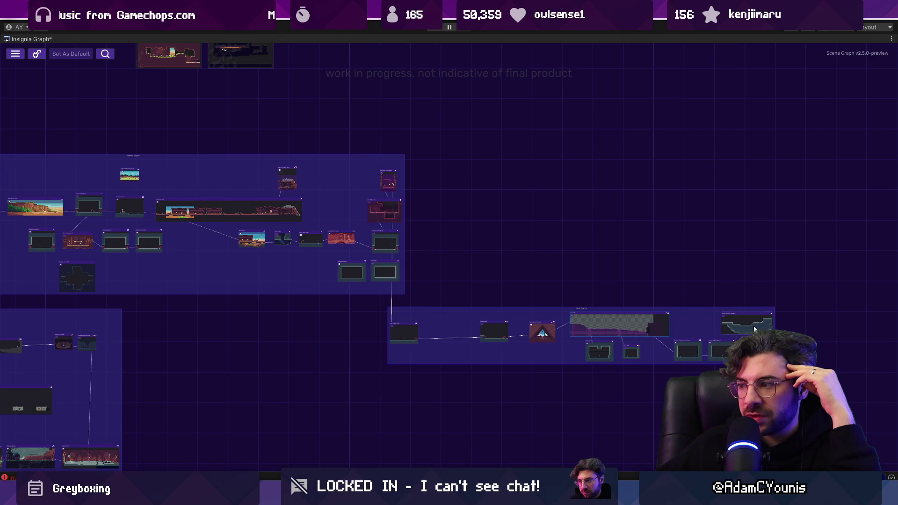
{"action": "mouse_move", "coordinate": [754, 328]}
{"action": "left_mouse_down"}
{"action": "mouse_move", "coordinate": [694, 262]}
{"action": "mouse_move", "coordinate": [280, 181]}
{"action": "mouse_move", "coordinate": [145, 213]}
{"action": "mouse_move", "coordinate": [283, 220]}
{"action": "mouse_move", "coordinate": [256, 221]}
{"action": "mouse_move", "coordinate": [258, 262]}
{"action": "mouse_move", "coordinate": [824, 351]}
{"action": "left_mouse_up"}
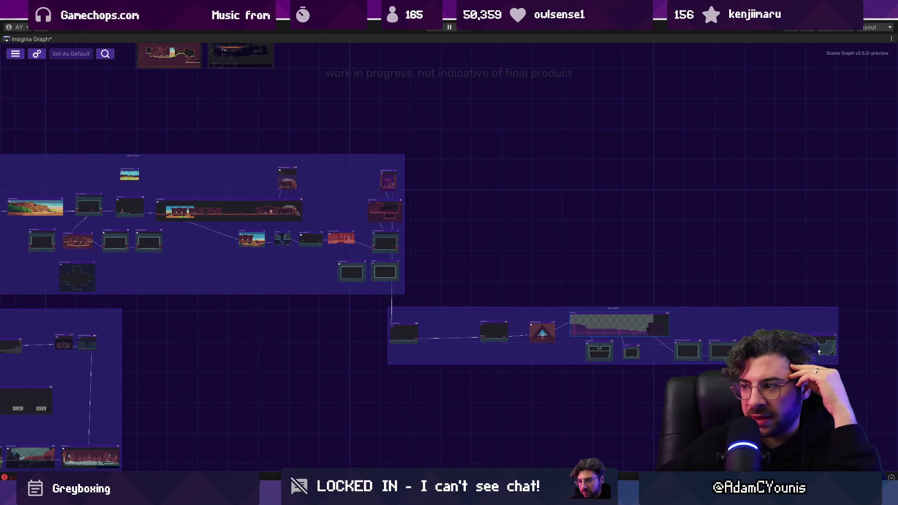
Pan over the Naso rooms and un-maximize the Insignia Graph back to the docked layout
{"action": "left_click_drag", "start_coordinate": [201, 236], "coordinate": [355, 248]}
{"action": "scroll", "coordinate": [337, 258], "scroll_direction": "up", "scroll_amount": 5}
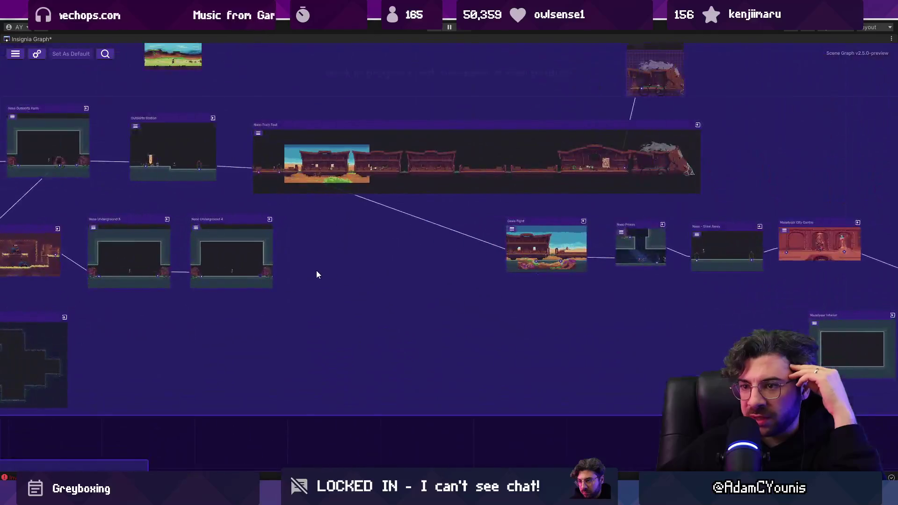
{"action": "left_click_drag", "start_coordinate": [316, 270], "coordinate": [497, 253]}
{"action": "left_click_drag", "start_coordinate": [413, 287], "coordinate": [578, 364]}
{"action": "scroll", "coordinate": [485, 315], "scroll_direction": "right", "scroll_amount": 5}
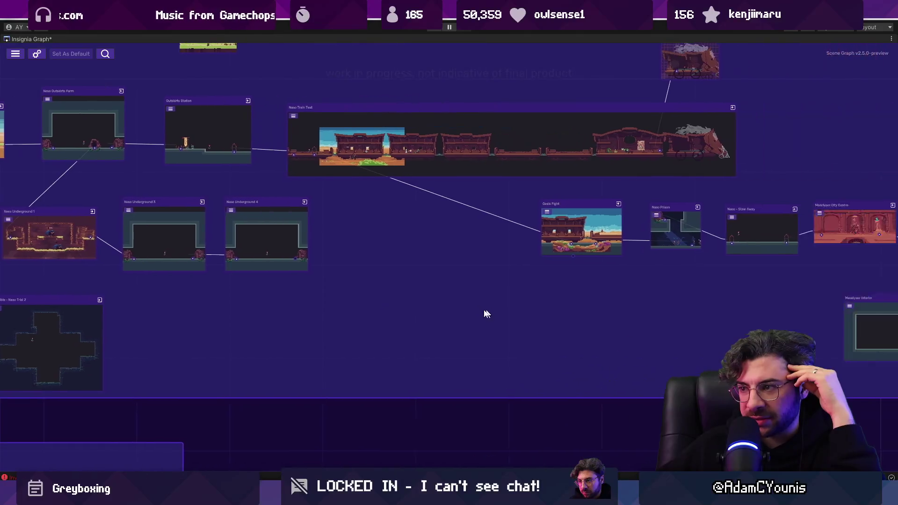
{"action": "double_click", "coordinate": [21, 38]}
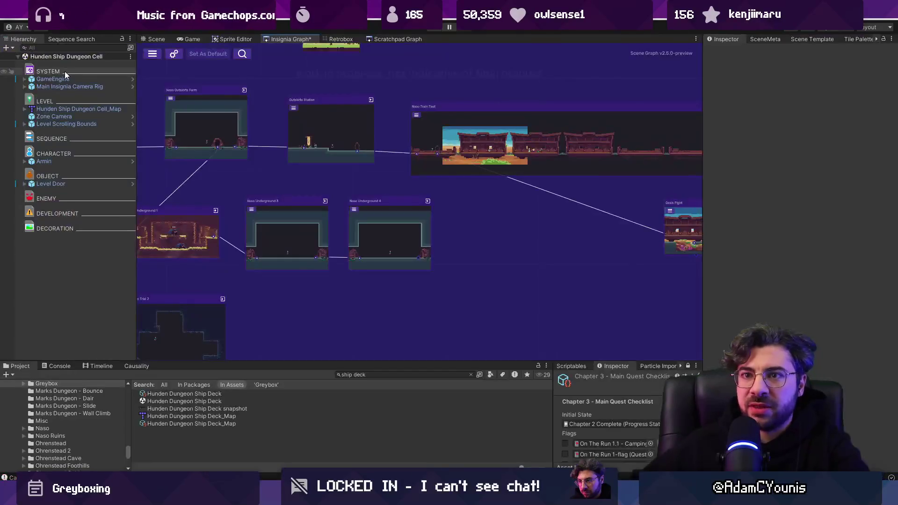
Create the Ch5 scene from the Corridor Template Scene with the Greybox skin
{"action": "left_click", "coordinate": [798, 38]}
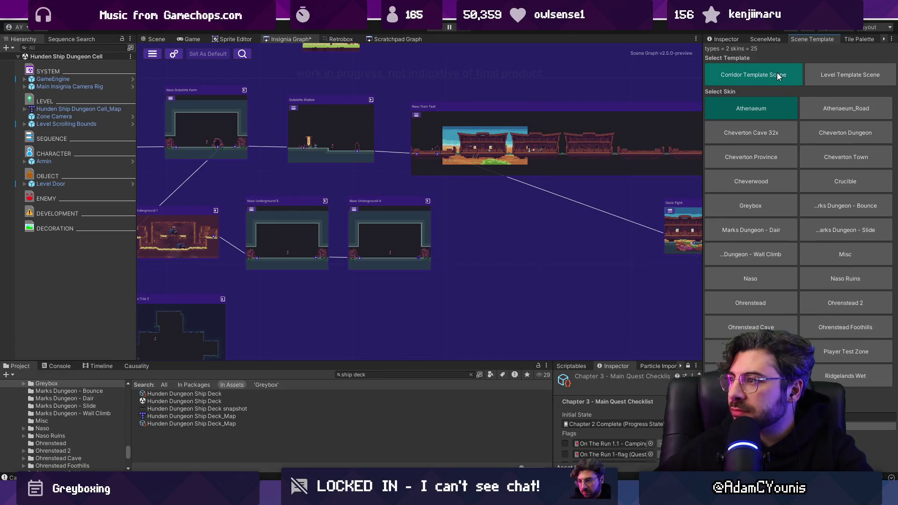
{"action": "left_click", "coordinate": [762, 200]}
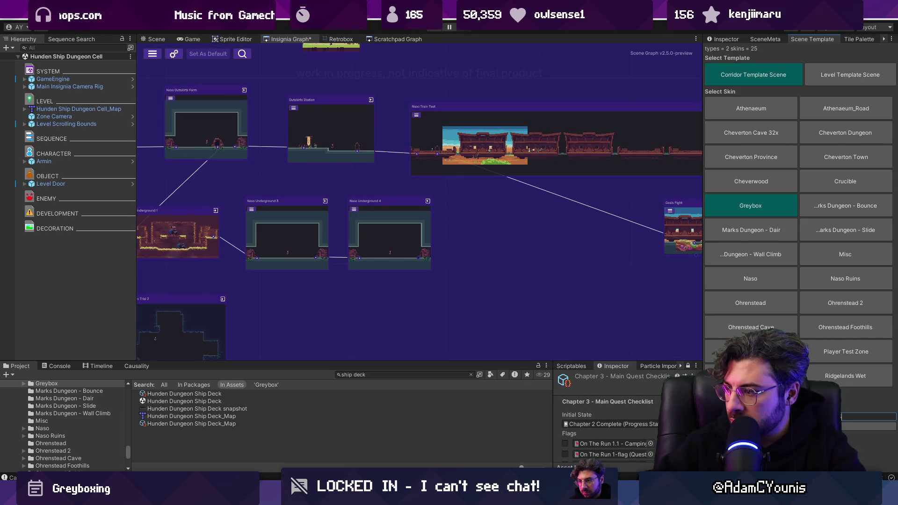
{"action": "type", "text": "apter 5"}
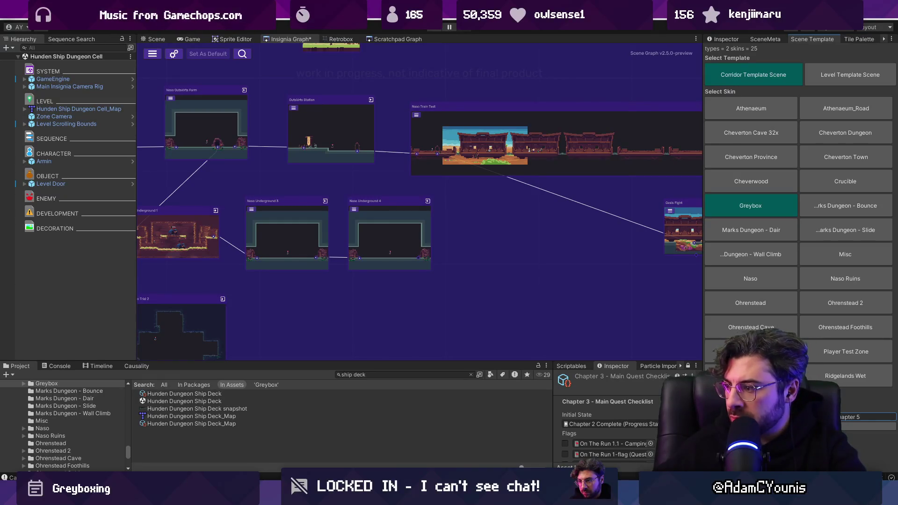
{"action": "key", "text": "ctrl+a"}
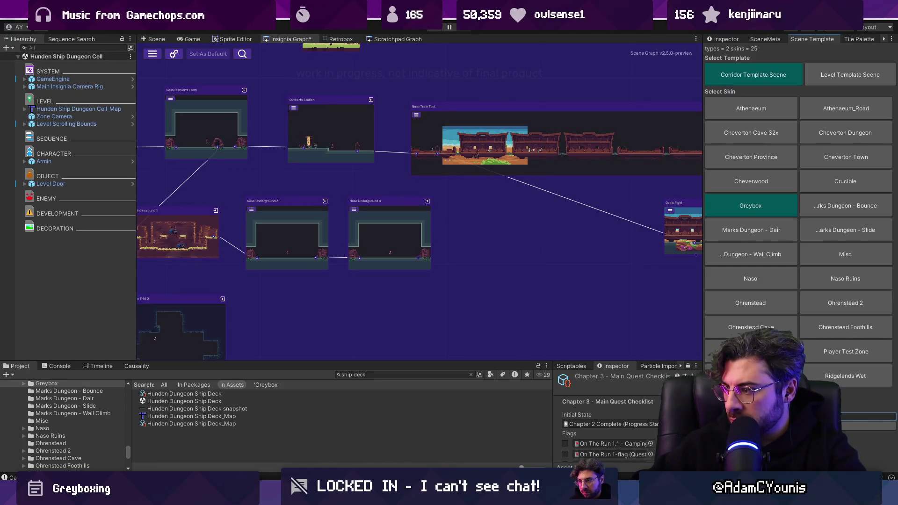
{"action": "left_click", "coordinate": [866, 416]}
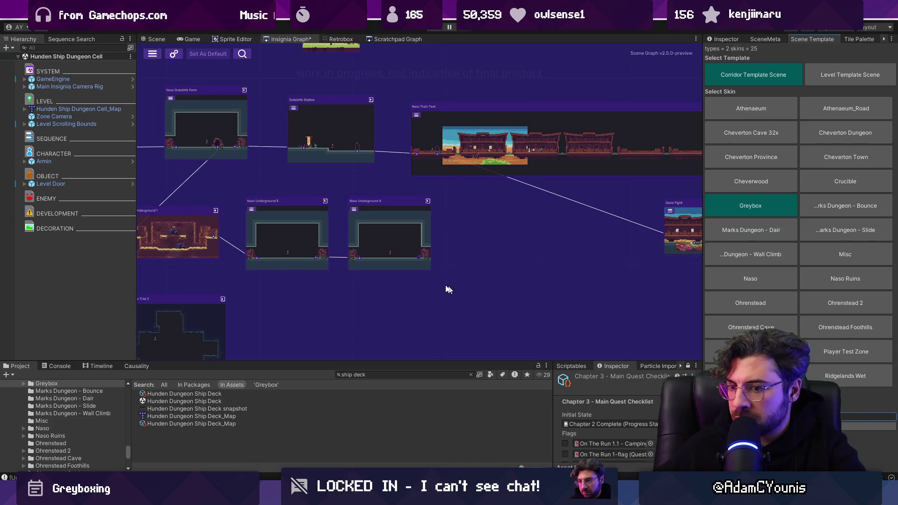
{"action": "scroll", "coordinate": [485, 274], "scroll_direction": "down", "scroll_amount": 5}
{"action": "scroll", "coordinate": [288, 164], "scroll_direction": "up", "scroll_amount": 3}
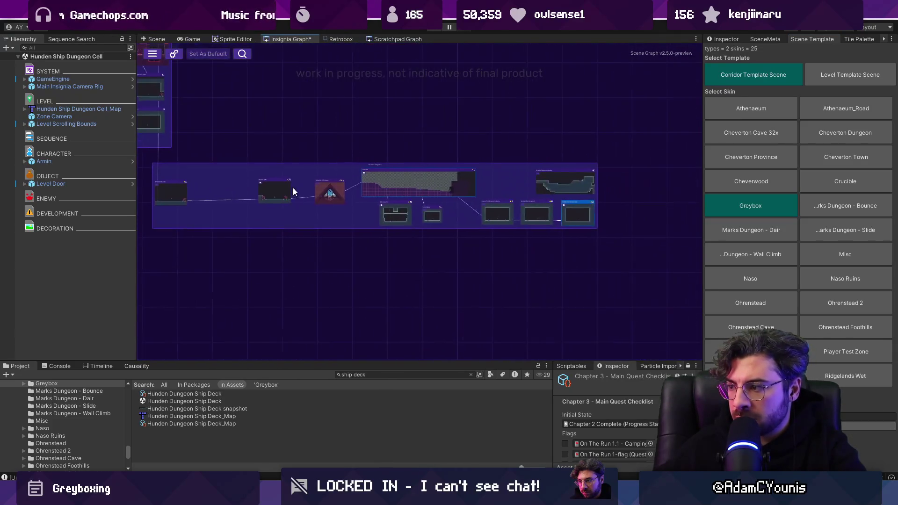
{"action": "scroll", "coordinate": [529, 214], "scroll_direction": "up", "scroll_amount": 1}
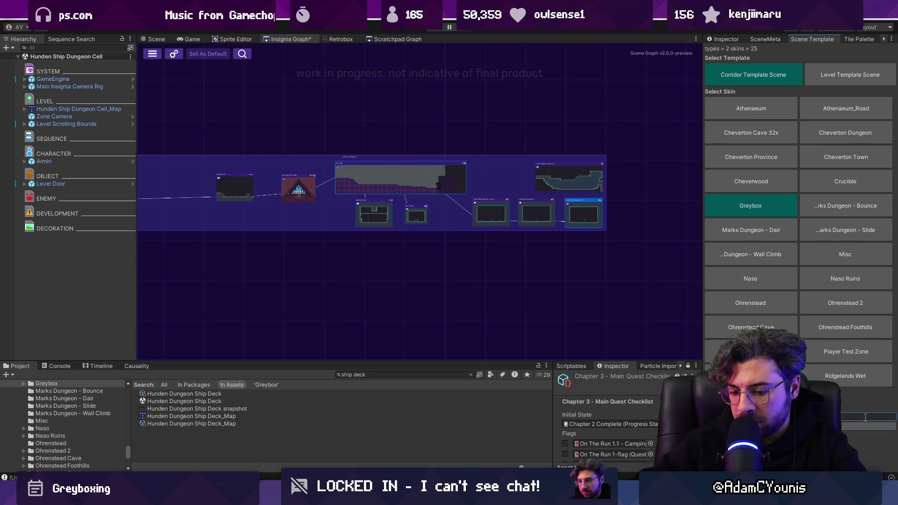
{"action": "key", "text": "Return"}
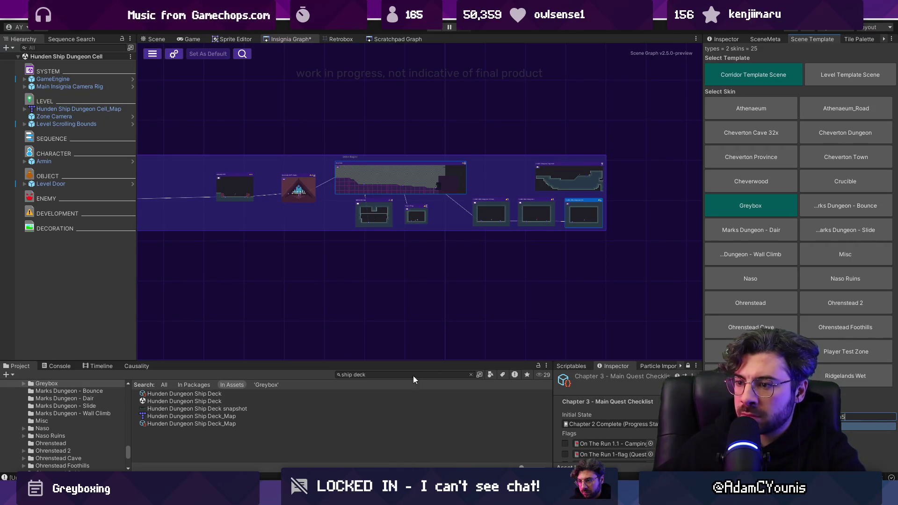
Search the Project for 'cara ch' and place the Naso Caravan Scene Ch5 node below Oasis Fight
{"action": "left_click", "coordinate": [415, 375]}
{"action": "type", "text": "caravan"}
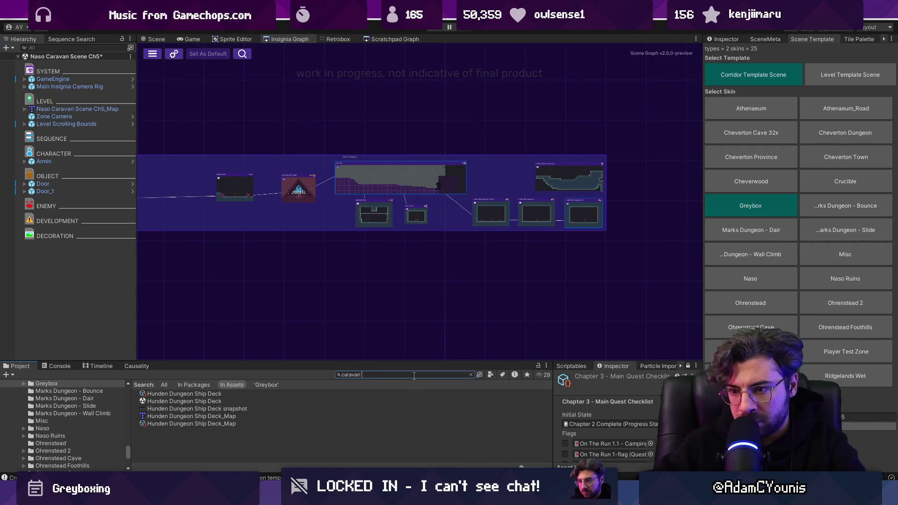
{"action": "type", "text": " ch5"}
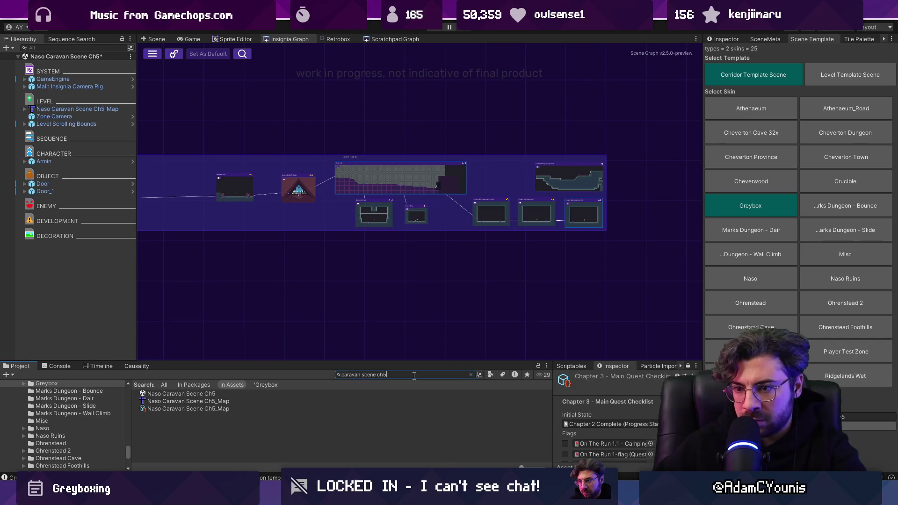
{"action": "scroll", "coordinate": [282, 291], "scroll_direction": "down", "scroll_amount": 5}
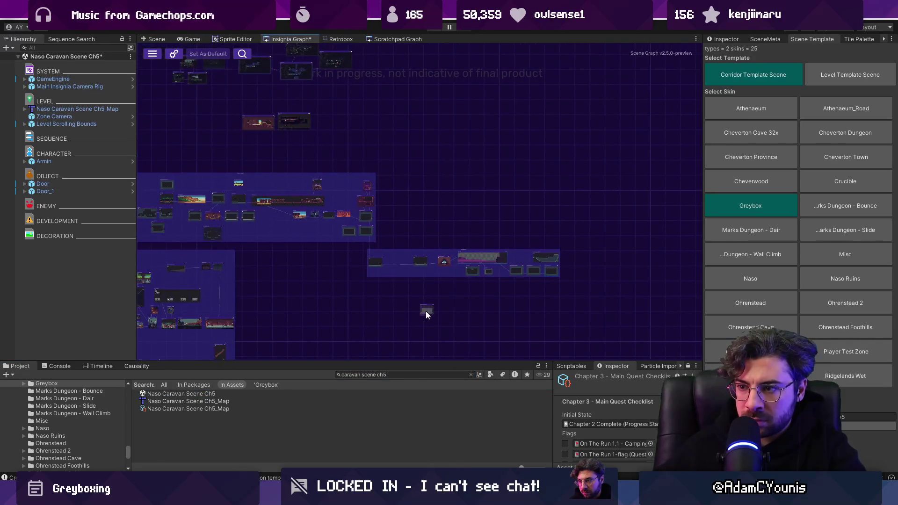
{"action": "scroll", "coordinate": [271, 234], "scroll_direction": "up", "scroll_amount": 5}
{"action": "mouse_move", "coordinate": [279, 230]}
{"action": "left_mouse_down"}
{"action": "mouse_move", "coordinate": [383, 239]}
{"action": "mouse_move", "coordinate": [385, 259]}
{"action": "left_mouse_up"}
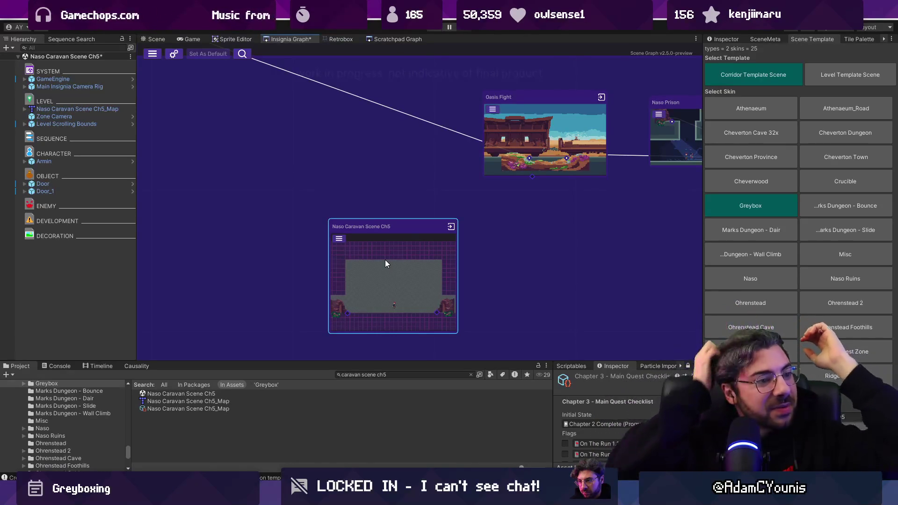
{"action": "scroll", "coordinate": [400, 264], "scroll_direction": "down", "scroll_amount": 3}
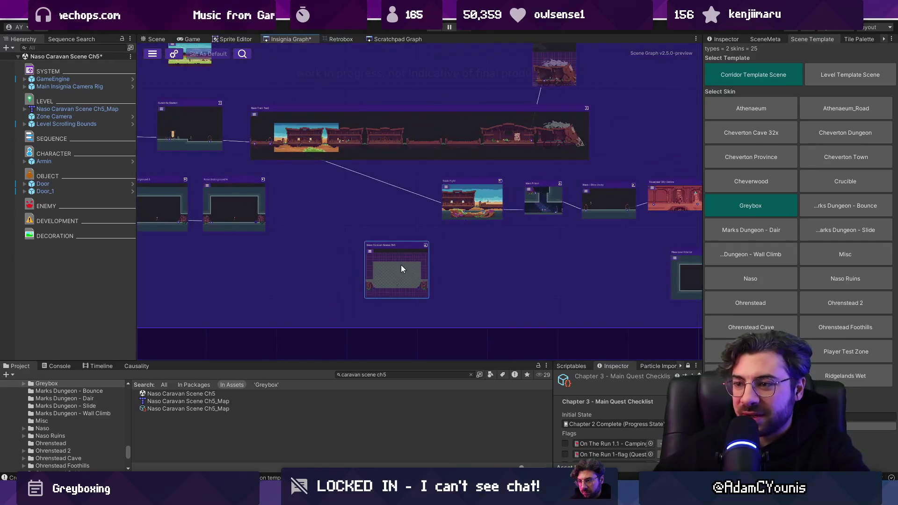
Open the Naso Caravan Scene Ch5_Map in Tiled via Prefab > Open in Tiled
{"action": "left_click", "coordinate": [714, 40]}
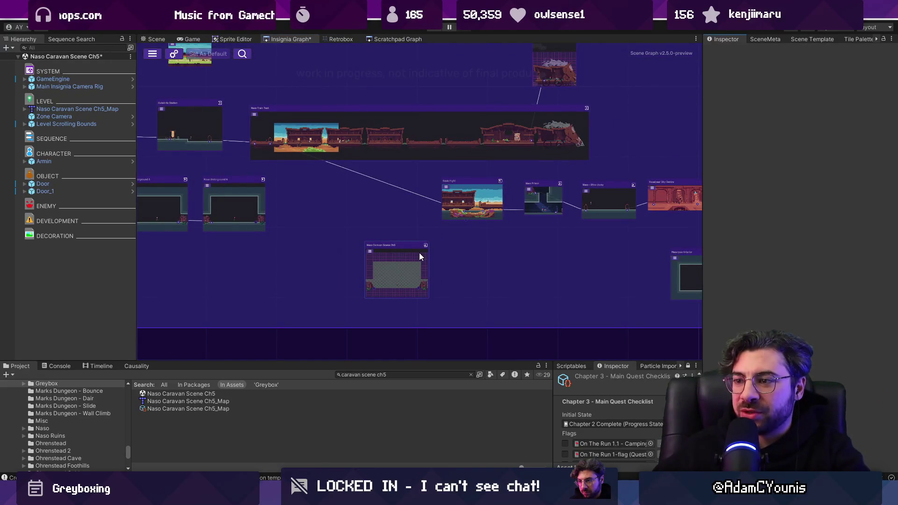
{"action": "left_click", "coordinate": [405, 264]}
{"action": "right_click", "coordinate": [110, 81]}
{"action": "mouse_move", "coordinate": [187, 209]}
{"action": "left_click", "coordinate": [262, 211]}
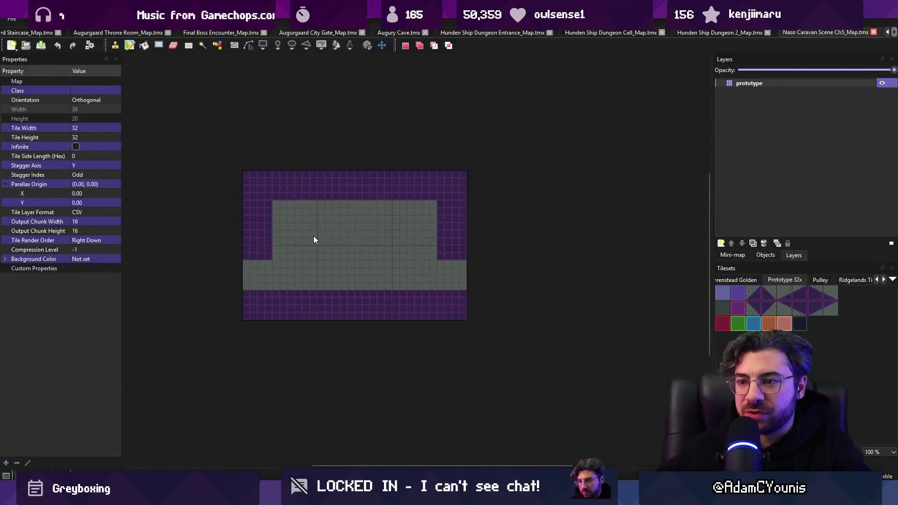
Tick unity:ignore on the prototype layer, undo to restore the ledges edits, save, and return to Unity
{"action": "left_click", "coordinate": [749, 94]}
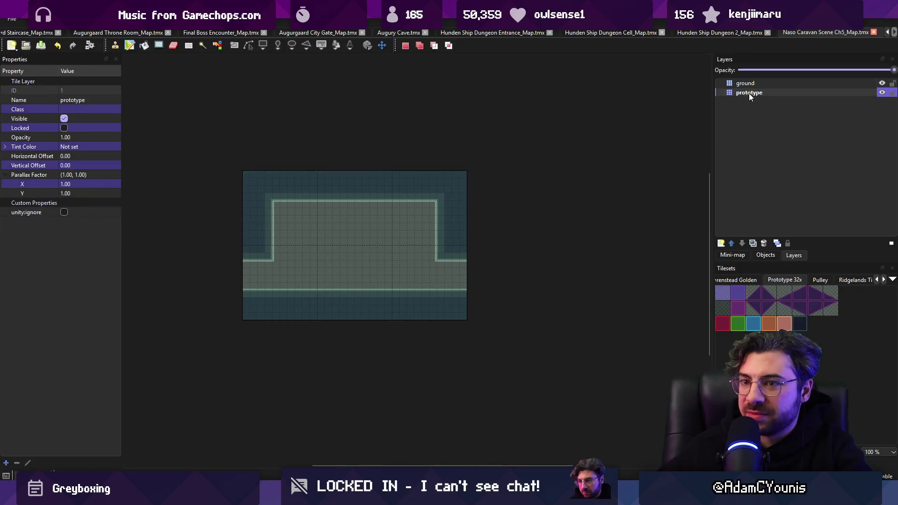
{"action": "left_click", "coordinate": [62, 213]}
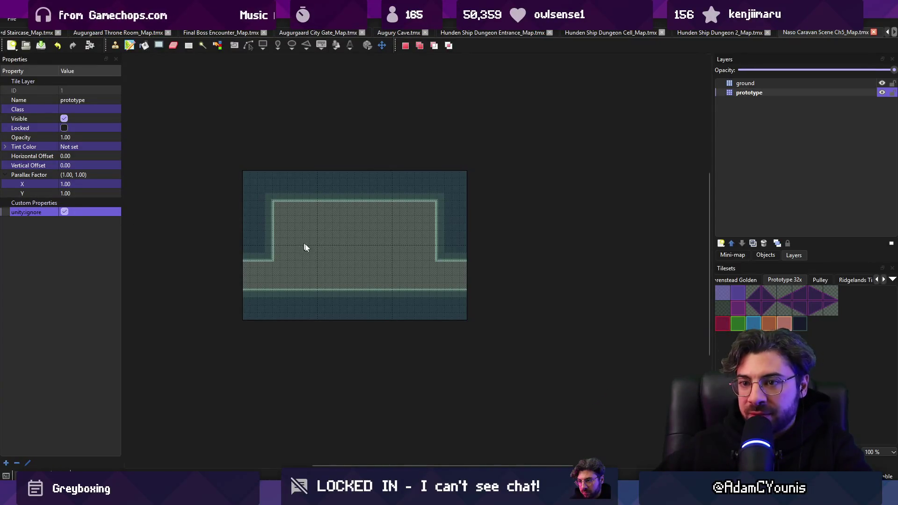
{"action": "key", "text": "ctrl+z"}
{"action": "key", "text": "ctrl+z"}
{"action": "key", "text": "ctrl+z"}
{"action": "key", "text": "ctrl+z"}
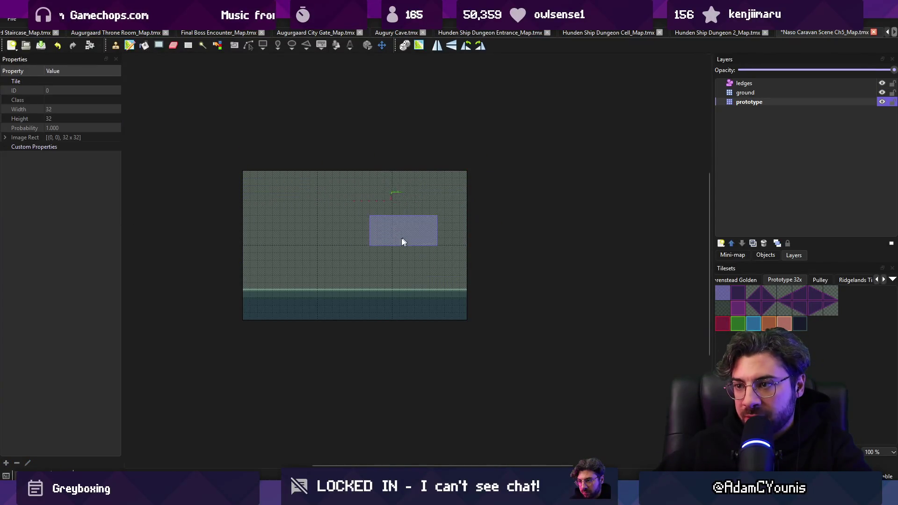
{"action": "key", "text": "ctrl+s"}
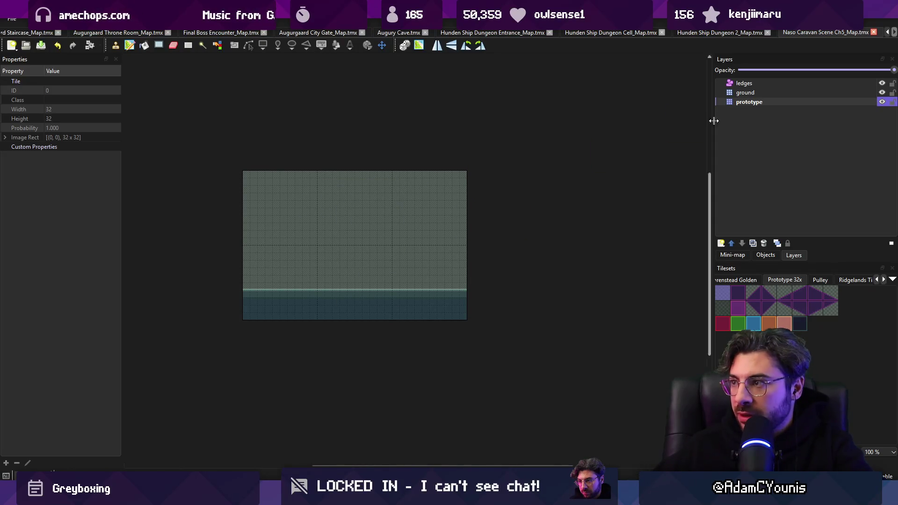
{"action": "left_click", "coordinate": [753, 102]}
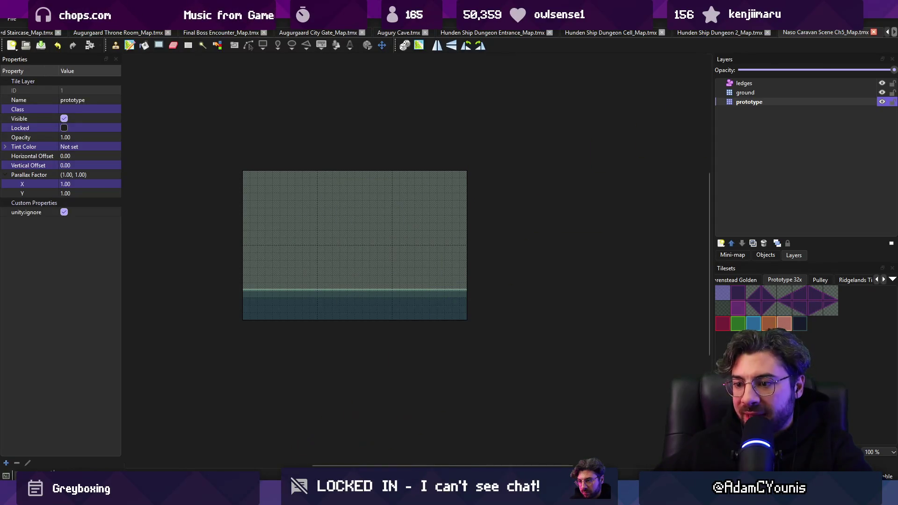
{"action": "left_click", "coordinate": [398, 496]}
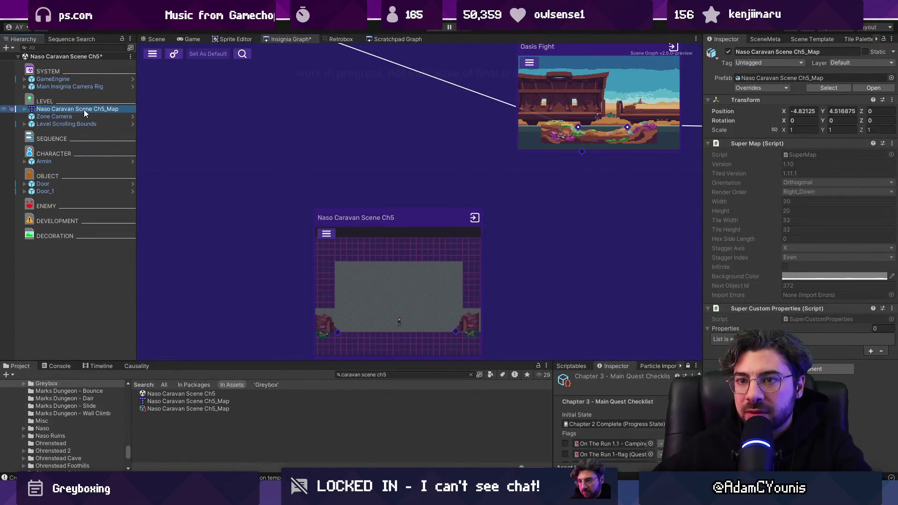
Snap the Level Scrolling Bounds to the new caravan room's geometry
{"action": "left_click", "coordinate": [154, 39]}
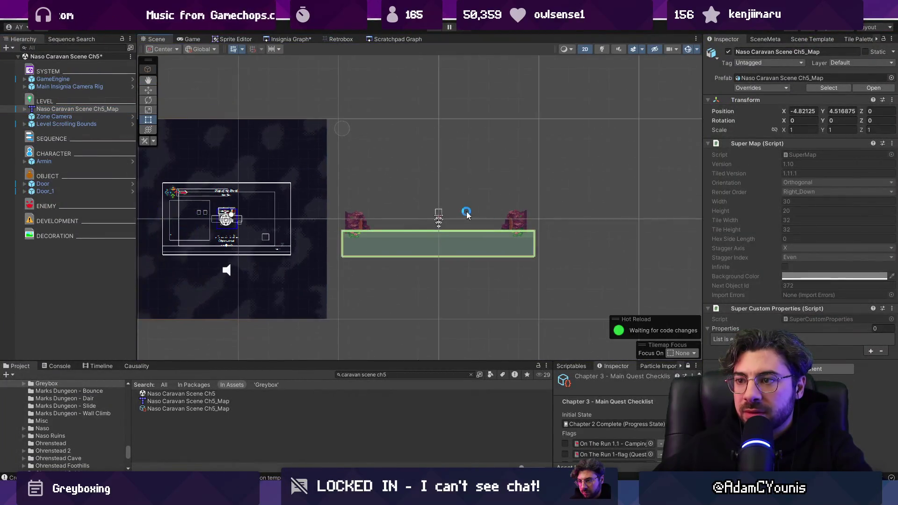
{"action": "left_click", "coordinate": [91, 123]}
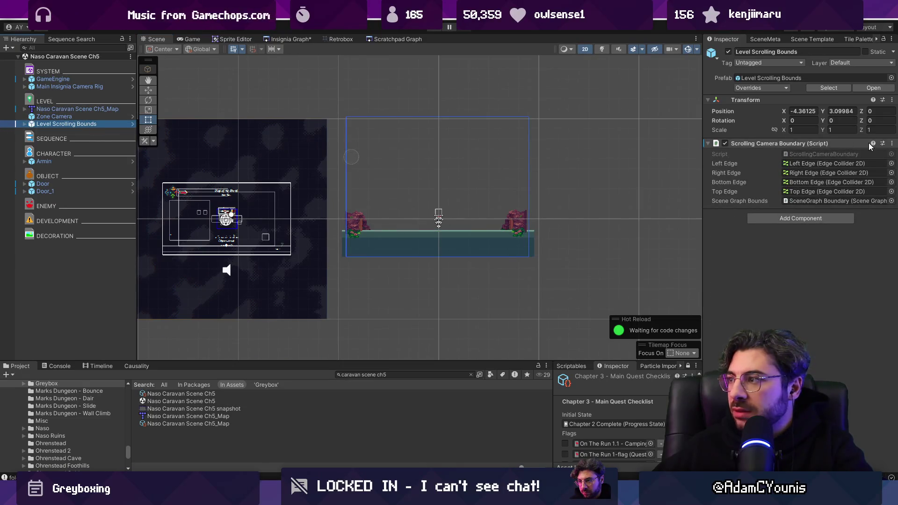
{"action": "left_click", "coordinate": [892, 143]}
{"action": "left_click", "coordinate": [841, 325]}
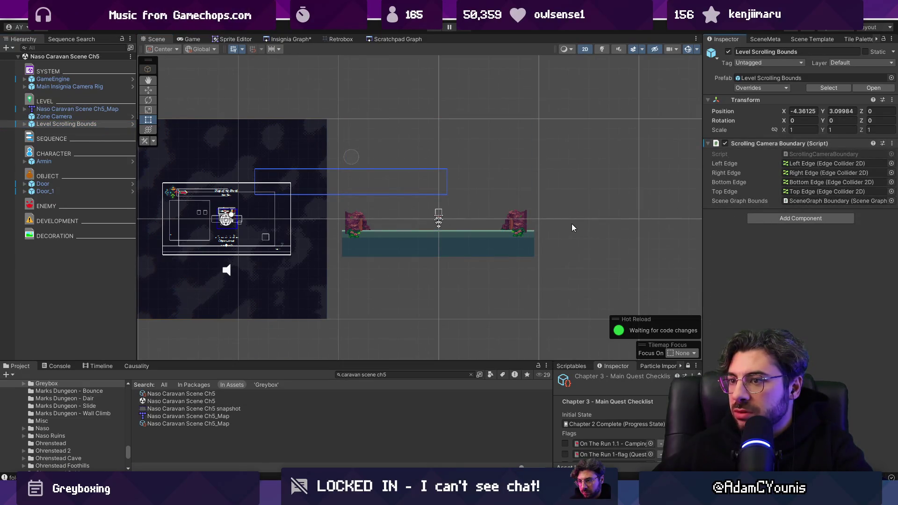
Set the Level Scrolling Bounds position to X 0, Y 0
{"action": "left_click", "coordinate": [548, 219]}
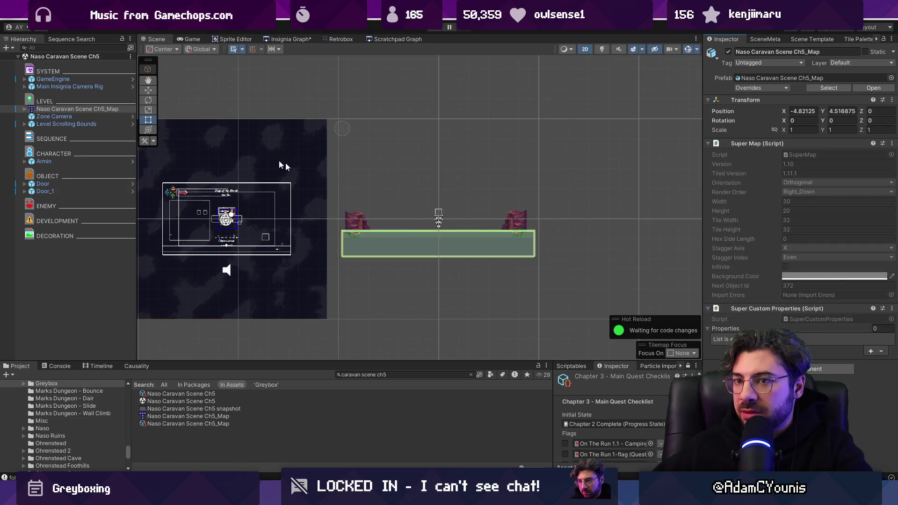
{"action": "left_click", "coordinate": [60, 124]}
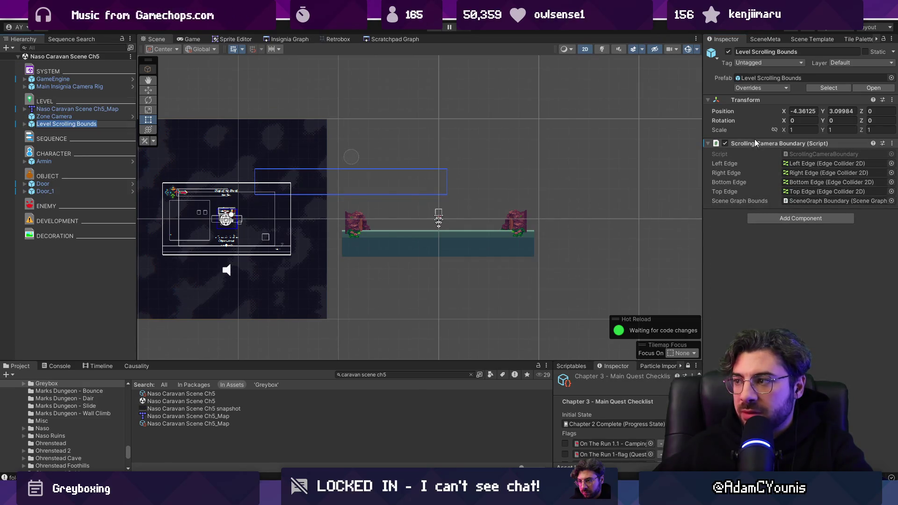
{"action": "key", "text": "Escape"}
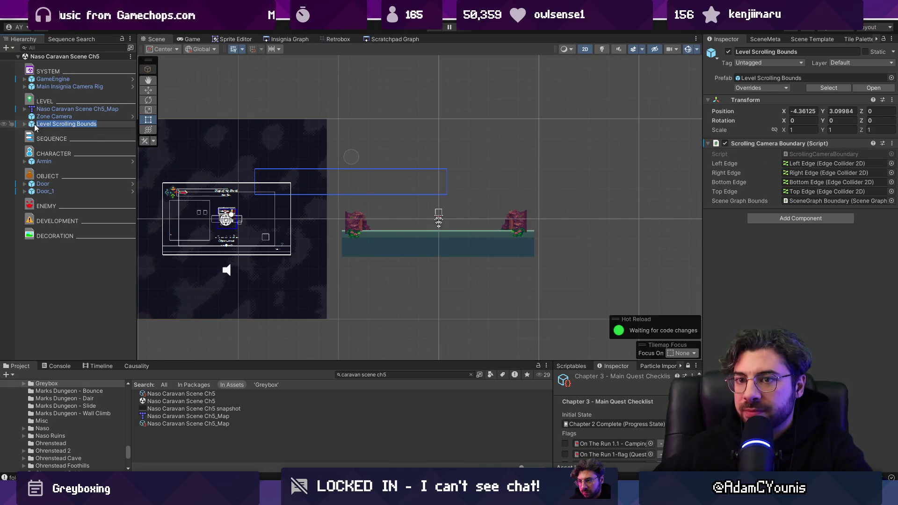
{"action": "left_click", "coordinate": [25, 124]}
{"action": "left_click", "coordinate": [55, 132]}
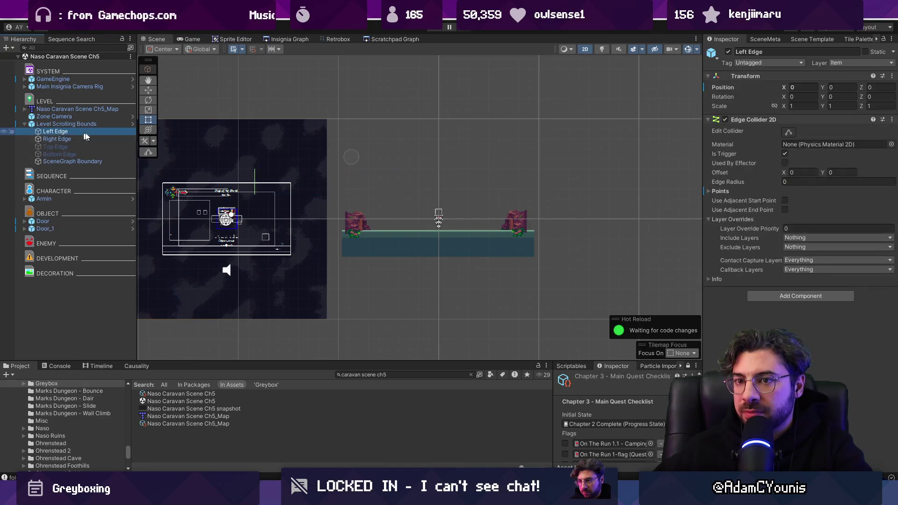
{"action": "left_click", "coordinate": [788, 133]}
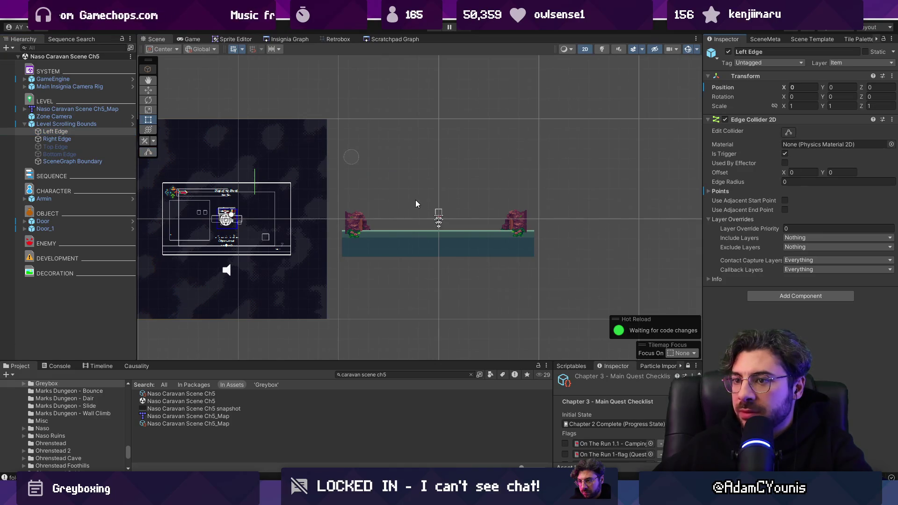
{"action": "left_click", "coordinate": [82, 125]}
{"action": "left_click", "coordinate": [795, 111]}
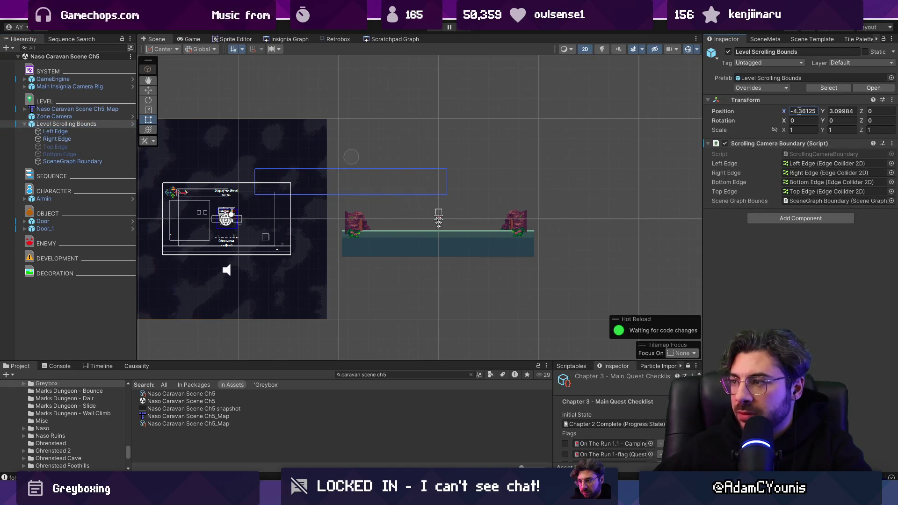
{"action": "type", "text": "0"}
{"action": "key", "text": "Tab"}
{"action": "type", "text": "0"}
Raise the top points of the Left and Right Edge colliders and save the scene
{"action": "left_click", "coordinate": [337, 229]}
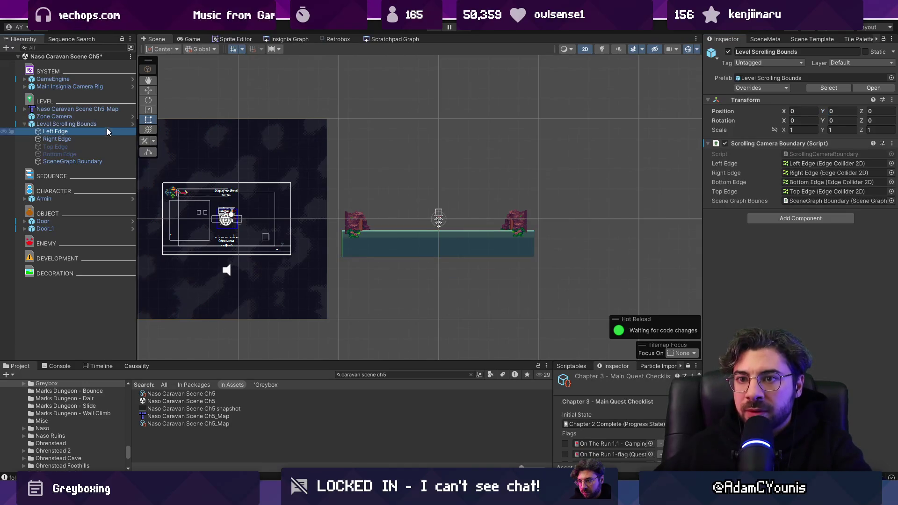
{"action": "left_click", "coordinate": [788, 132]}
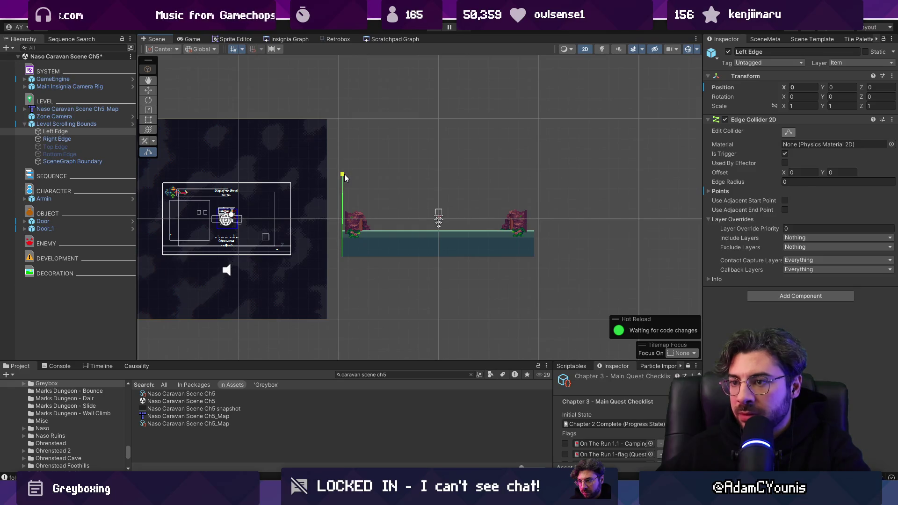
{"action": "left_click", "coordinate": [95, 146]}
{"action": "left_click", "coordinate": [99, 140]}
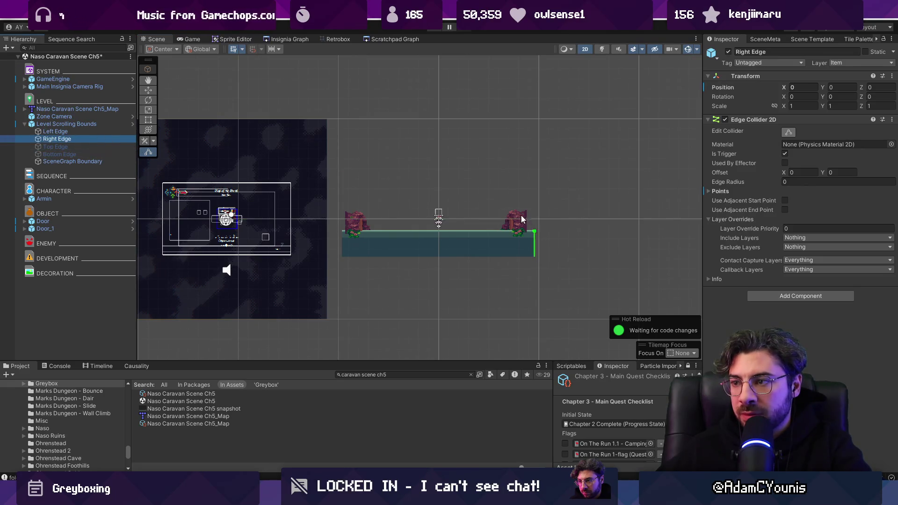
{"action": "left_click_drag", "start_coordinate": [534, 229], "coordinate": [535, 171]}
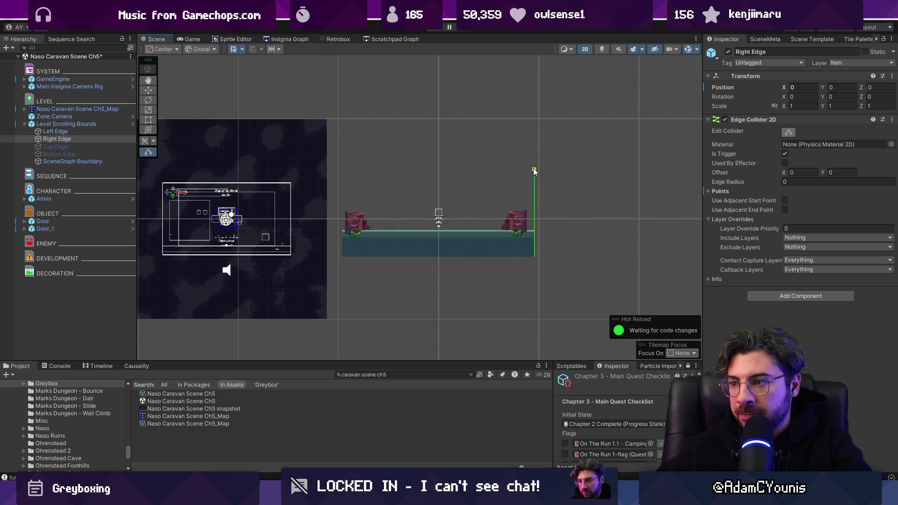
{"action": "key", "text": "ctrl+s"}
Toggle the scrolling bounds off and on again, then go back to the Insignia Graph
{"action": "left_click", "coordinate": [94, 124]}
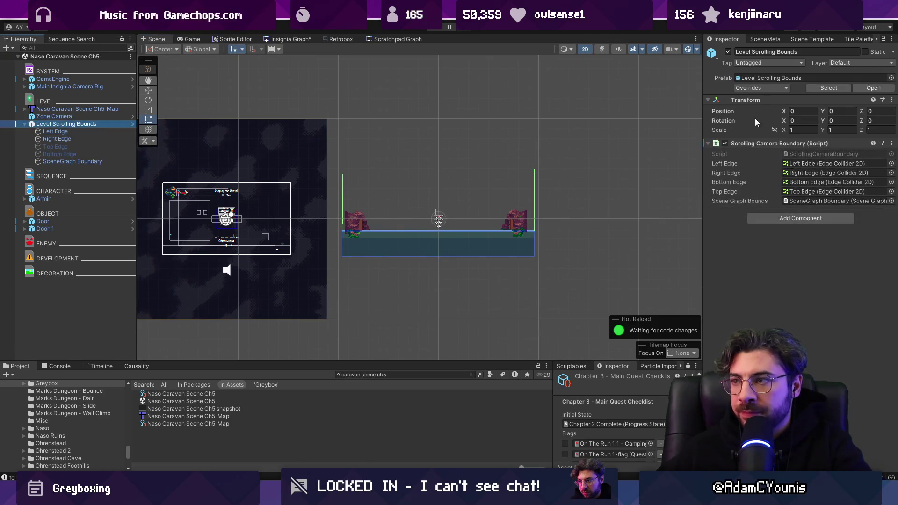
{"action": "left_click", "coordinate": [727, 52]}
{"action": "left_click", "coordinate": [727, 52]}
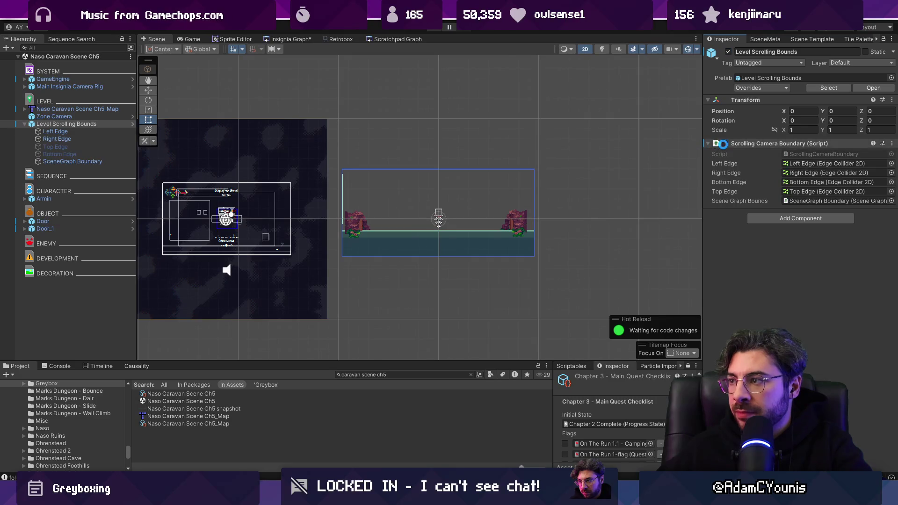
{"action": "left_click", "coordinate": [276, 39]}
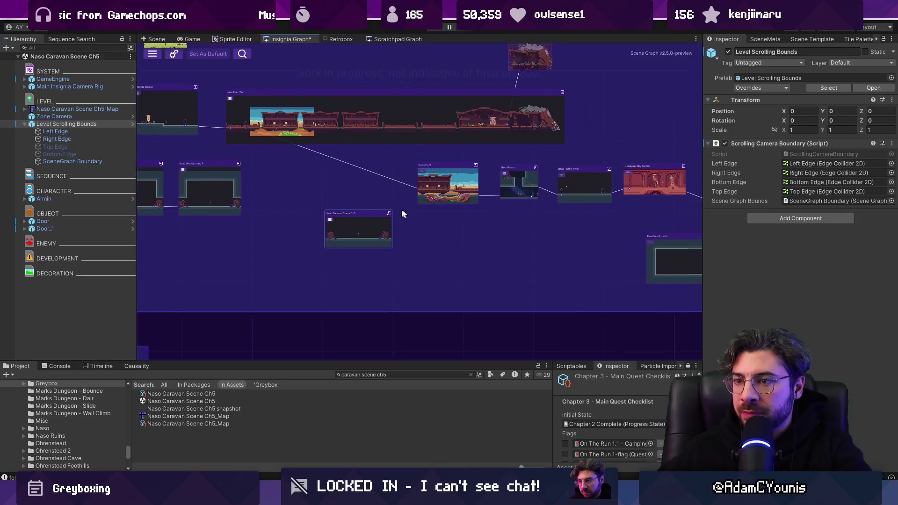
Move the Naso Caravan Scene Ch5 node down about 190 px, beneath Oasis Fight
{"action": "left_click", "coordinate": [391, 236]}
{"action": "scroll", "coordinate": [391, 237], "scroll_direction": "up", "scroll_amount": 3}
{"action": "mouse_move", "coordinate": [366, 238]}
{"action": "left_mouse_down"}
{"action": "mouse_move", "coordinate": [511, 321]}
{"action": "mouse_move", "coordinate": [532, 314]}
{"action": "left_mouse_up"}
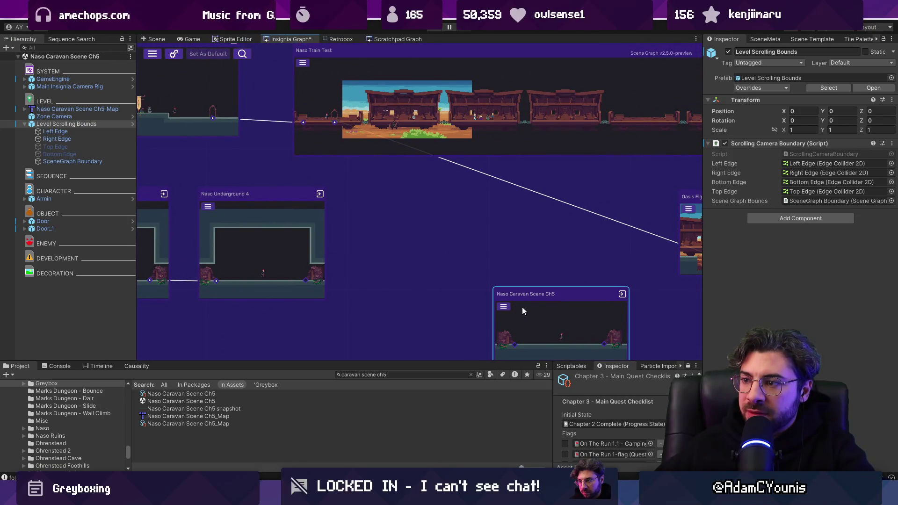
{"action": "scroll", "coordinate": [509, 258], "scroll_direction": "down", "scroll_amount": 5}
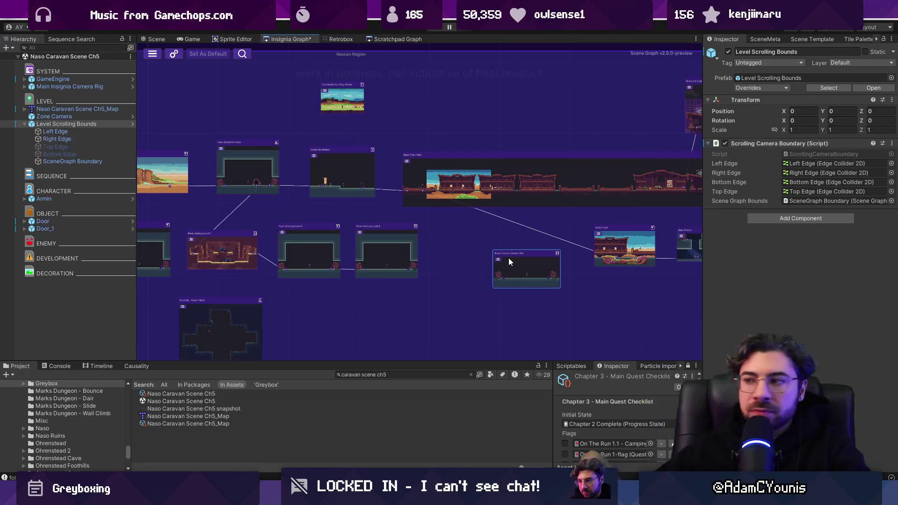
{"action": "scroll", "coordinate": [485, 257], "scroll_direction": "down", "scroll_amount": 3}
{"action": "left_click_drag", "start_coordinate": [484, 256], "coordinate": [241, 218]}
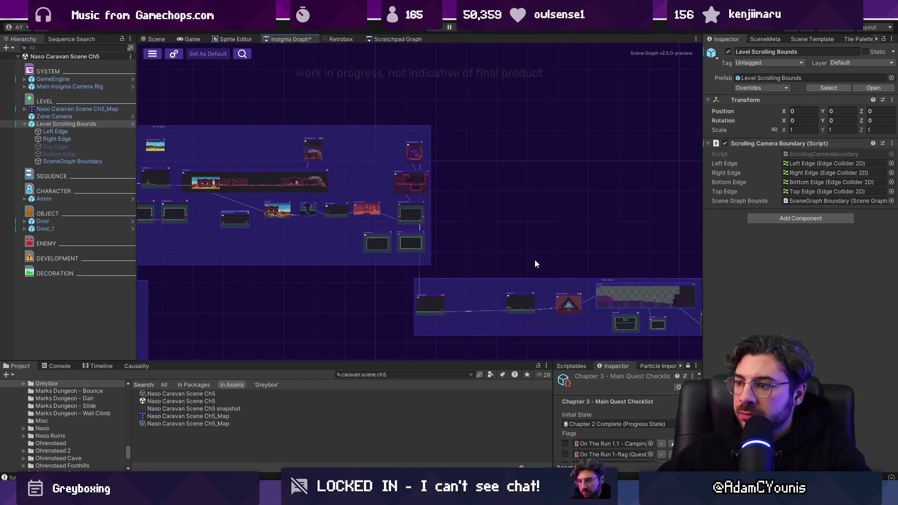
{"action": "mouse_move", "coordinate": [562, 265]}
{"action": "left_mouse_down"}
{"action": "mouse_move", "coordinate": [371, 216]}
{"action": "mouse_move", "coordinate": [392, 220]}
{"action": "left_mouse_up"}
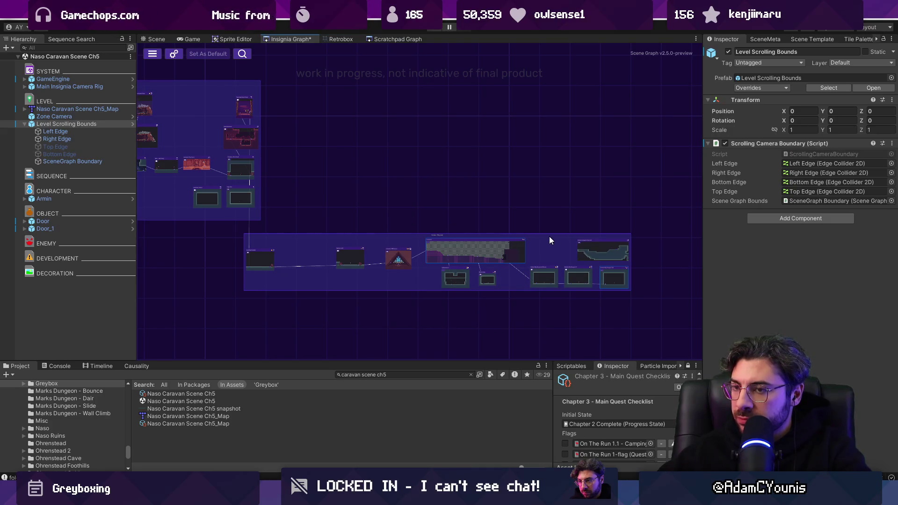
{"action": "scroll", "coordinate": [281, 211], "scroll_direction": "up", "scroll_amount": 5}
{"action": "mouse_move", "coordinate": [253, 196]}
{"action": "left_mouse_down"}
{"action": "mouse_move", "coordinate": [394, 192]}
{"action": "mouse_move", "coordinate": [391, 282]}
{"action": "left_mouse_up"}
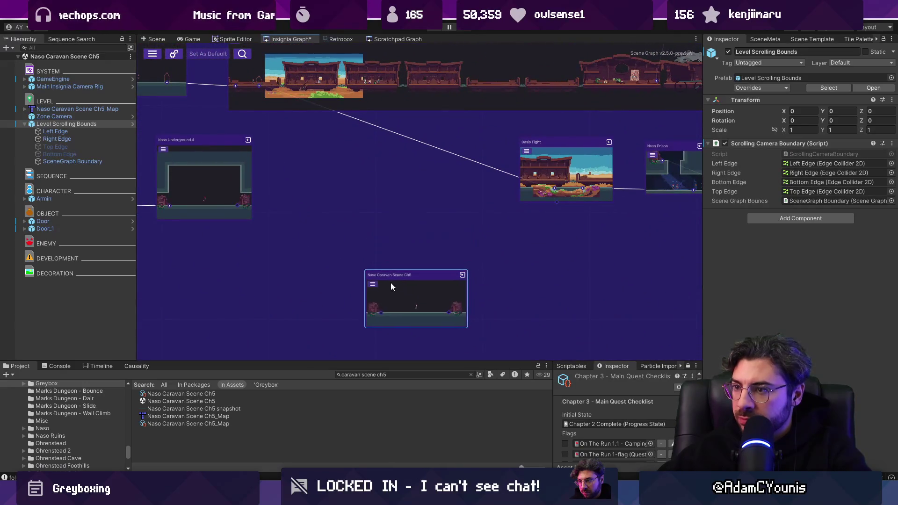
{"action": "scroll", "coordinate": [397, 281], "scroll_direction": "down", "scroll_amount": 10}
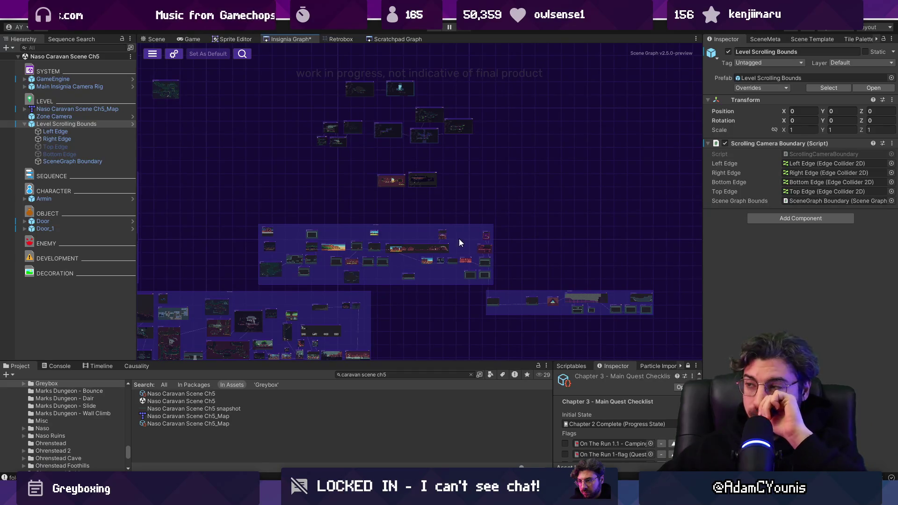
View the Caravan scene's SceneMeta, then nudge its node up-left toward Naso Underground 4
{"action": "left_click", "coordinate": [807, 39]}
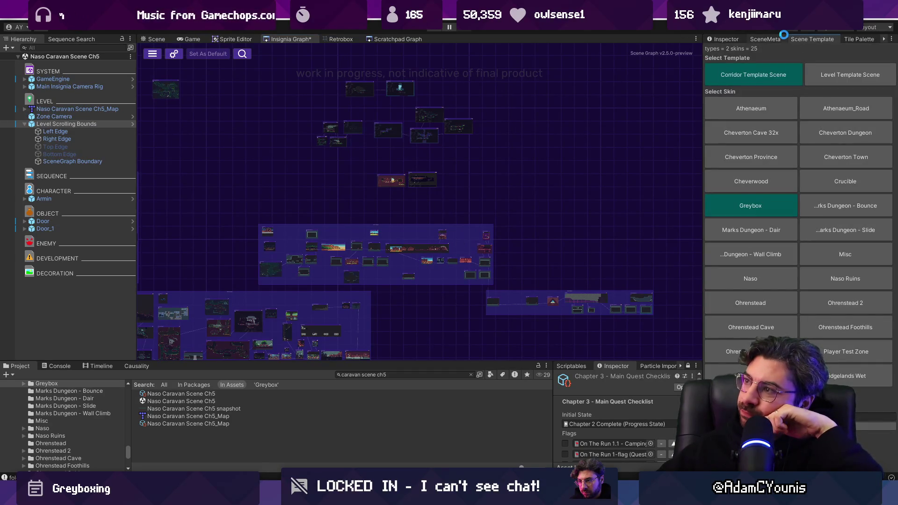
{"action": "left_click", "coordinate": [780, 42]}
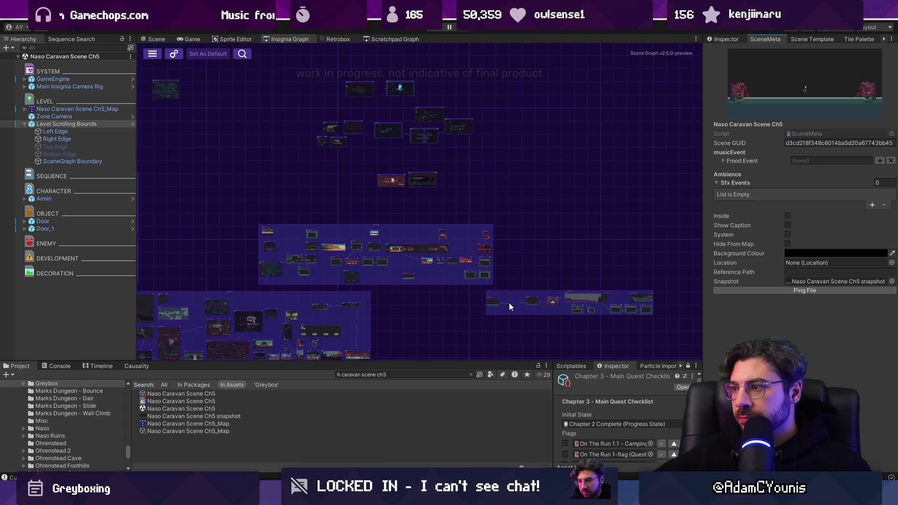
{"action": "scroll", "coordinate": [610, 208], "scroll_direction": "up", "scroll_amount": 2}
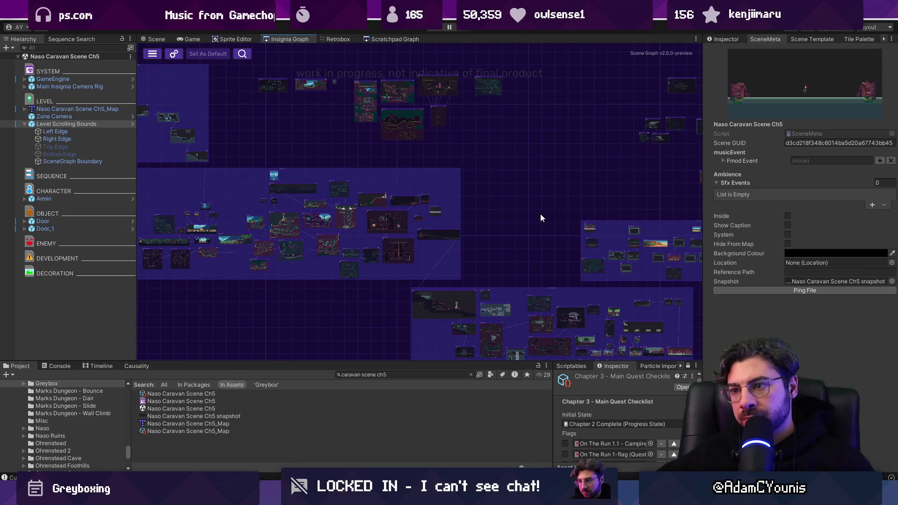
{"action": "scroll", "coordinate": [538, 216], "scroll_direction": "up", "scroll_amount": 8}
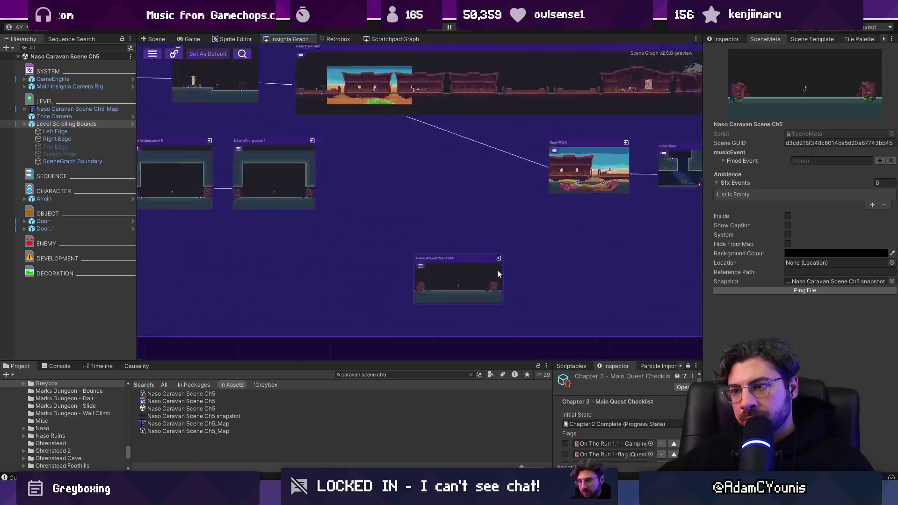
{"action": "scroll", "coordinate": [498, 271], "scroll_direction": "up", "scroll_amount": 2}
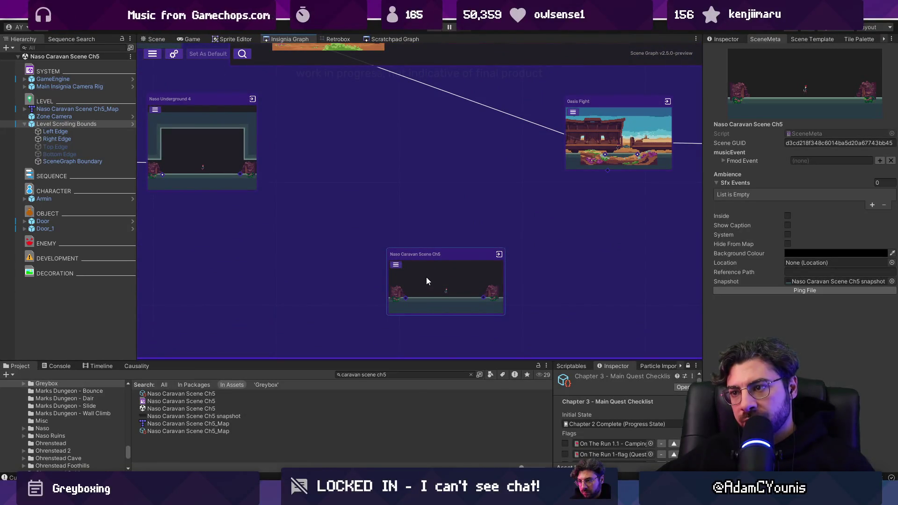
{"action": "left_click_drag", "start_coordinate": [428, 278], "coordinate": [389, 223]}
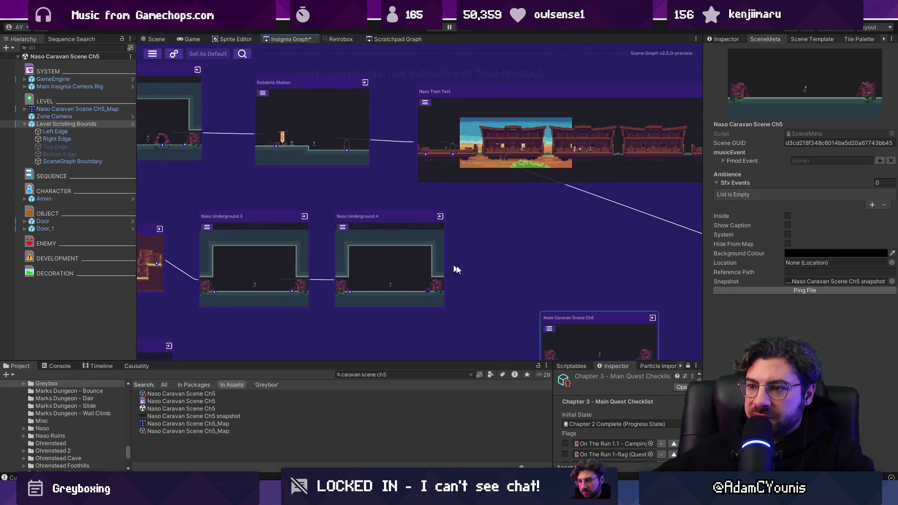
Link Naso Caravan Scene Ch5 to Naso Underground 4 and save the graph
{"action": "mouse_move", "coordinate": [513, 284]}
{"action": "left_mouse_down"}
{"action": "mouse_move", "coordinate": [459, 240]}
{"action": "mouse_move", "coordinate": [378, 204]}
{"action": "left_mouse_up"}
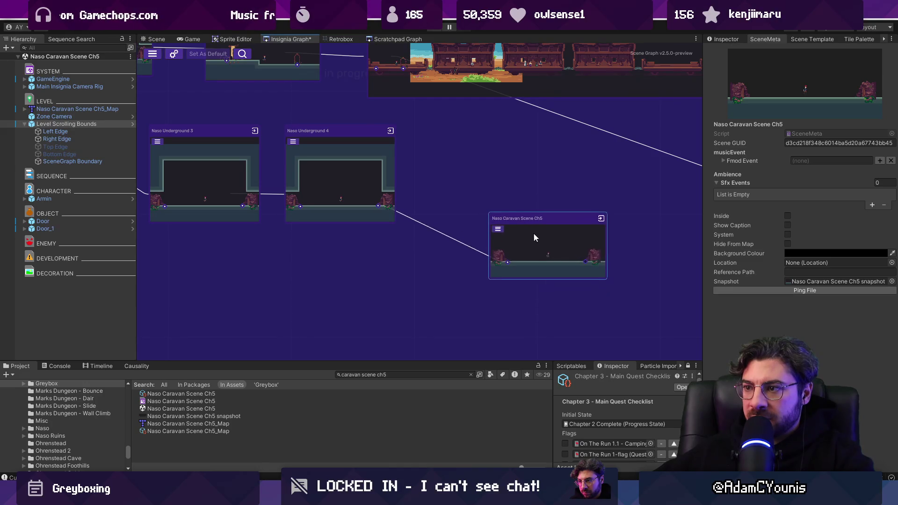
{"action": "scroll", "coordinate": [587, 267], "scroll_direction": "down", "scroll_amount": 5}
{"action": "key", "text": "ctrl+s"}
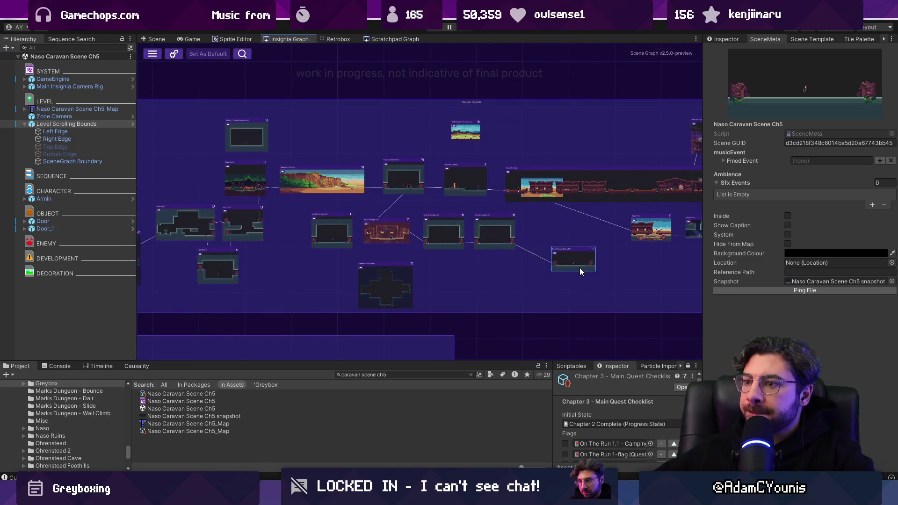
Reposition the Caravan node into the lower row of the Naso region and save again
{"action": "scroll", "coordinate": [578, 267], "scroll_direction": "up", "scroll_amount": 5}
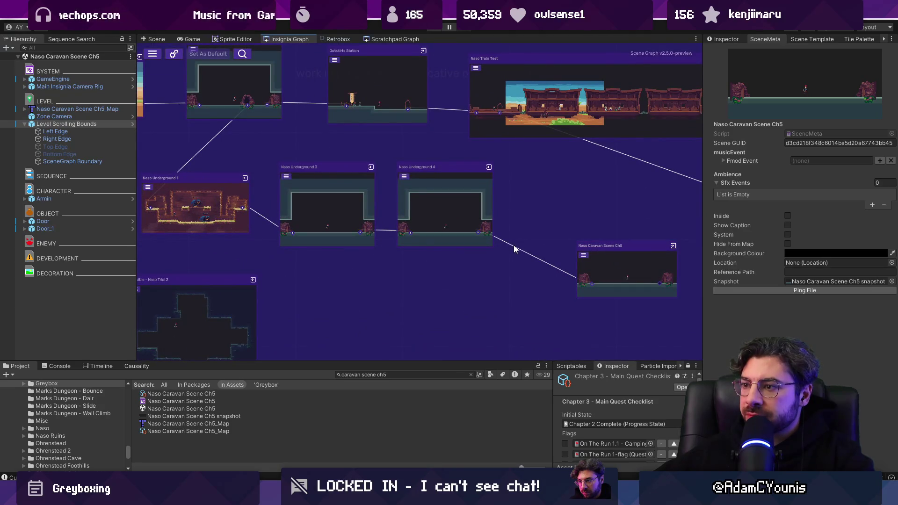
{"action": "scroll", "coordinate": [524, 253], "scroll_direction": "down", "scroll_amount": 5}
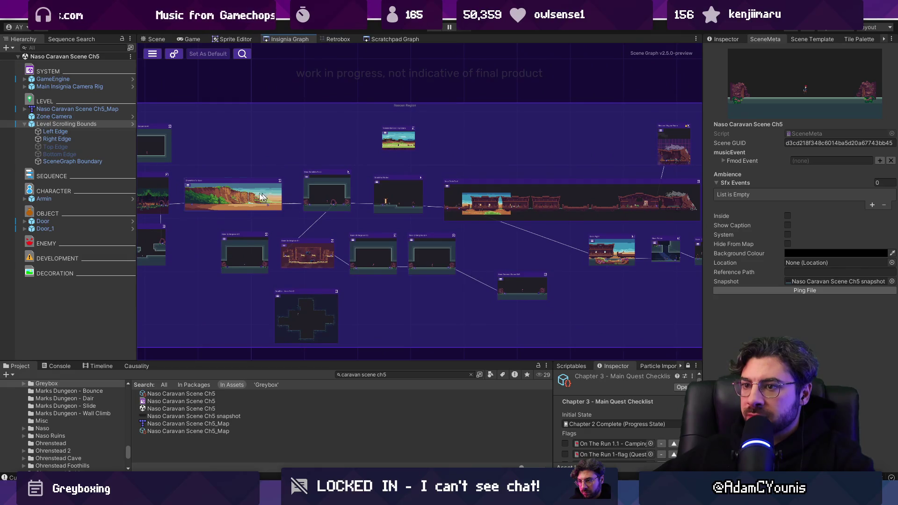
{"action": "scroll", "coordinate": [367, 193], "scroll_direction": "up", "scroll_amount": 3}
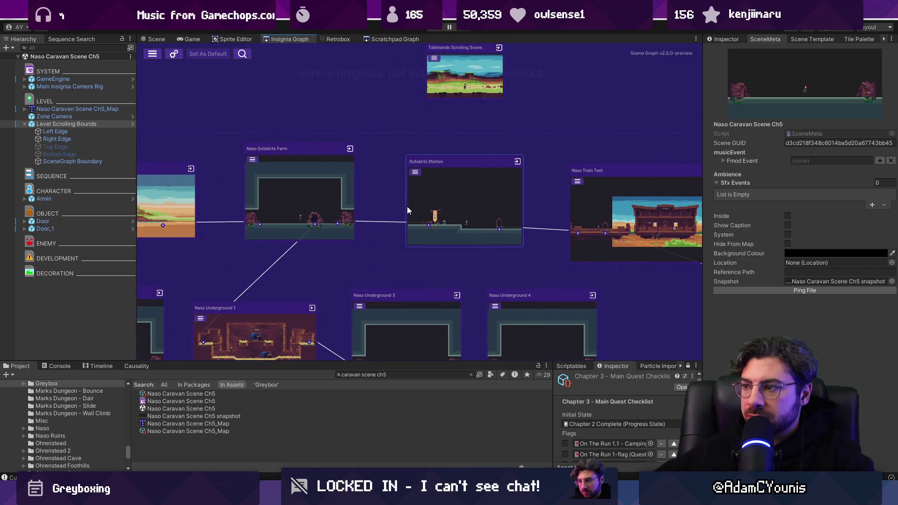
{"action": "scroll", "coordinate": [408, 211], "scroll_direction": "down", "scroll_amount": 3}
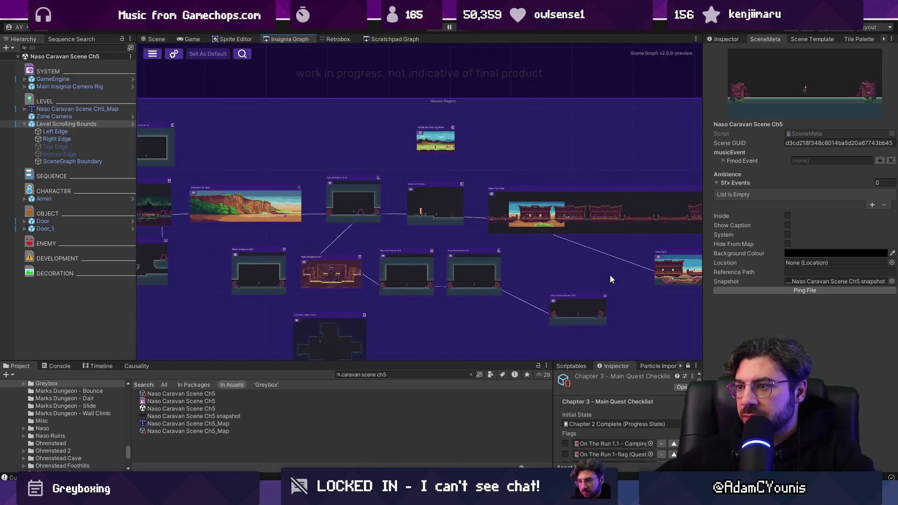
{"action": "scroll", "coordinate": [361, 240], "scroll_direction": "down", "scroll_amount": 2}
{"action": "left_click_drag", "start_coordinate": [335, 253], "coordinate": [338, 248]}
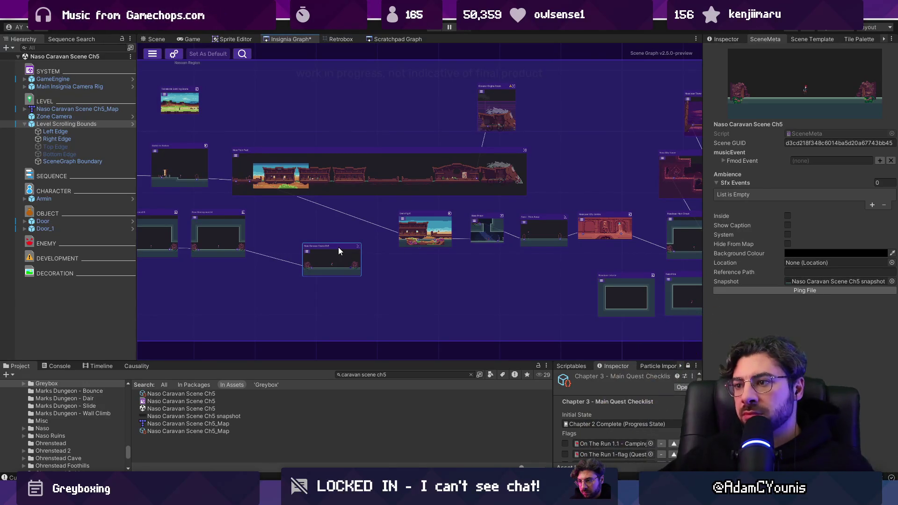
{"action": "scroll", "coordinate": [282, 264], "scroll_direction": "up", "scroll_amount": 5}
{"action": "mouse_move", "coordinate": [282, 265]}
{"action": "left_mouse_down"}
{"action": "mouse_move", "coordinate": [459, 206]}
{"action": "mouse_move", "coordinate": [476, 170]}
{"action": "mouse_move", "coordinate": [332, 301]}
{"action": "mouse_move", "coordinate": [430, 294]}
{"action": "mouse_move", "coordinate": [421, 306]}
{"action": "left_mouse_up"}
{"action": "scroll", "coordinate": [472, 169], "scroll_direction": "down", "scroll_amount": 3}
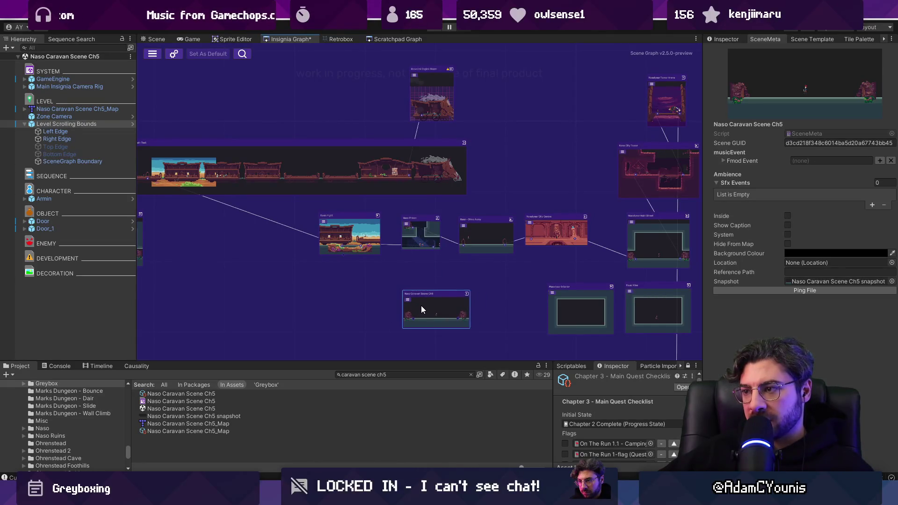
{"action": "scroll", "coordinate": [524, 314], "scroll_direction": "up", "scroll_amount": 4}
{"action": "scroll", "coordinate": [490, 298], "scroll_direction": "down", "scroll_amount": 6}
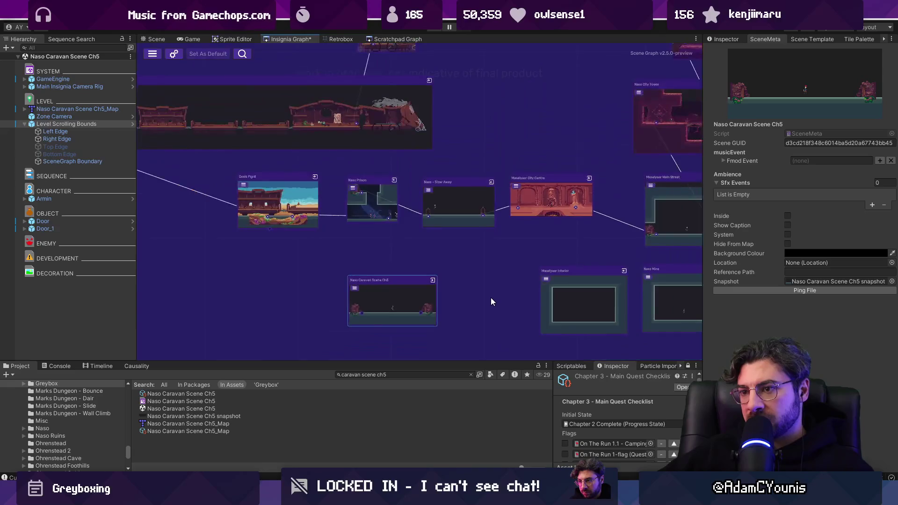
{"action": "left_click_drag", "start_coordinate": [374, 283], "coordinate": [516, 284]}
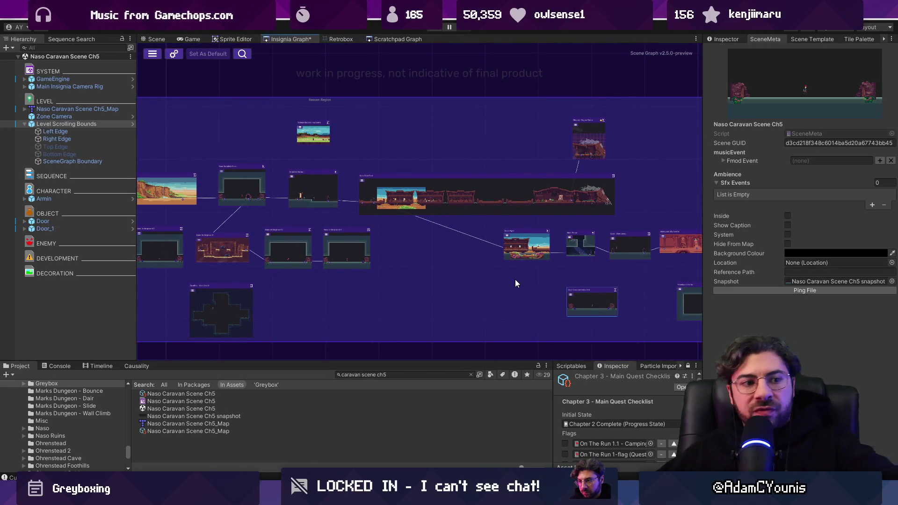
{"action": "key", "text": "ctrl+s"}
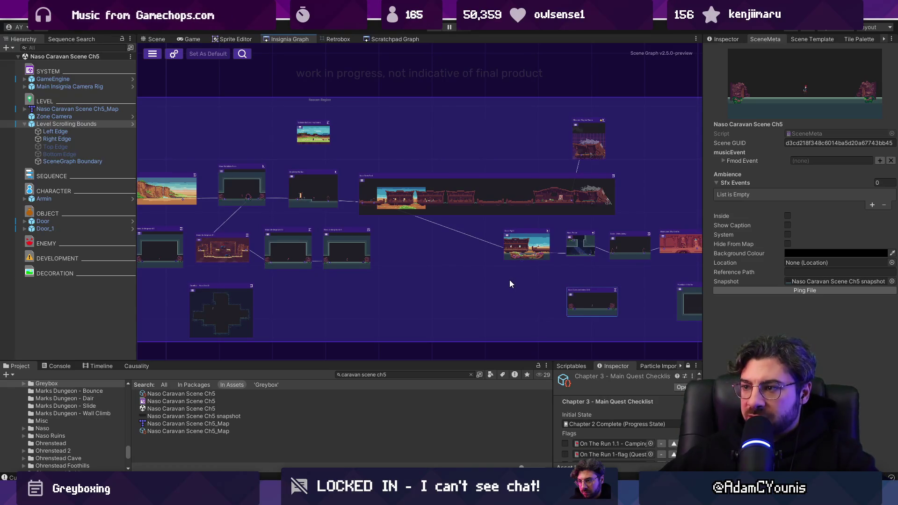
{"action": "scroll", "coordinate": [497, 279], "scroll_direction": "down", "scroll_amount": 2}
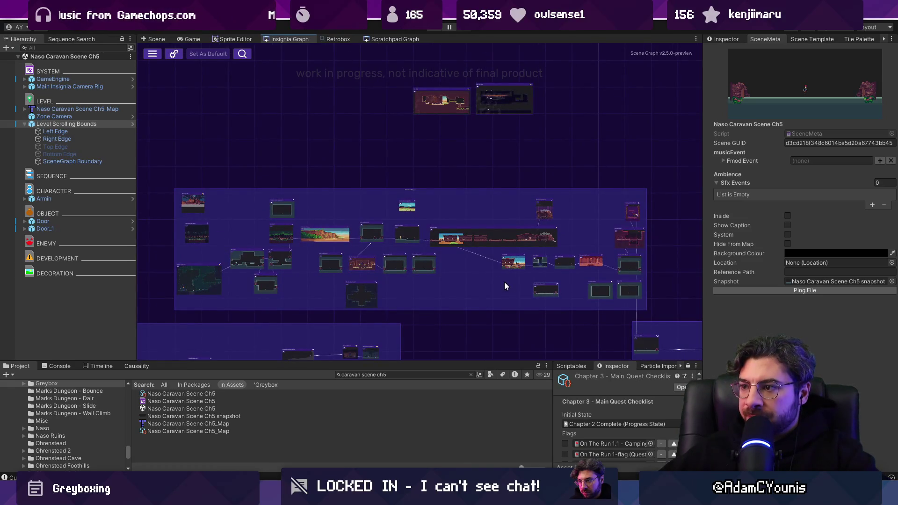
{"action": "scroll", "coordinate": [504, 281], "scroll_direction": "up", "scroll_amount": 3}
{"action": "left_click_drag", "start_coordinate": [582, 293], "coordinate": [535, 293]}
{"action": "scroll", "coordinate": [510, 289], "scroll_direction": "down", "scroll_amount": 2}
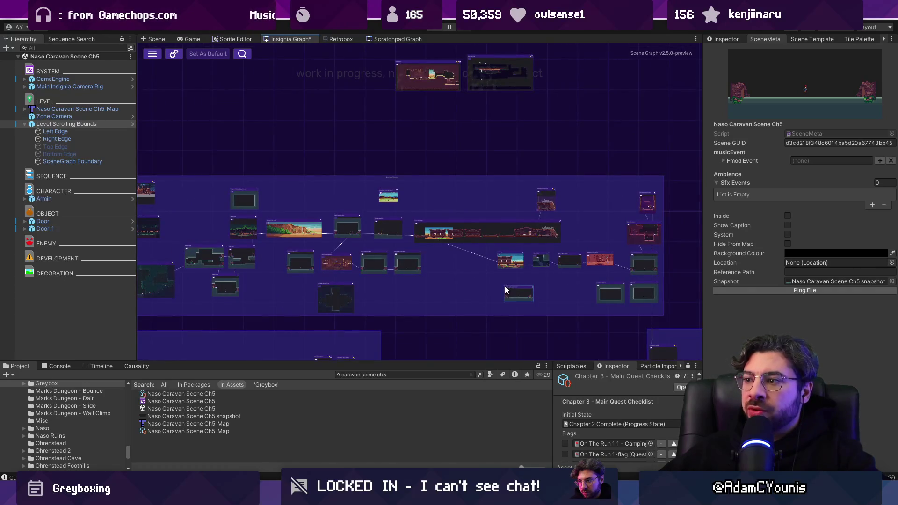
{"action": "left_click_drag", "start_coordinate": [426, 274], "coordinate": [462, 299]}
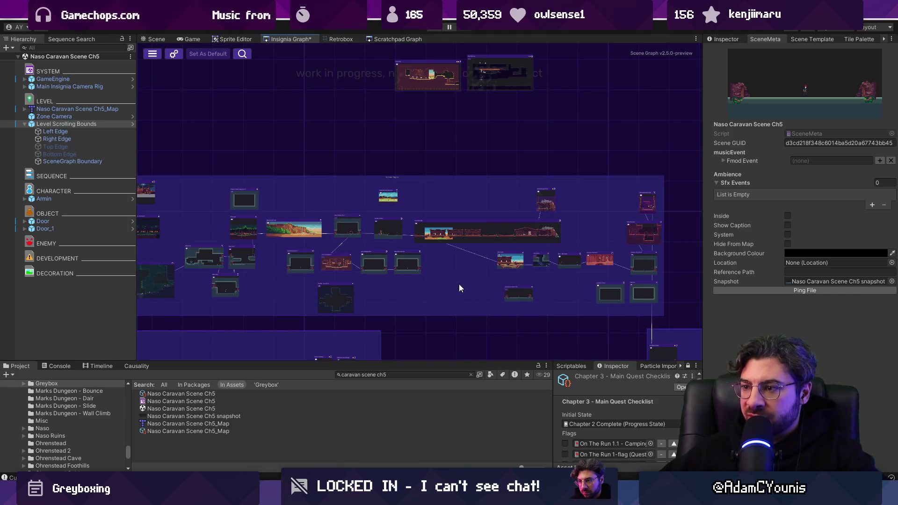
{"action": "scroll", "coordinate": [498, 300], "scroll_direction": "up", "scroll_amount": 3}
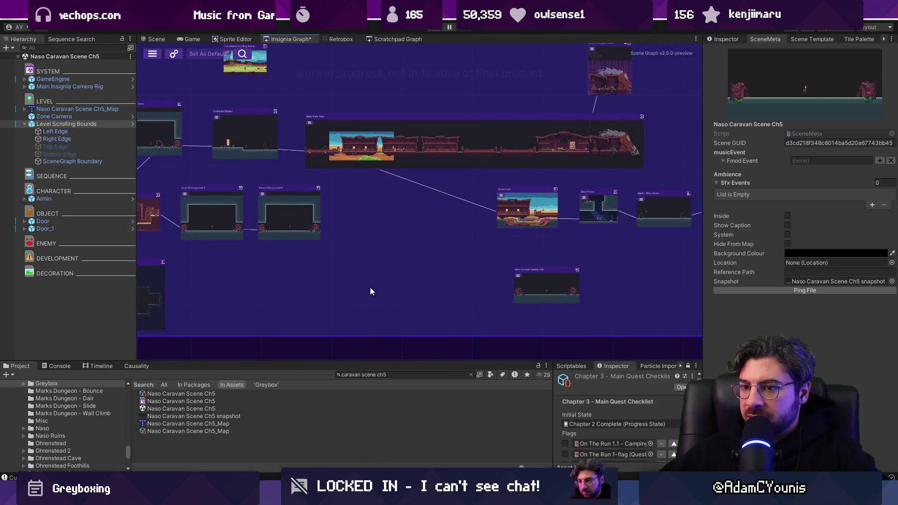
{"action": "left_click_drag", "start_coordinate": [370, 288], "coordinate": [413, 281]}
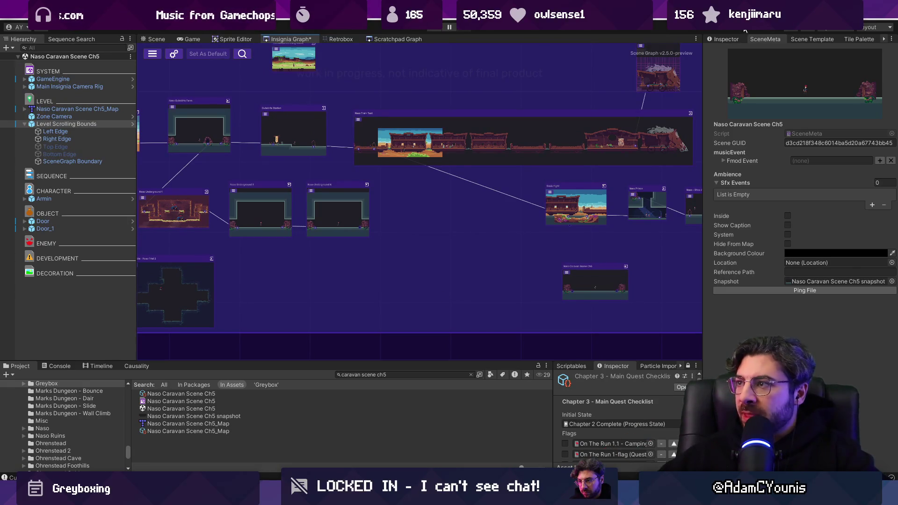
{"action": "left_click", "coordinate": [728, 41]}
{"action": "scroll", "coordinate": [558, 146], "scroll_direction": "down", "scroll_amount": 3}
{"action": "left_click_drag", "start_coordinate": [558, 147], "coordinate": [349, 123]}
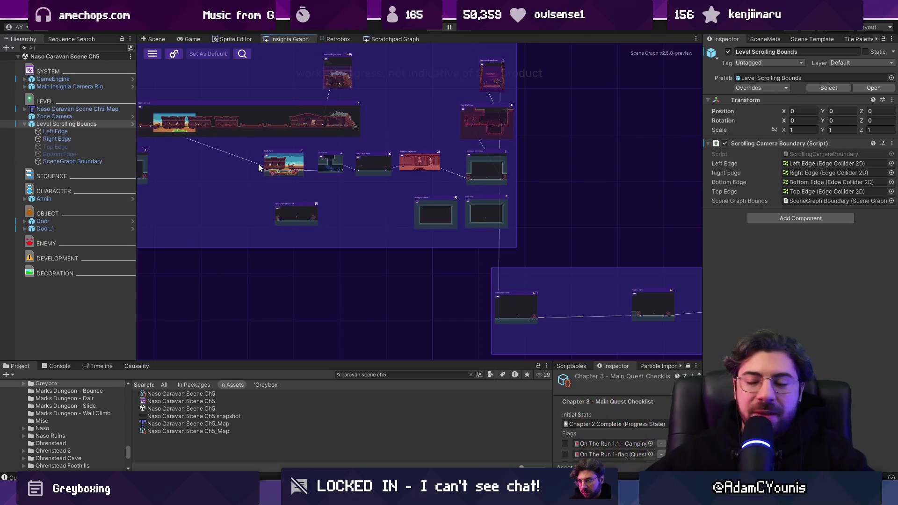
{"action": "left_click_drag", "start_coordinate": [237, 159], "coordinate": [359, 195]}
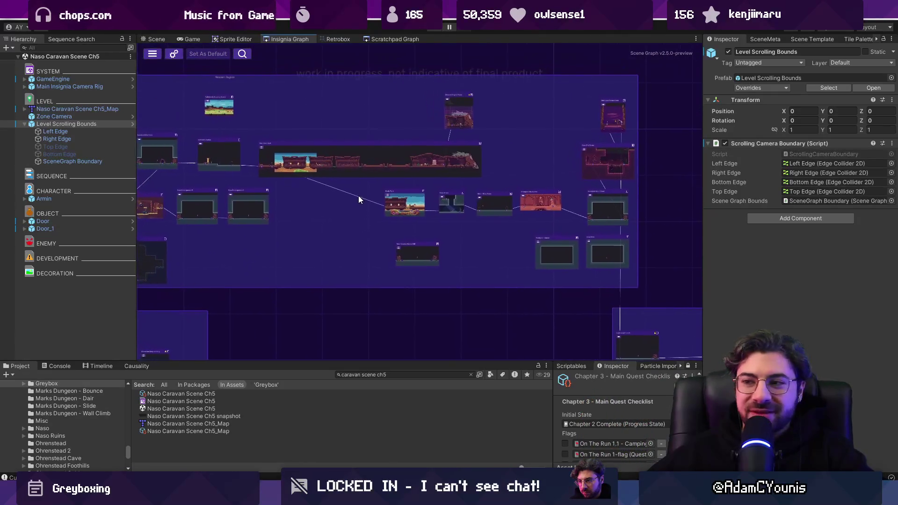
{"action": "scroll", "coordinate": [428, 256], "scroll_direction": "up", "scroll_amount": 5}
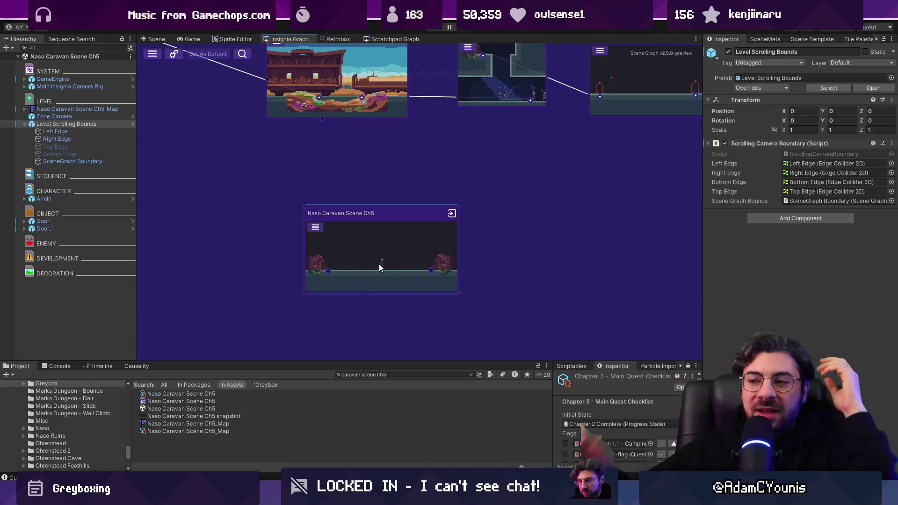
{"action": "scroll", "coordinate": [397, 252], "scroll_direction": "down", "scroll_amount": 10}
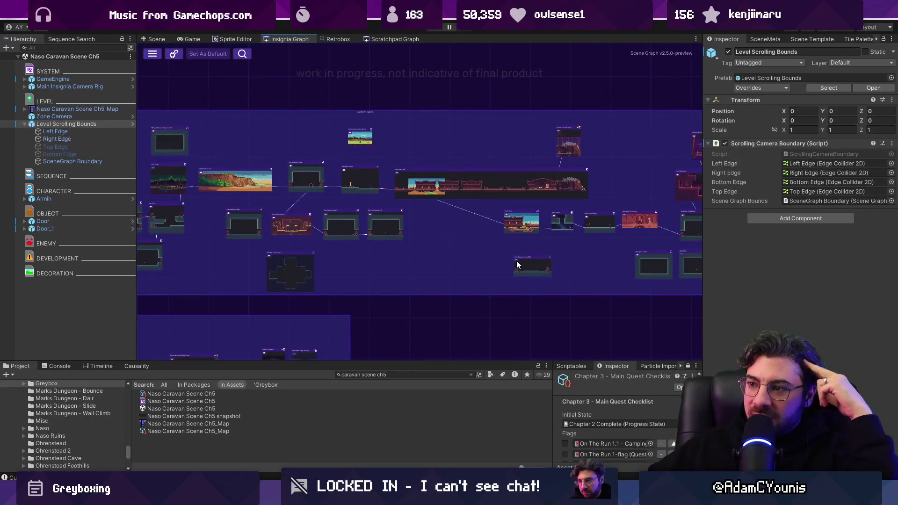
{"action": "left_click_drag", "start_coordinate": [484, 248], "coordinate": [414, 260]}
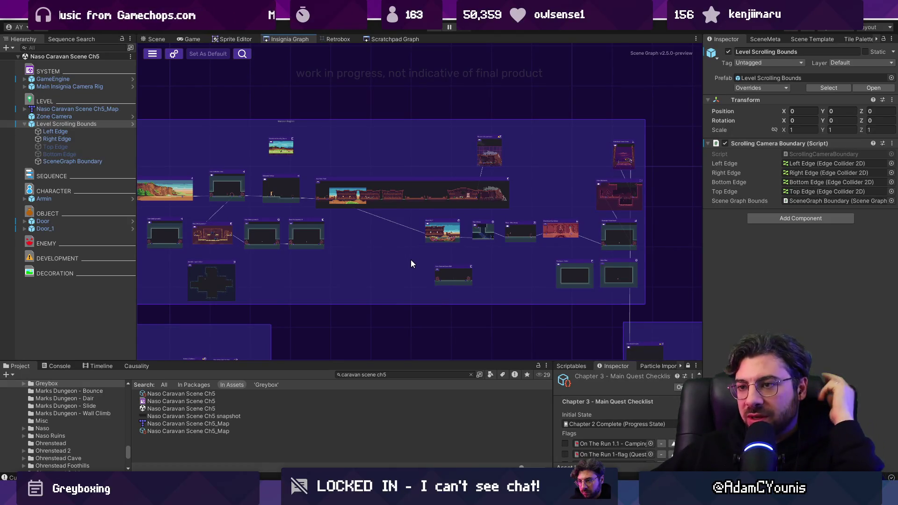
{"action": "scroll", "coordinate": [392, 256], "scroll_direction": "up", "scroll_amount": 3}
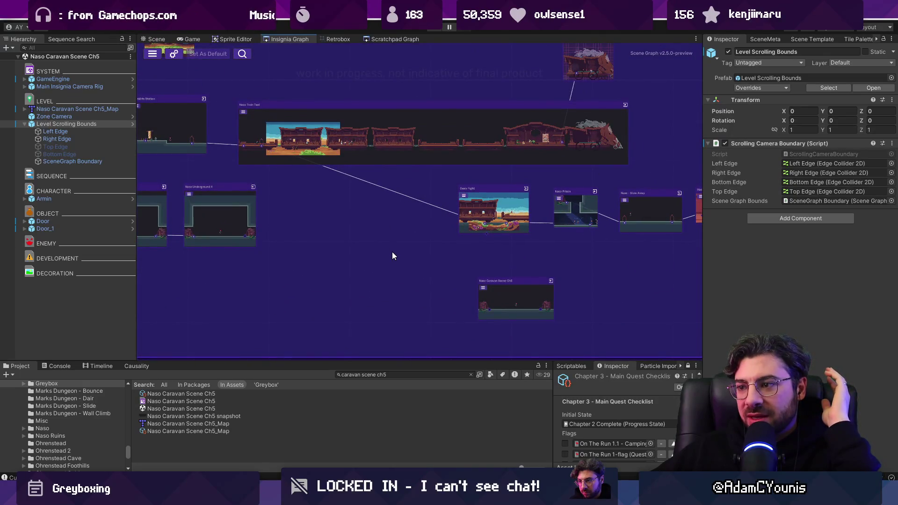
{"action": "scroll", "coordinate": [392, 252], "scroll_direction": "down", "scroll_amount": 4}
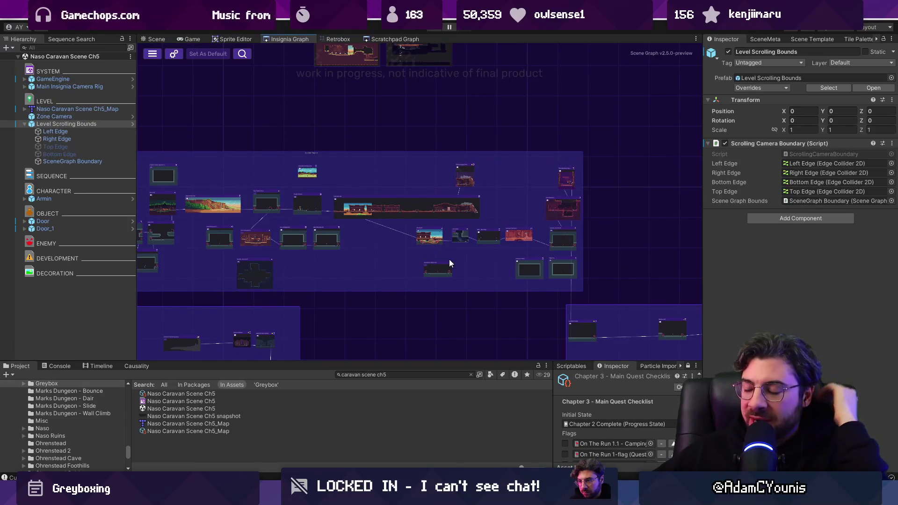
{"action": "scroll", "coordinate": [437, 260], "scroll_direction": "up", "scroll_amount": 2}
{"action": "key", "text": "XF86AudioLowerVolume"}
{"action": "key", "text": "XF86AudioLowerVolume"}
{"action": "key", "text": "XF86AudioLowerVolume"}
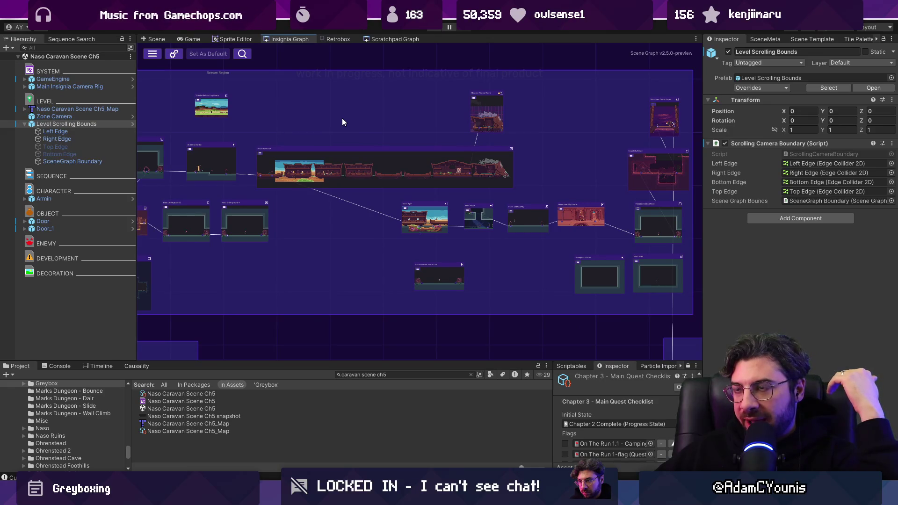
{"action": "scroll", "coordinate": [355, 195], "scroll_direction": "down", "scroll_amount": 5}
{"action": "left_click_drag", "start_coordinate": [340, 205], "coordinate": [608, 199]}
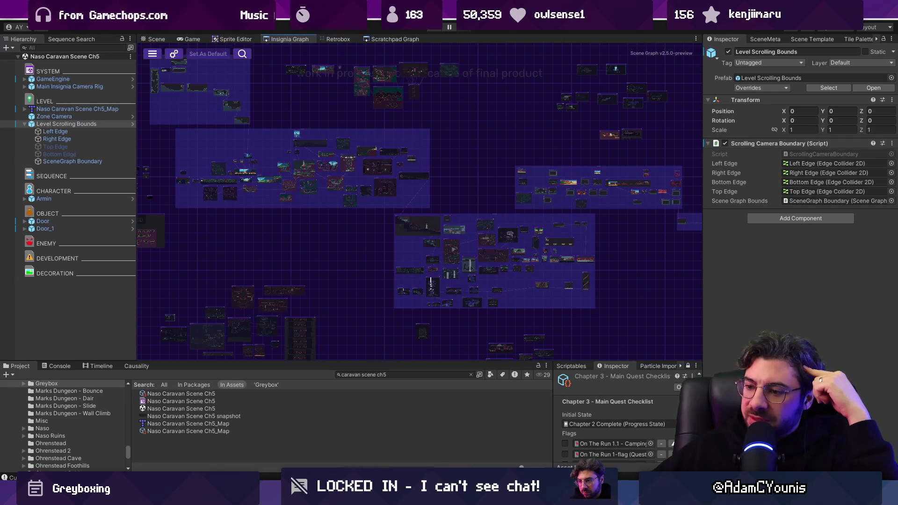
{"action": "left_click", "coordinate": [381, 445]}
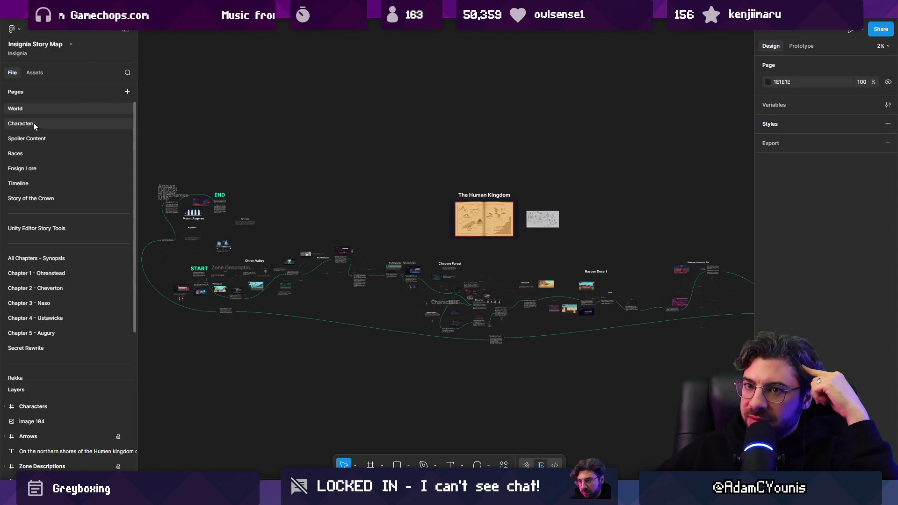
{"action": "left_click", "coordinate": [211, 10]}
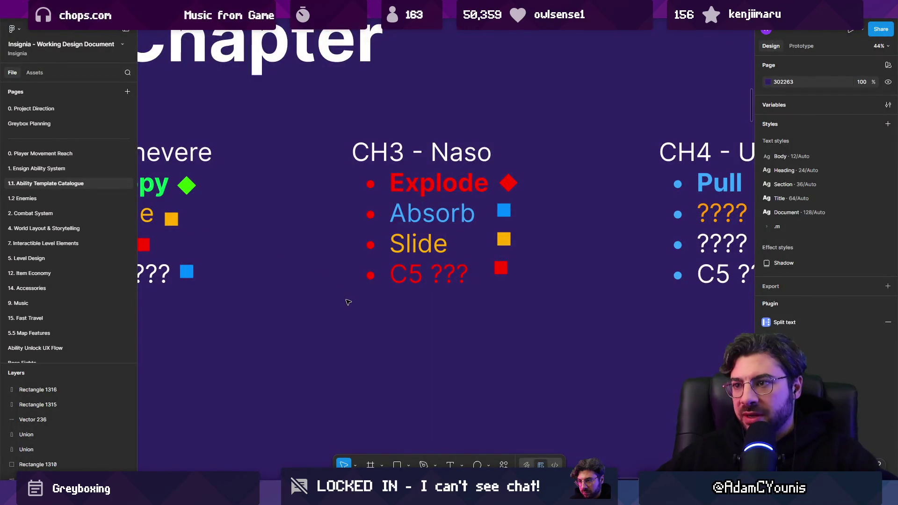
{"action": "scroll", "coordinate": [346, 302], "scroll_direction": "down", "scroll_amount": 5}
{"action": "scroll", "coordinate": [374, 304], "scroll_direction": "up", "scroll_amount": 1}
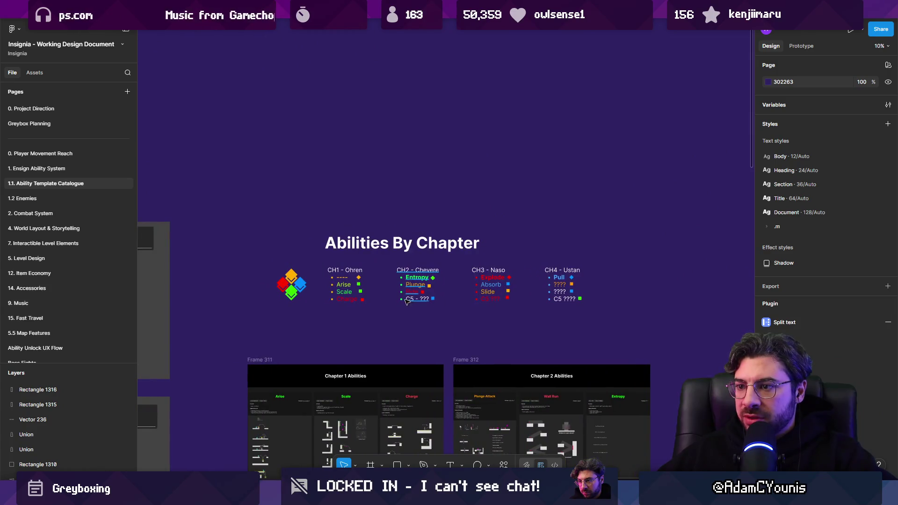
{"action": "mouse_move", "coordinate": [321, 318]}
{"action": "left_mouse_down"}
{"action": "mouse_move", "coordinate": [347, 303]}
{"action": "mouse_move", "coordinate": [595, 266]}
{"action": "left_mouse_up"}
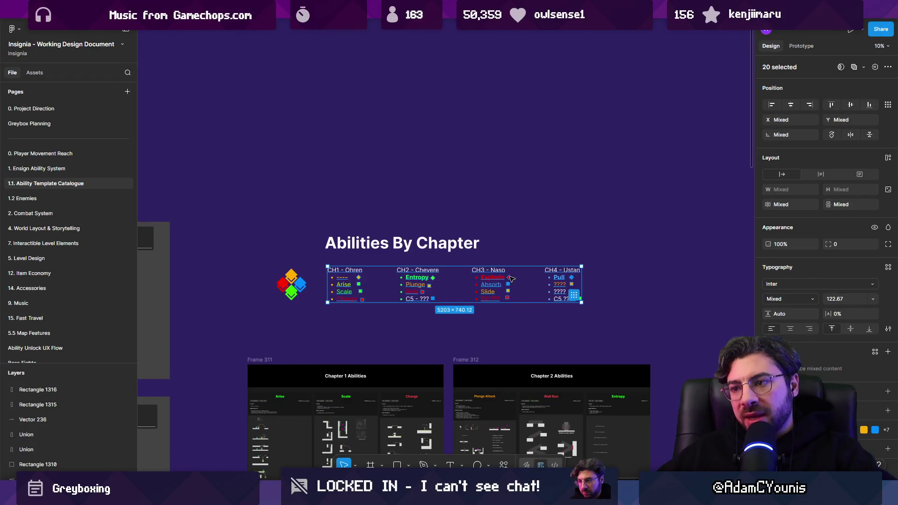
{"action": "scroll", "coordinate": [413, 301], "scroll_direction": "up", "scroll_amount": 5, "text": "ctrl"}
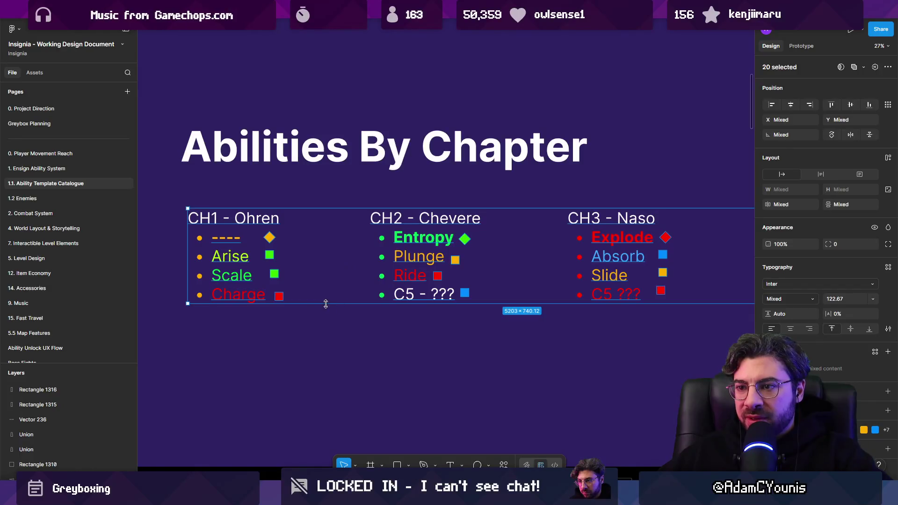
{"action": "left_click", "coordinate": [261, 315]}
{"action": "scroll", "coordinate": [433, 249], "scroll_direction": "right", "scroll_amount": 6}
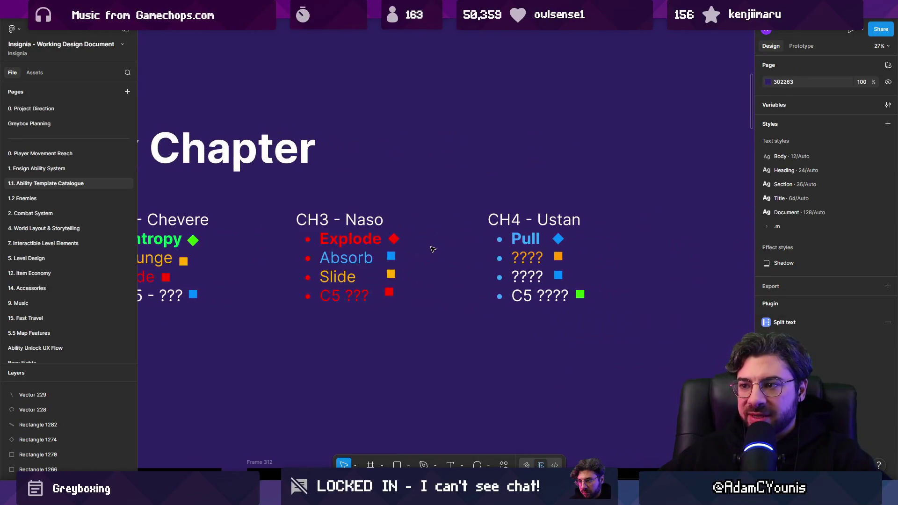
{"action": "scroll", "coordinate": [393, 286], "scroll_direction": "left", "scroll_amount": 5}
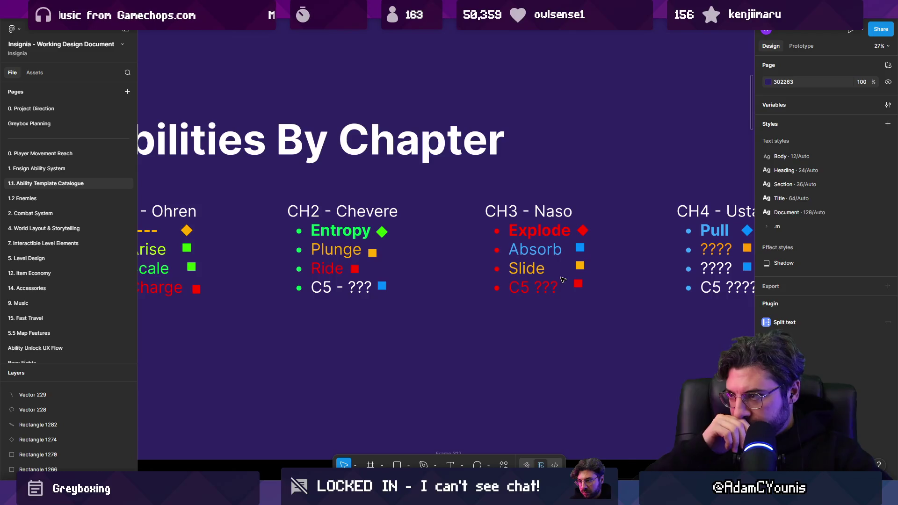
{"action": "scroll", "coordinate": [559, 282], "scroll_direction": "down", "scroll_amount": 3, "text": "ctrl"}
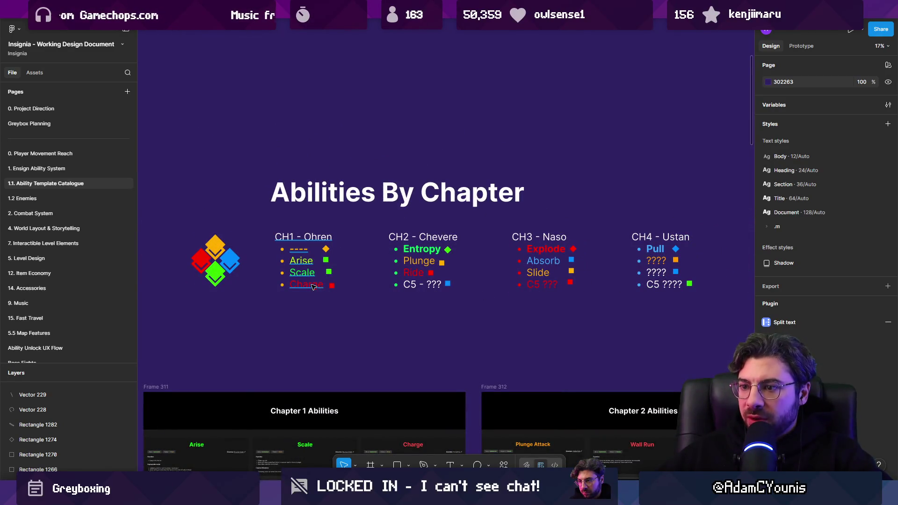
{"action": "left_click_drag", "start_coordinate": [221, 211], "coordinate": [749, 292]}
{"action": "key", "text": "Escape"}
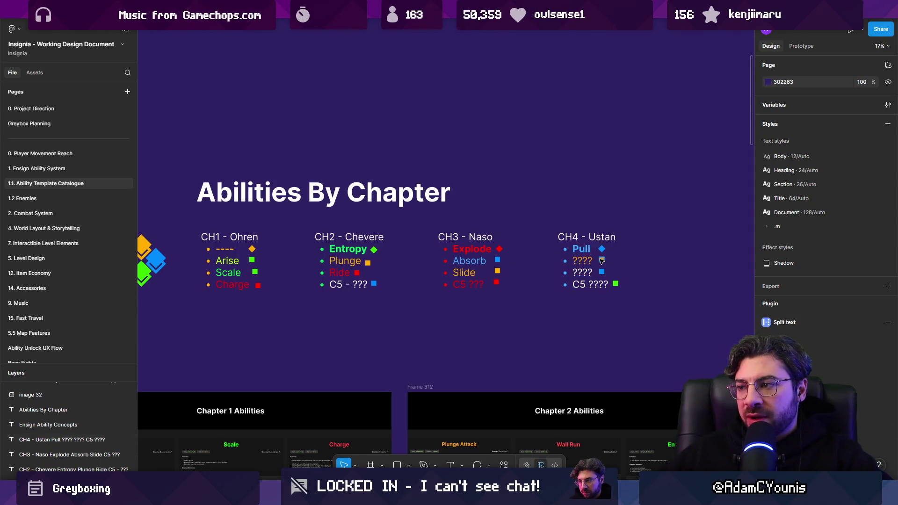
{"action": "scroll", "coordinate": [602, 261], "scroll_direction": "up", "scroll_amount": 3}
{"action": "left_click", "coordinate": [570, 225]}
{"action": "key", "text": "Escape"}
{"action": "left_click_drag", "start_coordinate": [496, 182], "coordinate": [663, 340]}
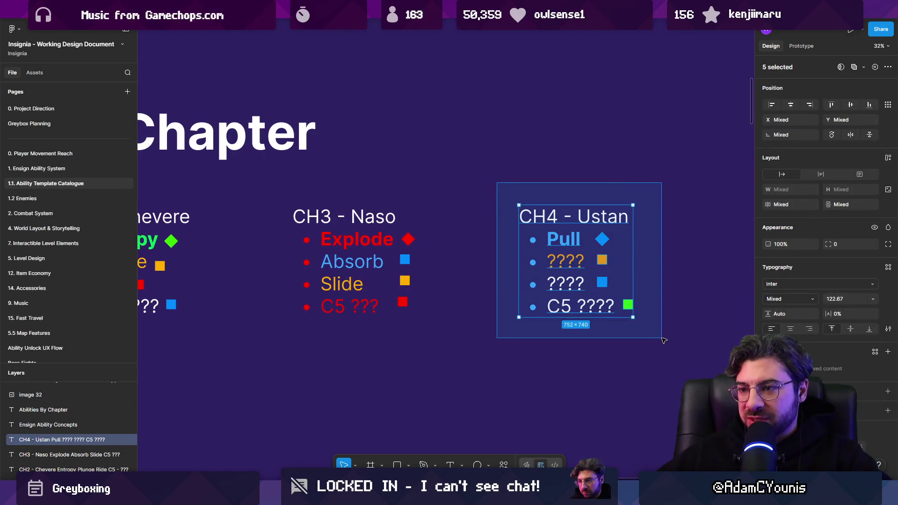
{"action": "left_click", "coordinate": [325, 244]}
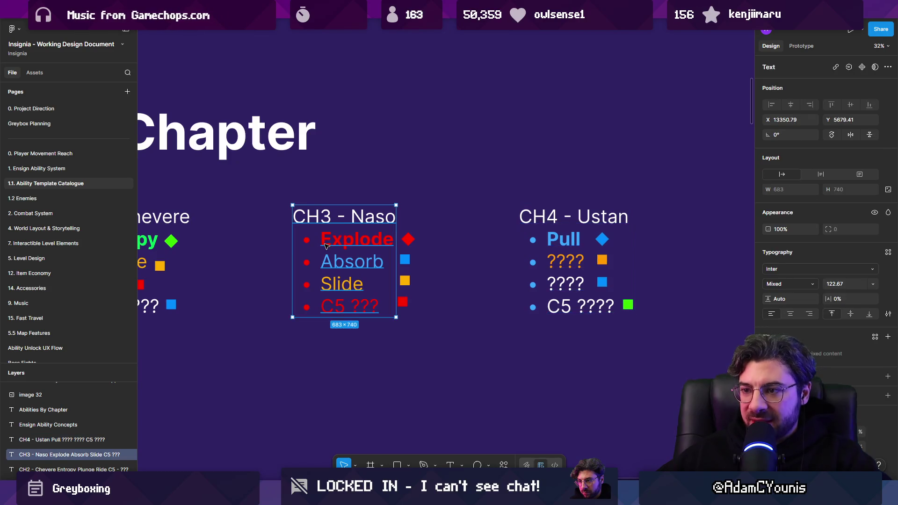
{"action": "double_click", "coordinate": [340, 300]}
{"action": "left_click_drag", "start_coordinate": [340, 300], "coordinate": [394, 310]}
{"action": "scroll", "coordinate": [395, 304], "scroll_direction": "down", "scroll_amount": 5}
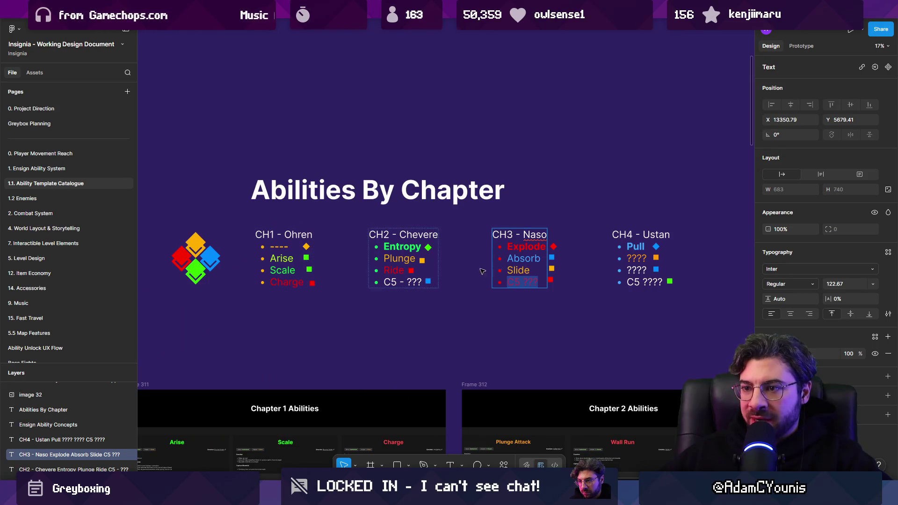
{"action": "key", "text": "alt+Tab"}
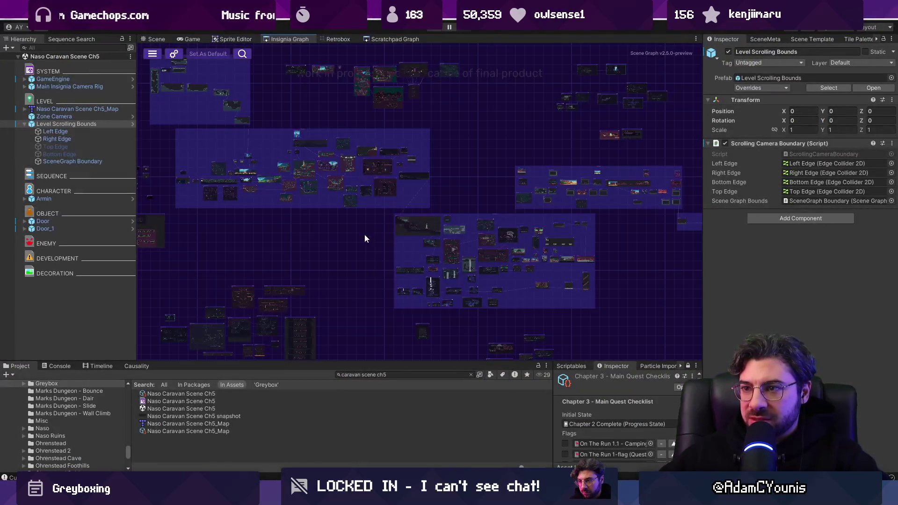
{"action": "scroll", "coordinate": [514, 277], "scroll_direction": "up", "scroll_amount": 5}
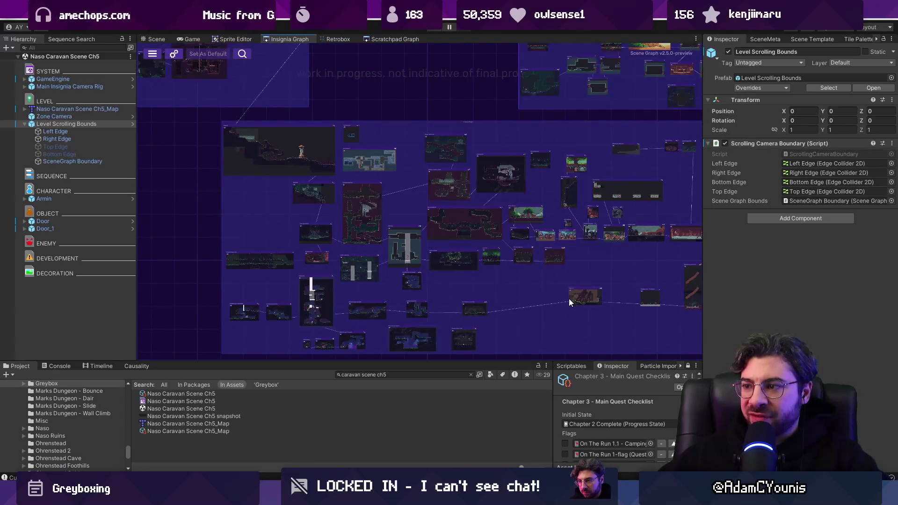
{"action": "left_click_drag", "start_coordinate": [600, 256], "coordinate": [547, 307]}
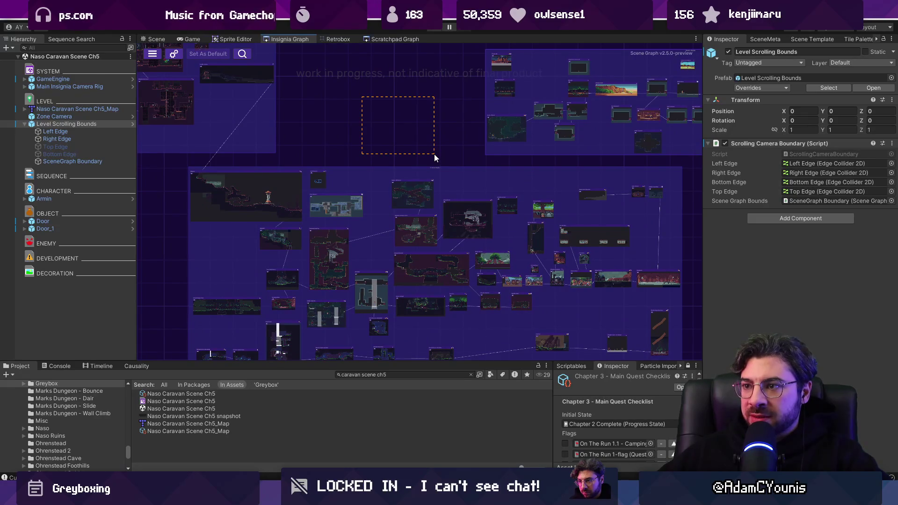
{"action": "scroll", "coordinate": [374, 136], "scroll_direction": "down", "scroll_amount": 3}
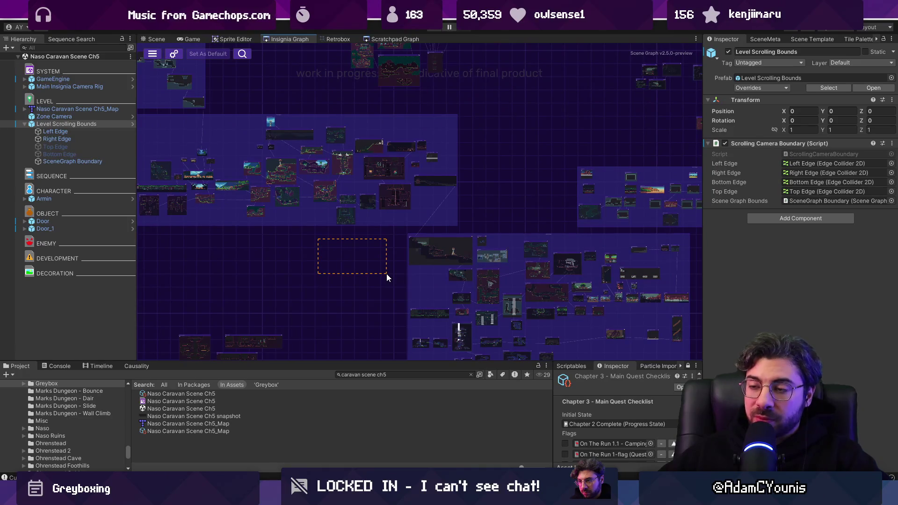
{"action": "mouse_move", "coordinate": [487, 216]}
{"action": "left_mouse_down"}
{"action": "mouse_move", "coordinate": [442, 292]}
{"action": "mouse_move", "coordinate": [217, 179]}
{"action": "left_mouse_up"}
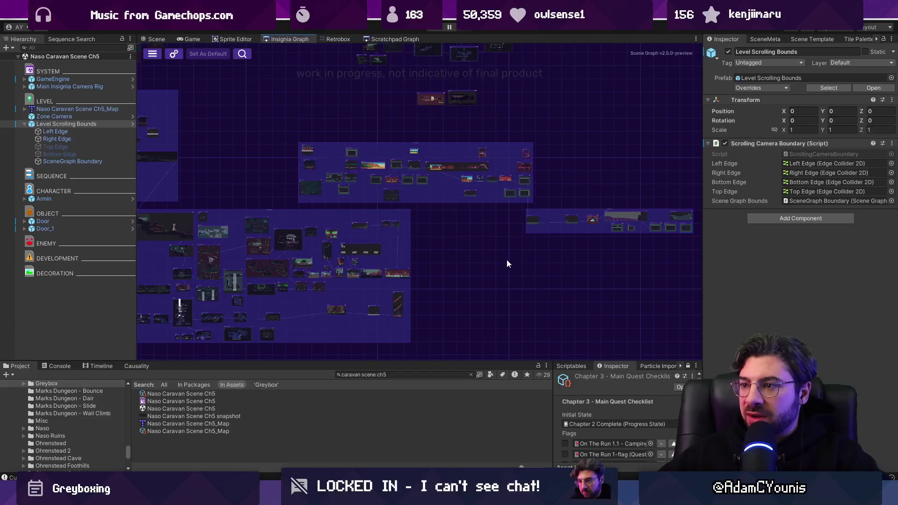
{"action": "scroll", "coordinate": [506, 262], "scroll_direction": "down", "scroll_amount": 2}
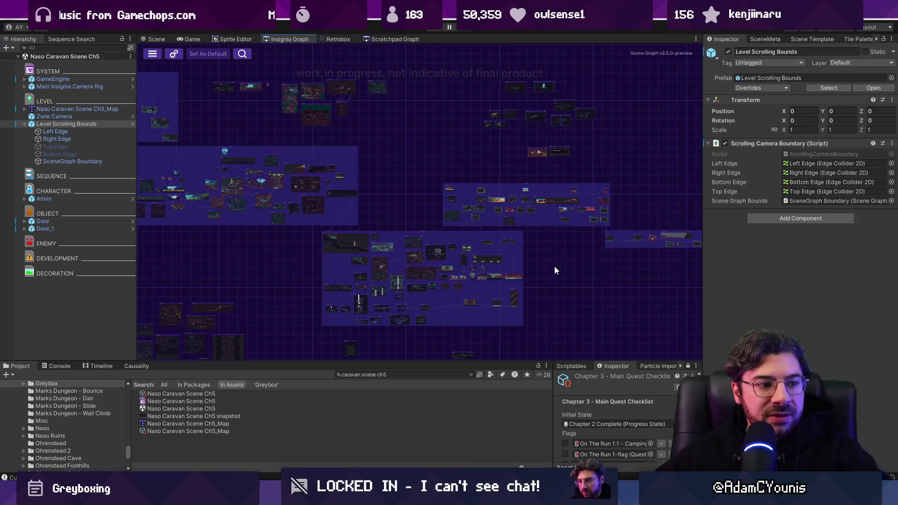
{"action": "left_click_drag", "start_coordinate": [594, 271], "coordinate": [428, 255]}
{"action": "scroll", "coordinate": [474, 255], "scroll_direction": "up", "scroll_amount": 3}
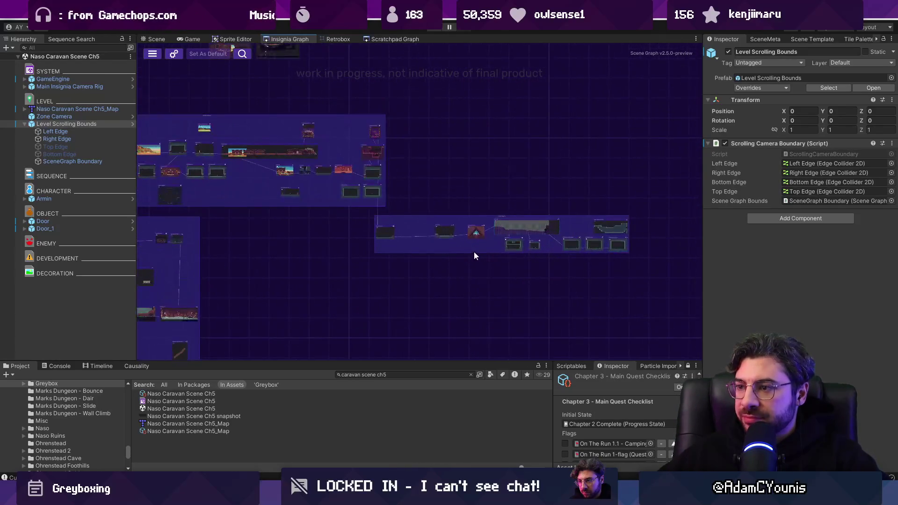
{"action": "left_click_drag", "start_coordinate": [320, 242], "coordinate": [493, 293]}
{"action": "scroll", "coordinate": [418, 265], "scroll_direction": "up", "scroll_amount": 4}
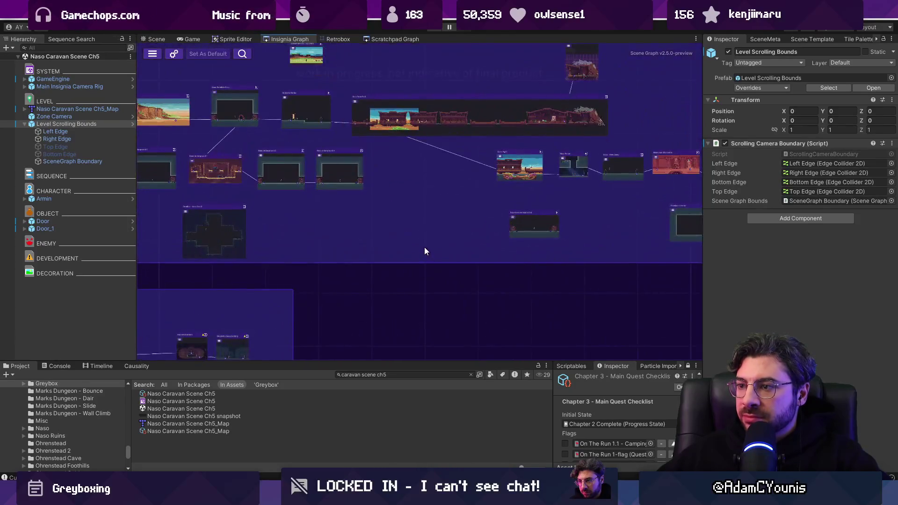
{"action": "left_click", "coordinate": [770, 38]}
Choose Level Template Scene with the Crucible skin and search the Project for trial assets
{"action": "left_click", "coordinate": [795, 38]}
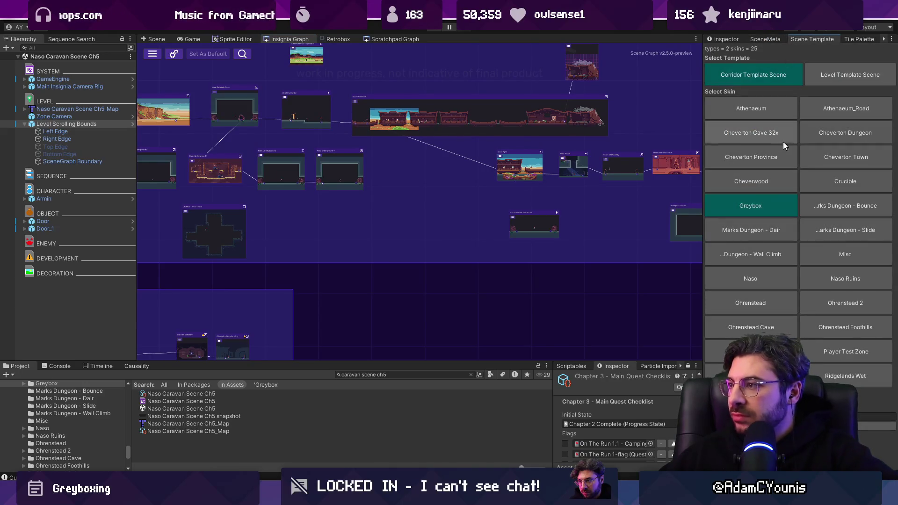
{"action": "left_click", "coordinate": [824, 178]}
{"action": "left_click", "coordinate": [831, 76]}
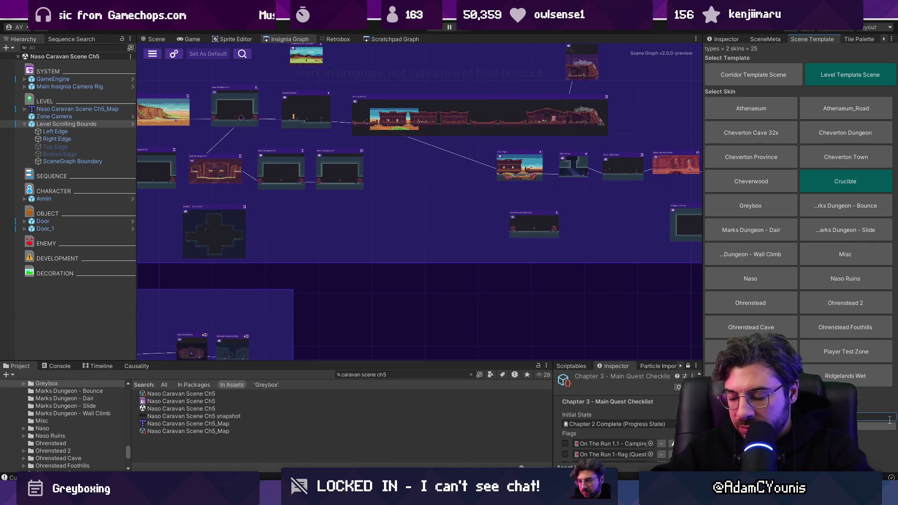
{"action": "left_click", "coordinate": [427, 374]}
{"action": "key", "text": "BackSpace"}
{"action": "key", "text": "BackSpace"}
{"action": "key", "text": "BackSpace"}
{"action": "type", "text": "trial"}
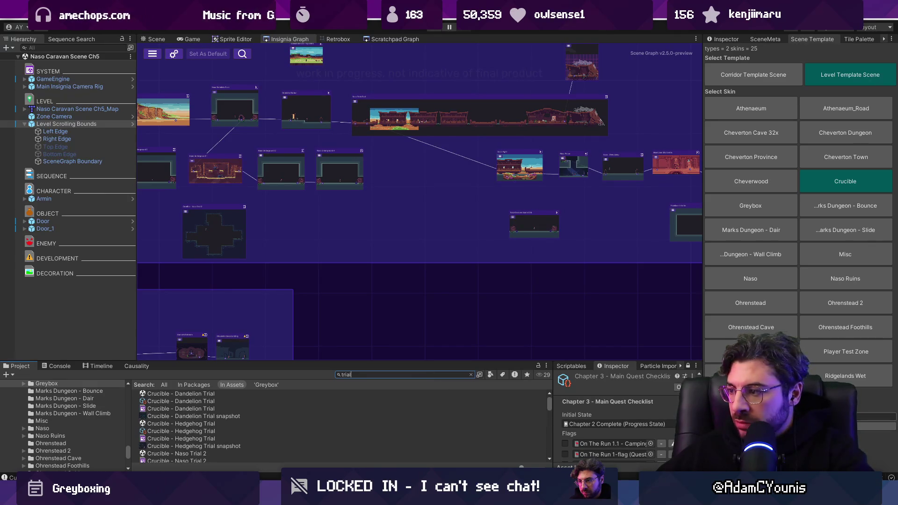
{"action": "left_click", "coordinate": [876, 416]}
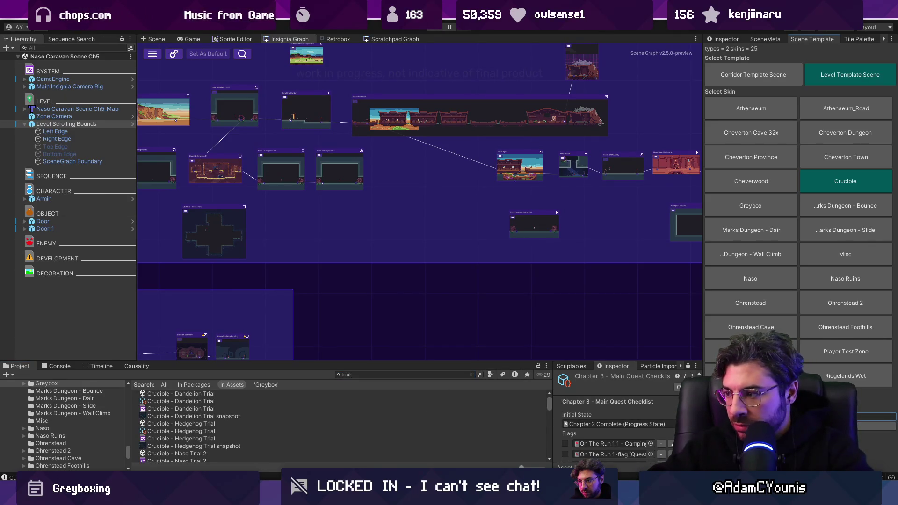
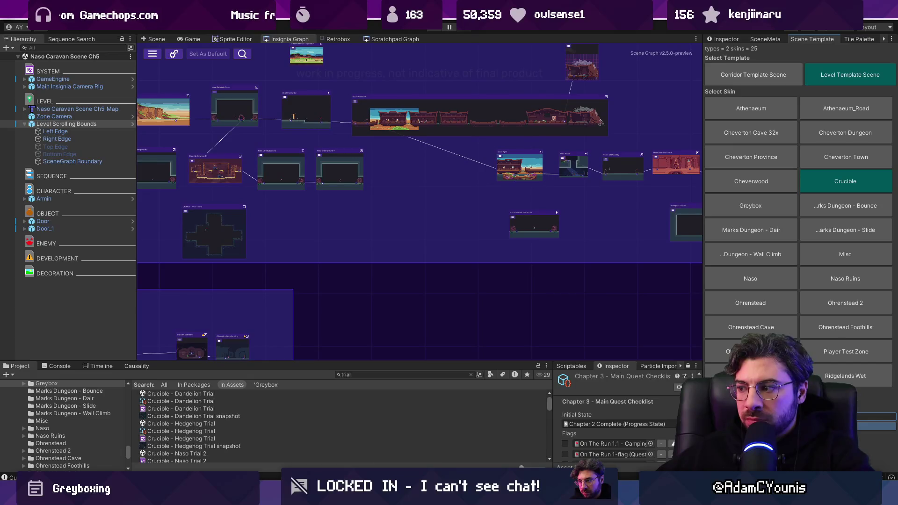
Find the 'ch5 trial' scene in Project and add it to the Insignia scene graph
{"action": "left_click", "coordinate": [373, 374]}
{"action": "type", "text": "ch5 trial"}
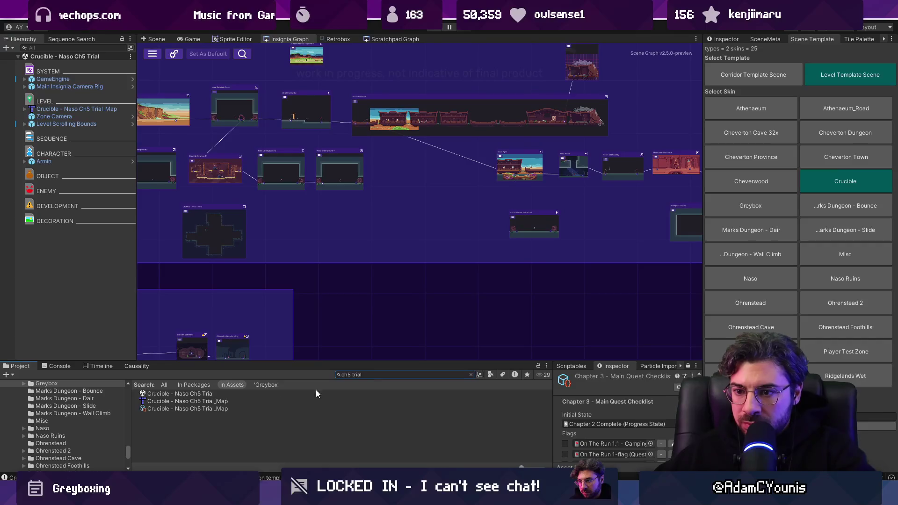
{"action": "mouse_move", "coordinate": [217, 395]}
{"action": "left_mouse_down"}
{"action": "mouse_move", "coordinate": [443, 217]}
{"action": "mouse_move", "coordinate": [464, 221]}
{"action": "left_mouse_up"}
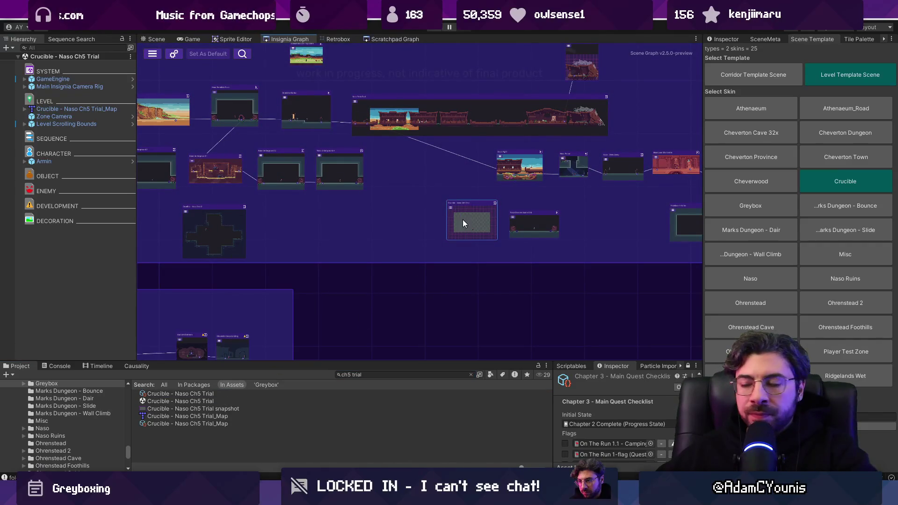
Open the Crucible - Naso Ch5 Trial_Map from the Hierarchy in Tiled
{"action": "left_click", "coordinate": [70, 109]}
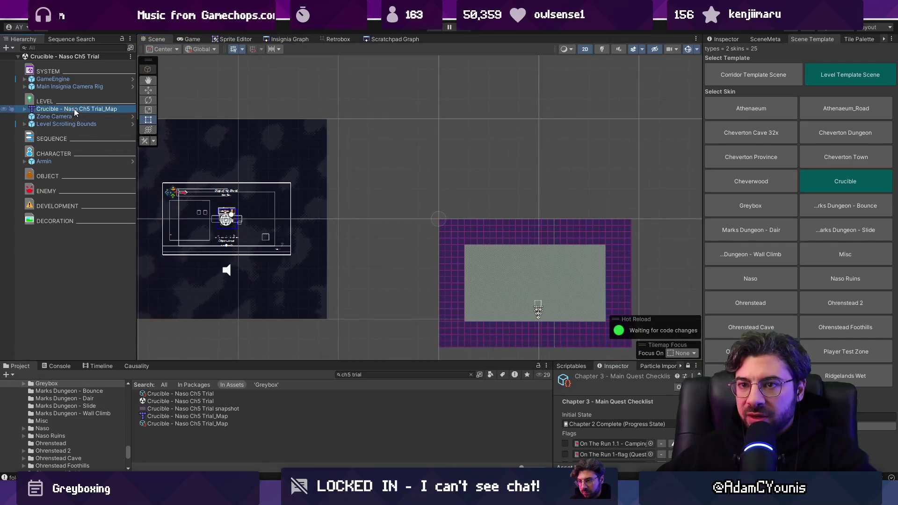
{"action": "right_click", "coordinate": [75, 109]}
{"action": "mouse_move", "coordinate": [122, 210]}
{"action": "left_click", "coordinate": [204, 208]}
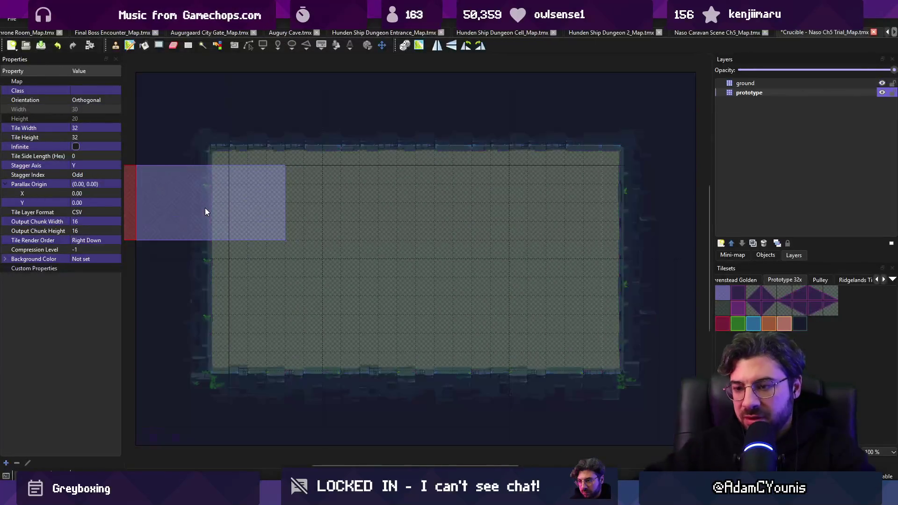
Make the map taller by cropping it to a selection extending above its top
{"action": "key", "text": "r"}
{"action": "scroll", "coordinate": [364, 248], "scroll_direction": "down", "scroll_amount": 5}
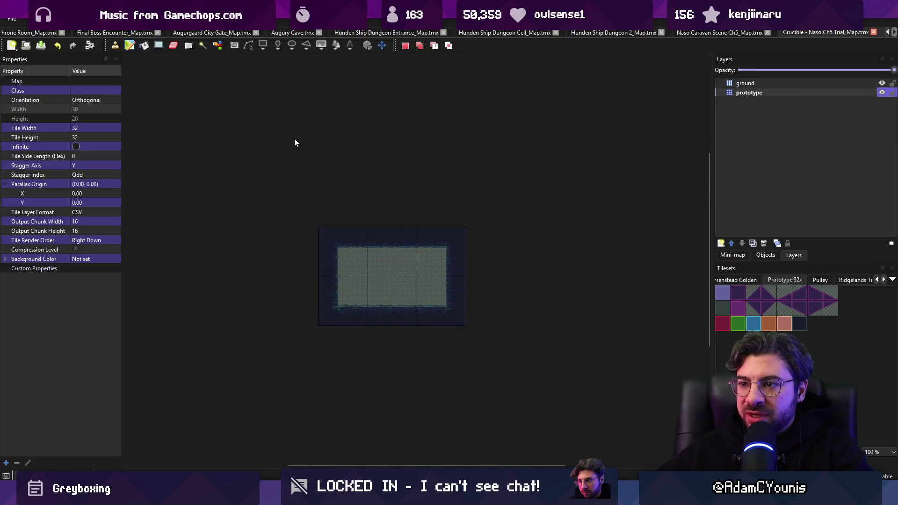
{"action": "mouse_move", "coordinate": [319, 129]}
{"action": "left_mouse_down"}
{"action": "mouse_move", "coordinate": [429, 321]}
{"action": "mouse_move", "coordinate": [464, 322]}
{"action": "left_mouse_up"}
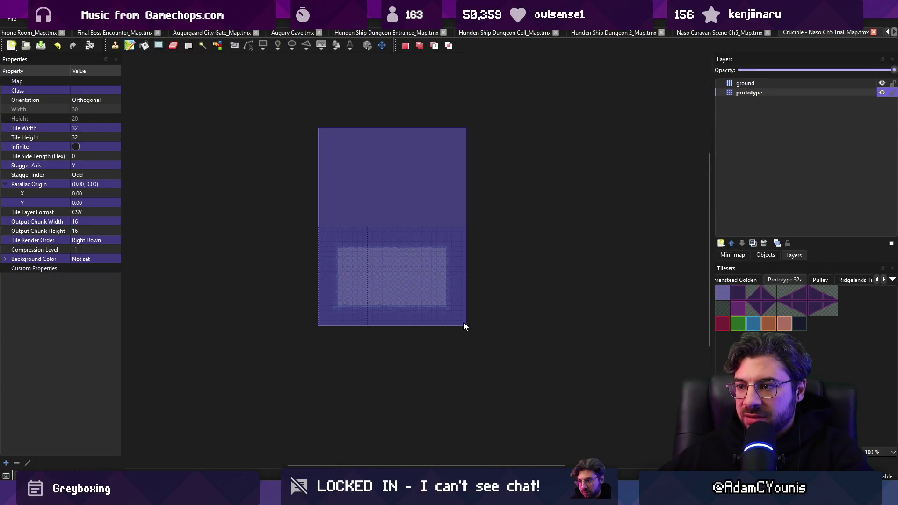
{"action": "left_click", "coordinate": [116, 18]}
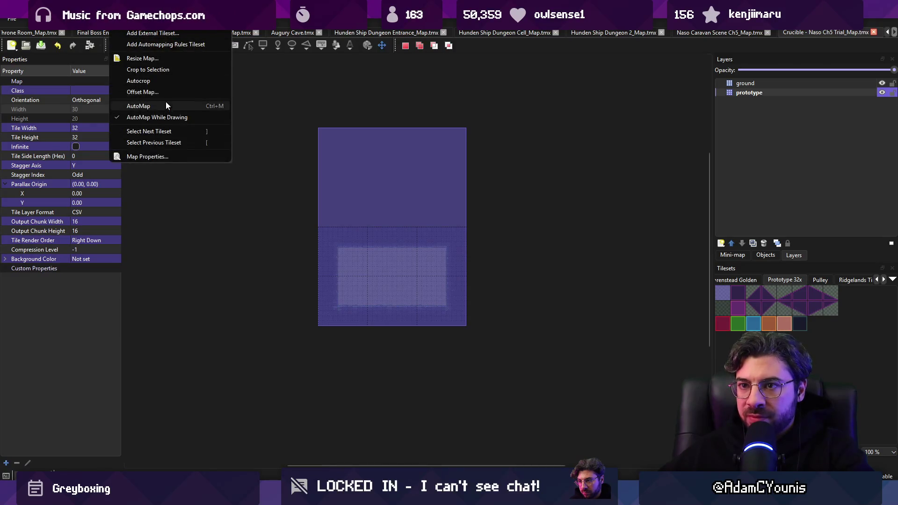
{"action": "left_click", "coordinate": [167, 70]}
Cut the ground tiles, paste them higher in the taller map, and save
{"action": "mouse_move", "coordinate": [351, 305]}
{"action": "left_mouse_down"}
{"action": "mouse_move", "coordinate": [395, 334]}
{"action": "mouse_move", "coordinate": [392, 304]}
{"action": "left_mouse_up"}
{"action": "key", "text": "ctrl+x"}
{"action": "key", "text": "ctrl+v"}
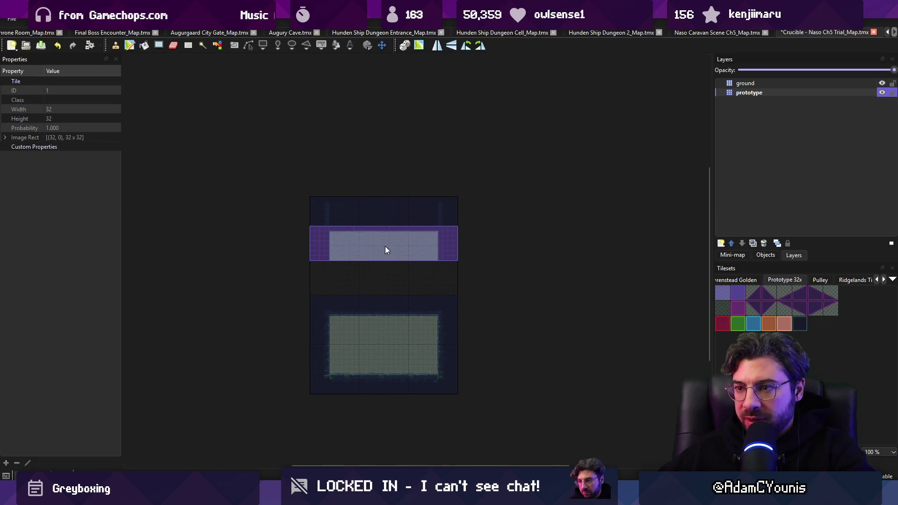
{"action": "left_click", "coordinate": [390, 234]}
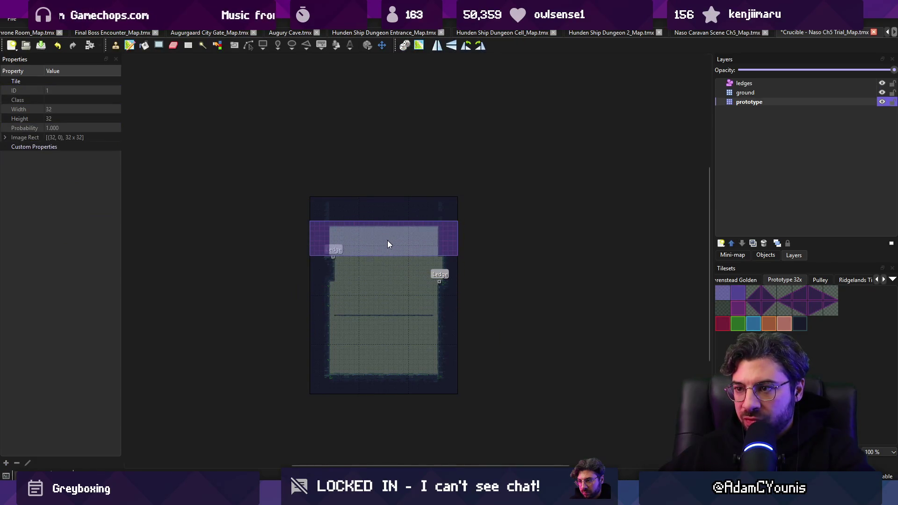
{"action": "key", "text": "ctrl+s"}
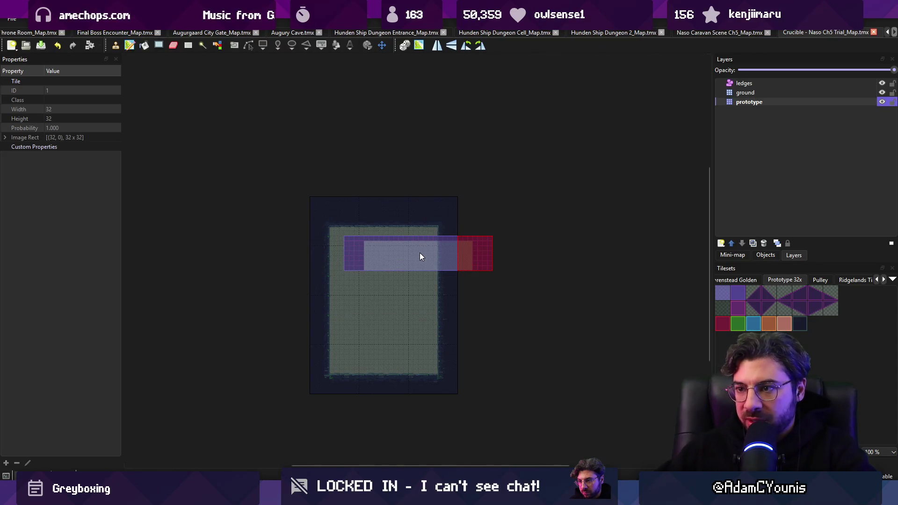
Stamp four prototype ledge notches into the ground's edges and save the map
{"action": "key", "text": "r"}
{"action": "key", "text": "b"}
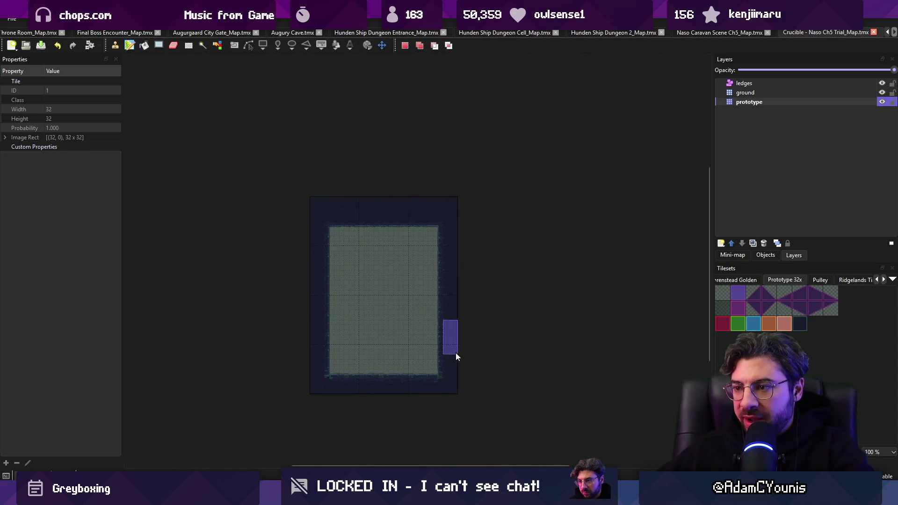
{"action": "left_click", "coordinate": [442, 356]}
{"action": "left_click", "coordinate": [326, 370]}
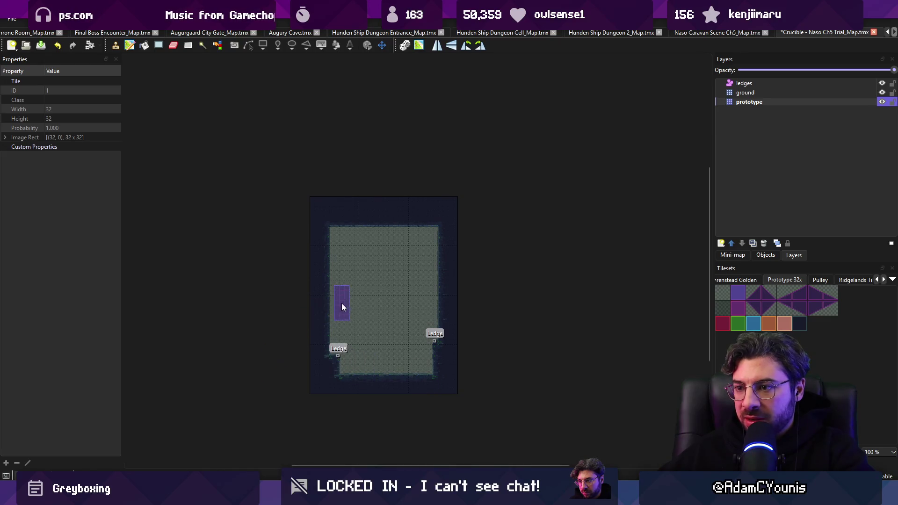
{"action": "left_click", "coordinate": [342, 300]}
{"action": "left_click", "coordinate": [422, 274]}
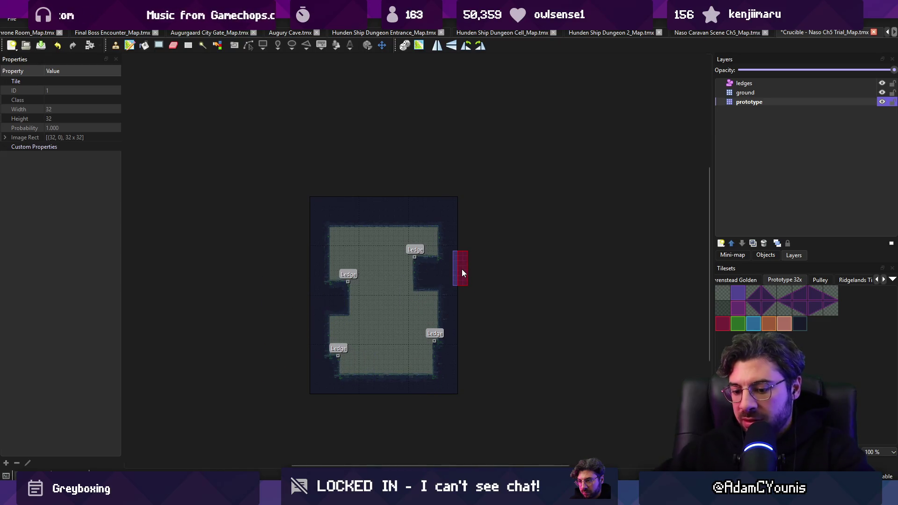
{"action": "key", "text": "ctrl+s"}
Show the prototype layer's properties, then frame the reimported map in Unity's scene
{"action": "key", "text": "alt+Tab"}
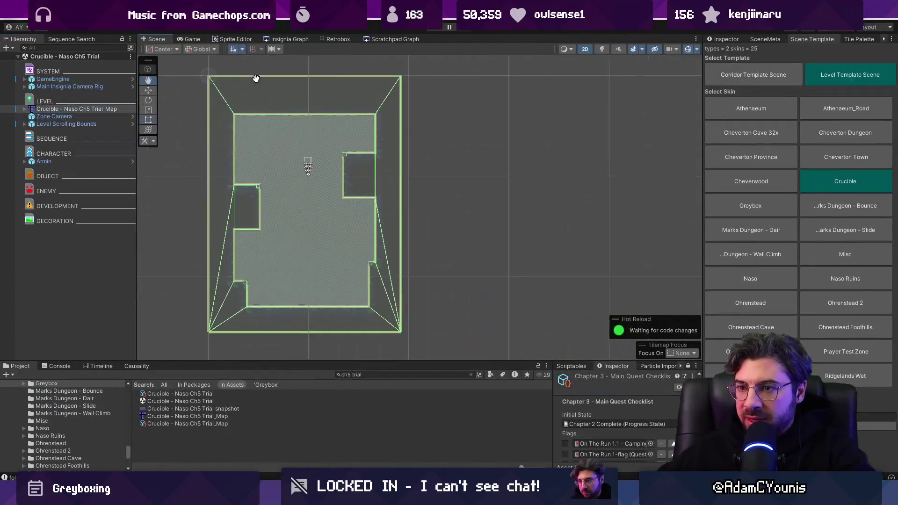
{"action": "key", "text": "alt+Tab"}
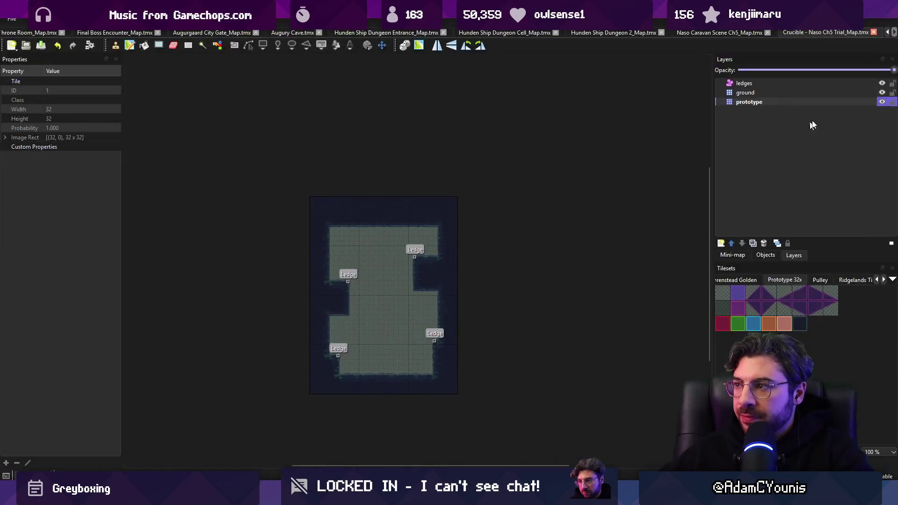
{"action": "left_click", "coordinate": [797, 101]}
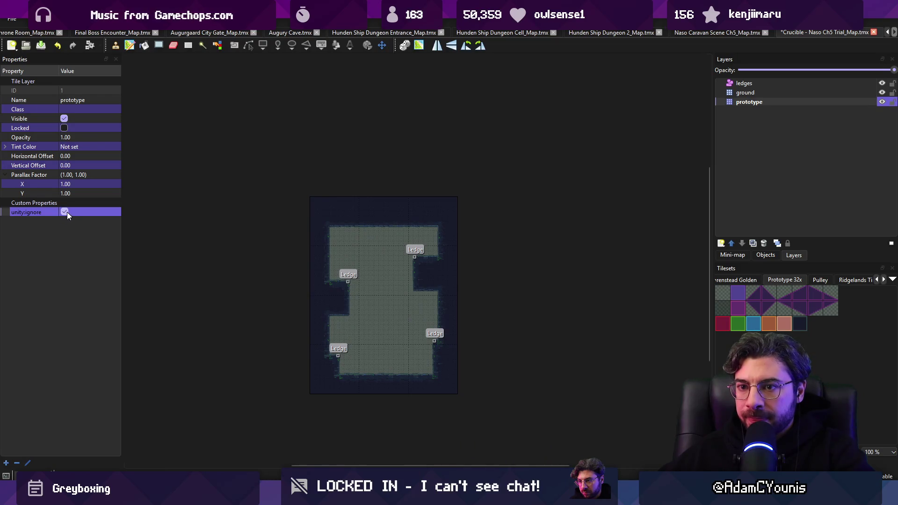
{"action": "key", "text": "alt+Tab"}
{"action": "key", "text": "f"}
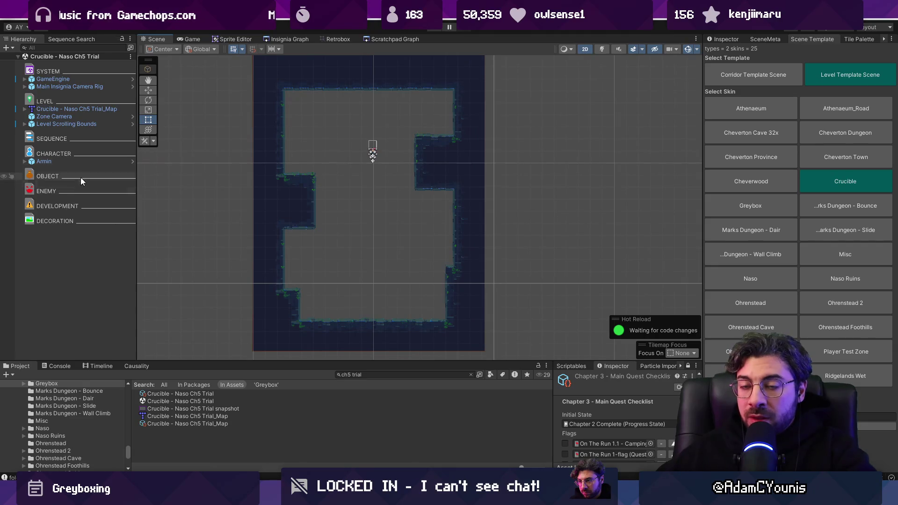
Run Snap to Geometry on the Level Scrolling Bounds' camera boundary component
{"action": "left_click", "coordinate": [77, 123]}
{"action": "left_click", "coordinate": [721, 41]}
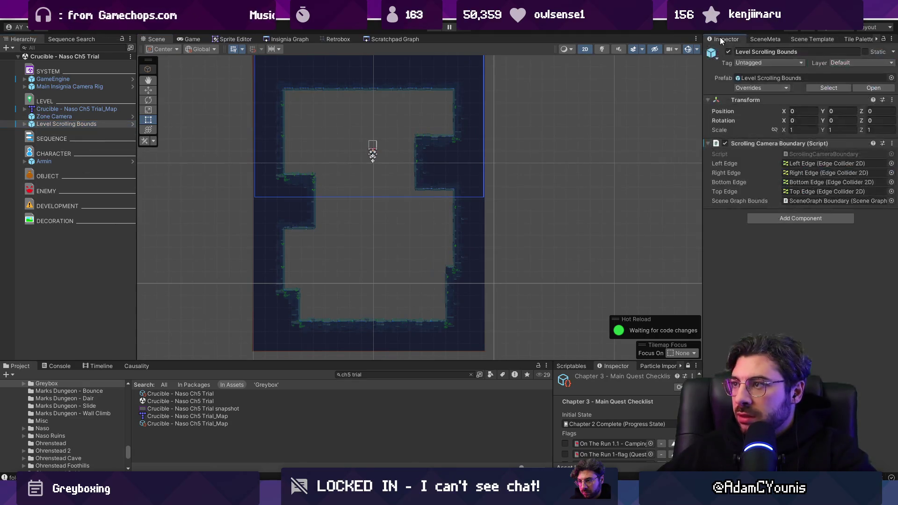
{"action": "left_click", "coordinate": [892, 143]}
{"action": "key", "text": "Escape"}
{"action": "scroll", "coordinate": [459, 186], "scroll_direction": "down", "scroll_amount": 2}
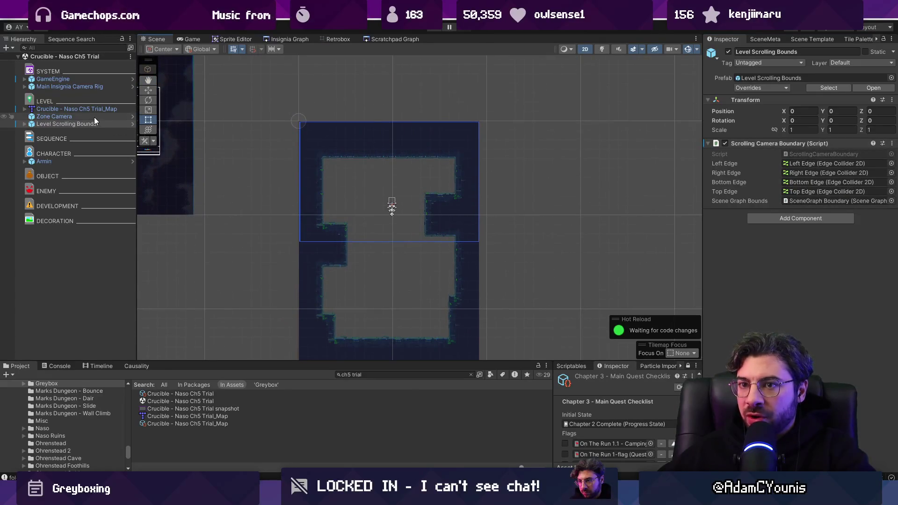
{"action": "left_click", "coordinate": [25, 124]}
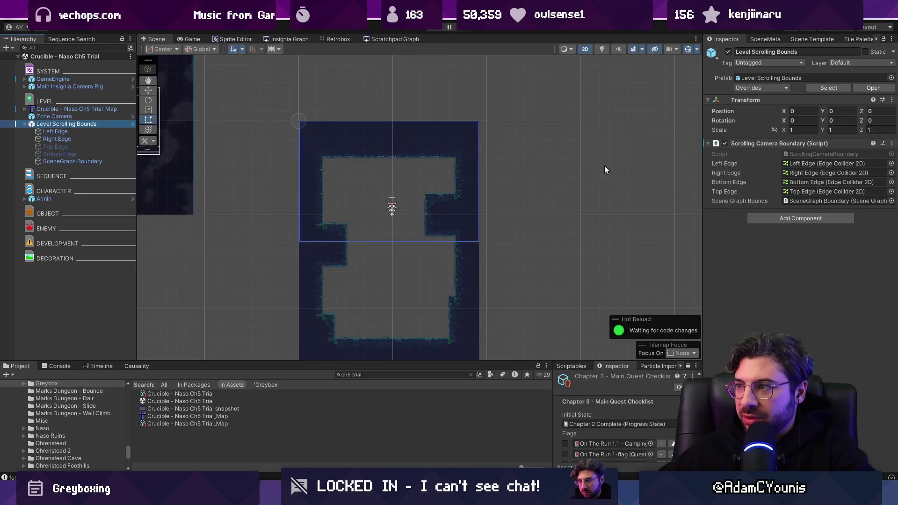
{"action": "left_click", "coordinate": [892, 143]}
{"action": "left_click", "coordinate": [820, 321]}
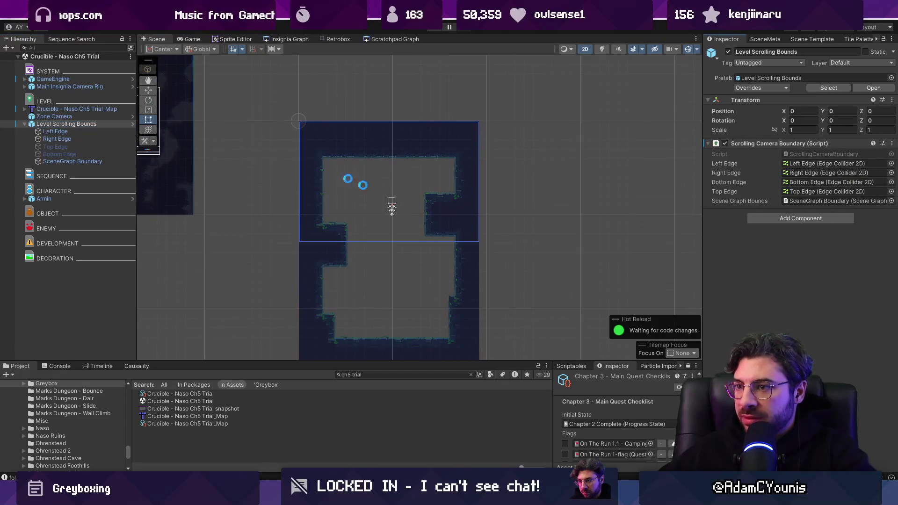
Check the Left Edge collider's points, then open the ScrollingCameraBoundary script in VS Code
{"action": "left_click", "coordinate": [49, 133]}
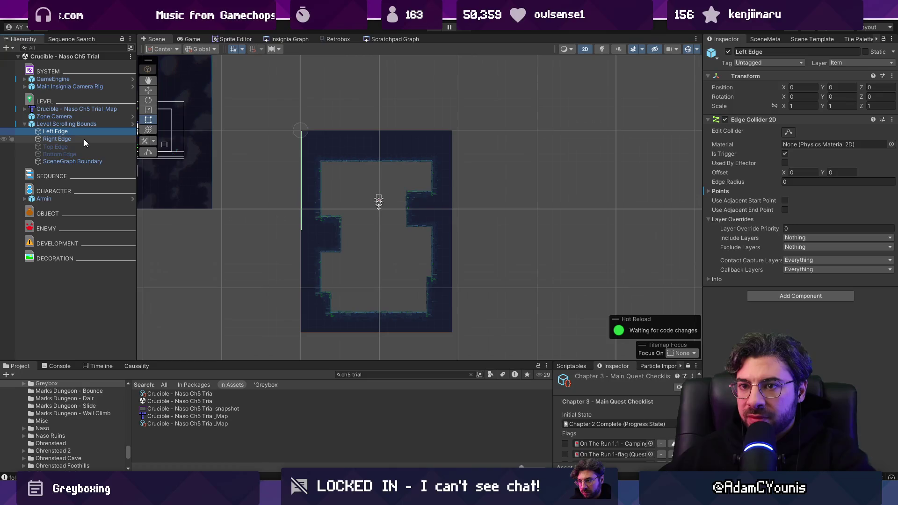
{"action": "left_click", "coordinate": [789, 133]}
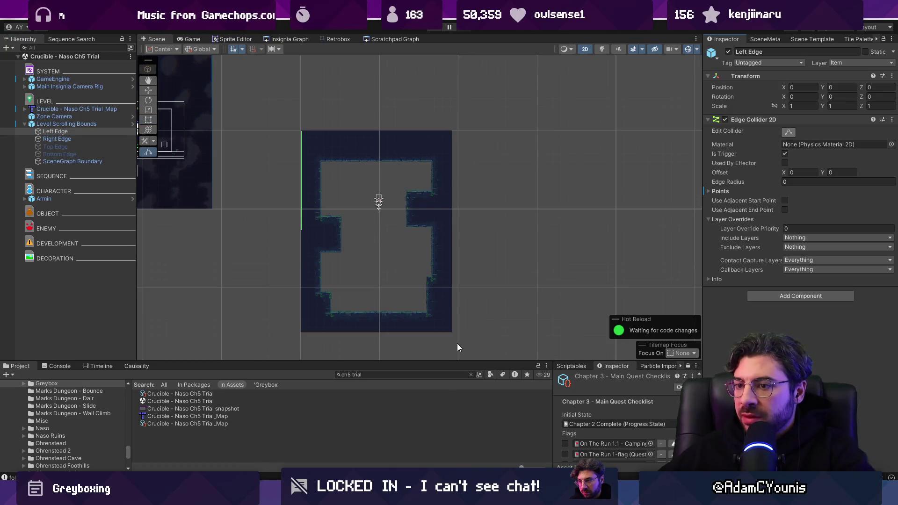
{"action": "left_click", "coordinate": [61, 124]}
{"action": "double_click", "coordinate": [826, 151]}
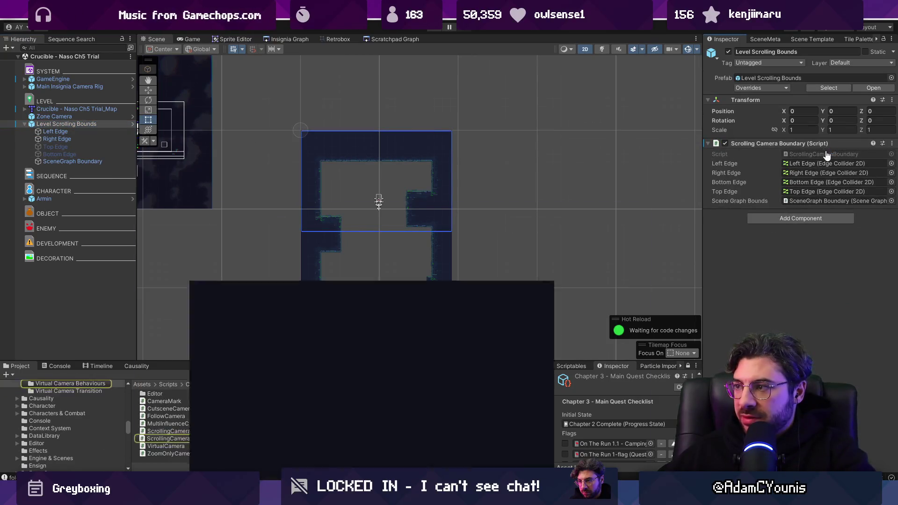
Review the collider and composite null checks in SnapToGeometry
{"action": "type", "text": "nap to g"}
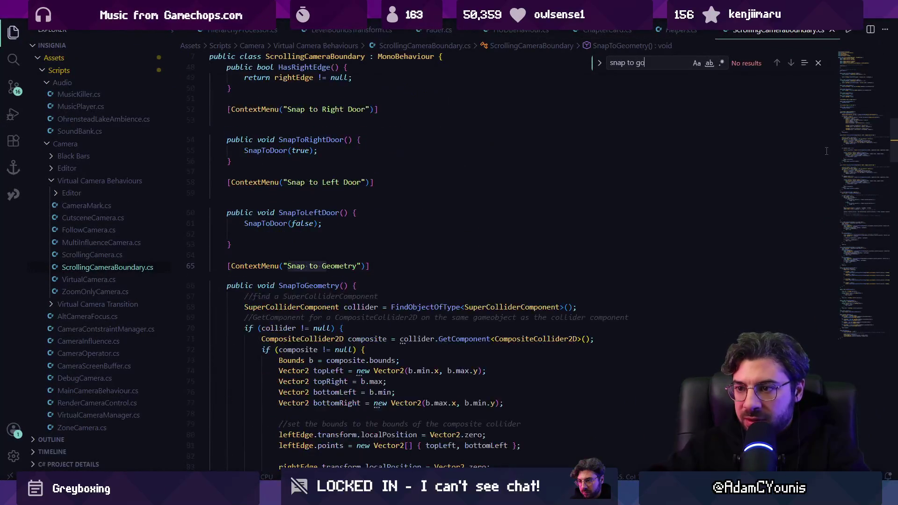
{"action": "scroll", "coordinate": [705, 256], "scroll_direction": "down", "scroll_amount": 4}
{"action": "left_click", "coordinate": [300, 186]}
{"action": "left_click", "coordinate": [335, 186]}
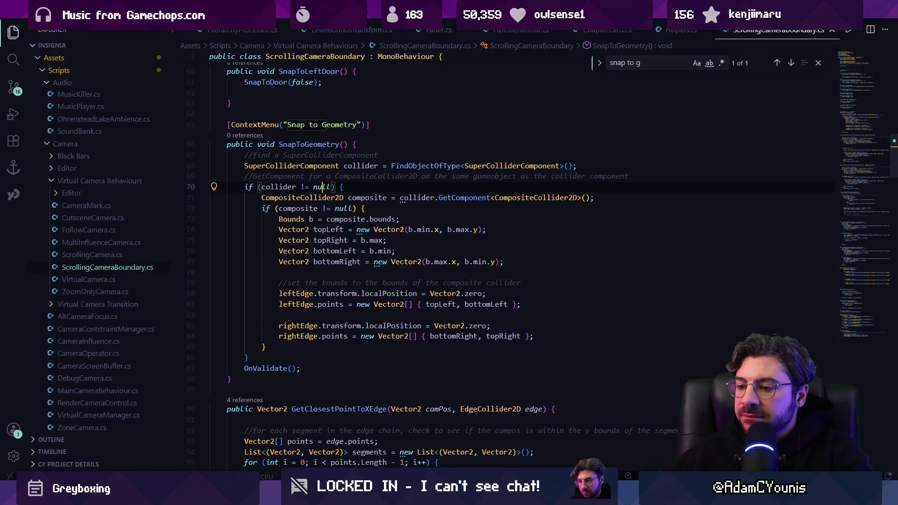
{"action": "mouse_move", "coordinate": [326, 495]}
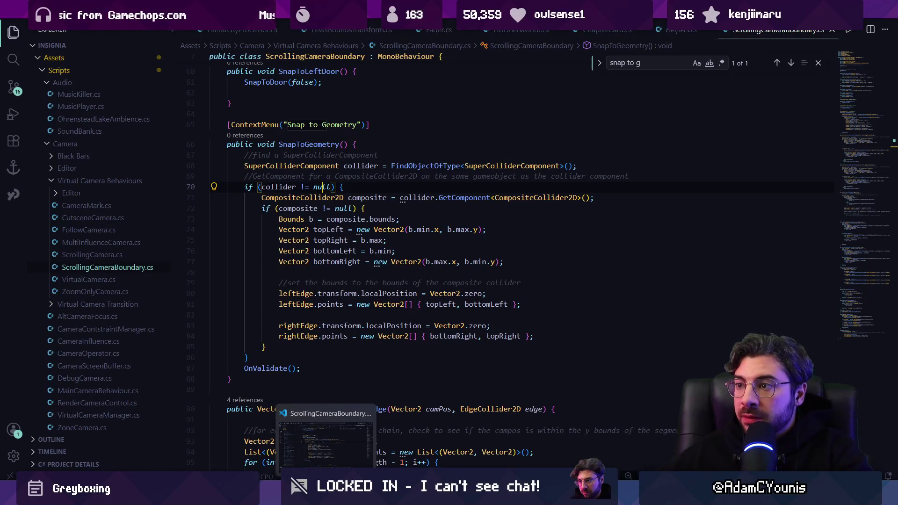
{"action": "left_click", "coordinate": [397, 212]}
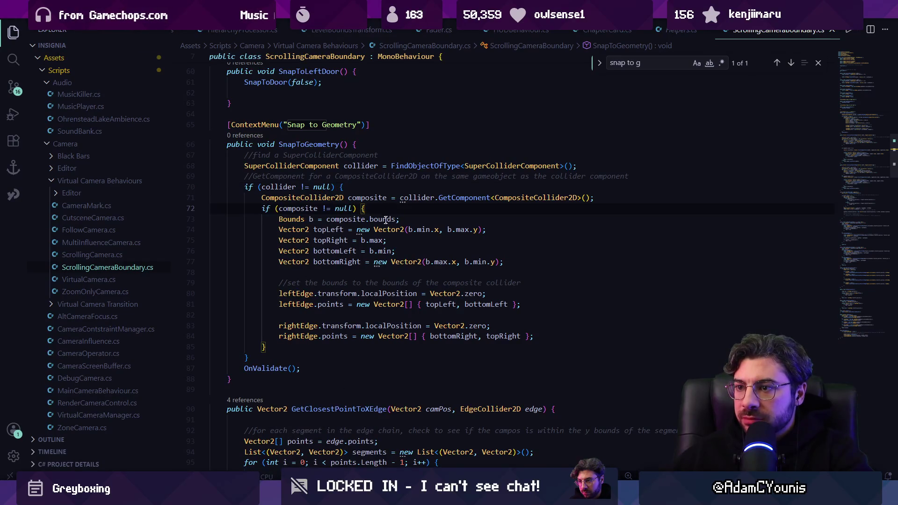
{"action": "scroll", "coordinate": [299, 321], "scroll_direction": "down", "scroll_amount": 2}
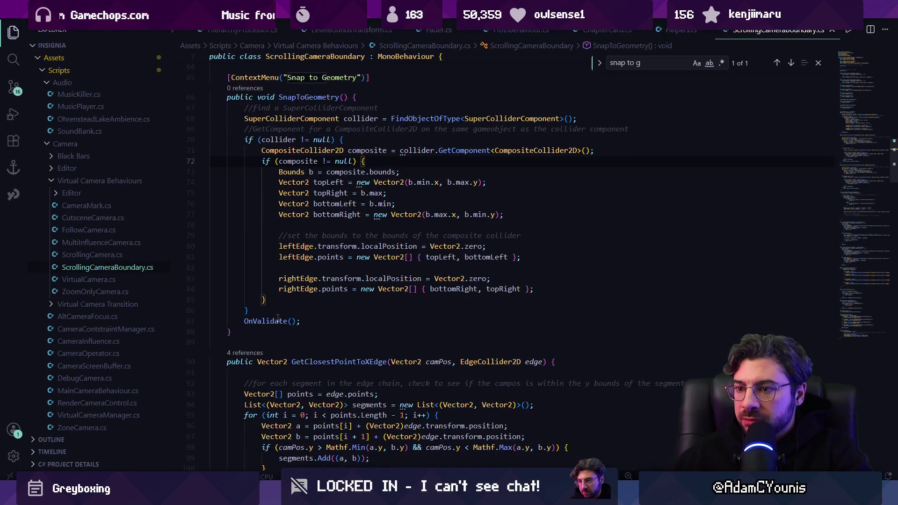
Go to OnValidate and examine the sceneGraphBounds field and its uses
{"action": "left_click", "coordinate": [271, 321], "text": "ctrl"}
{"action": "key", "text": "End"}
{"action": "left_click", "coordinate": [320, 204]}
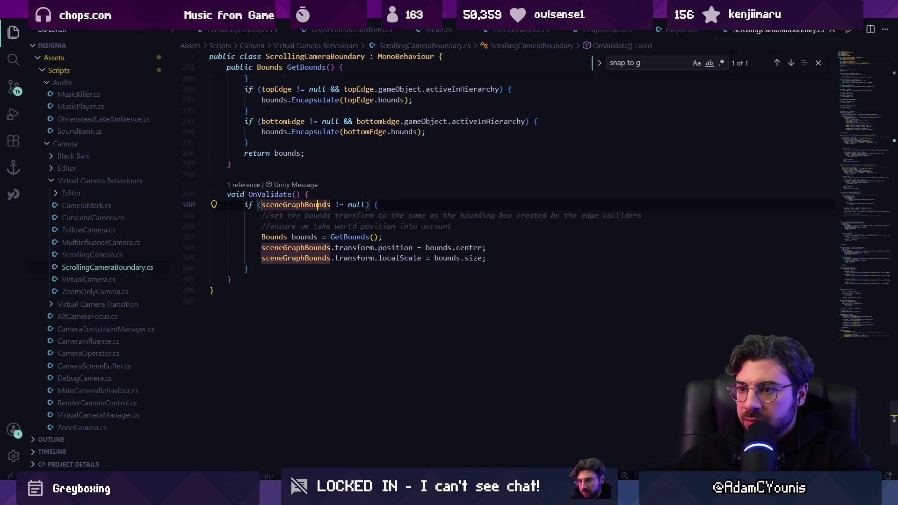
{"action": "left_click", "coordinate": [307, 204]}
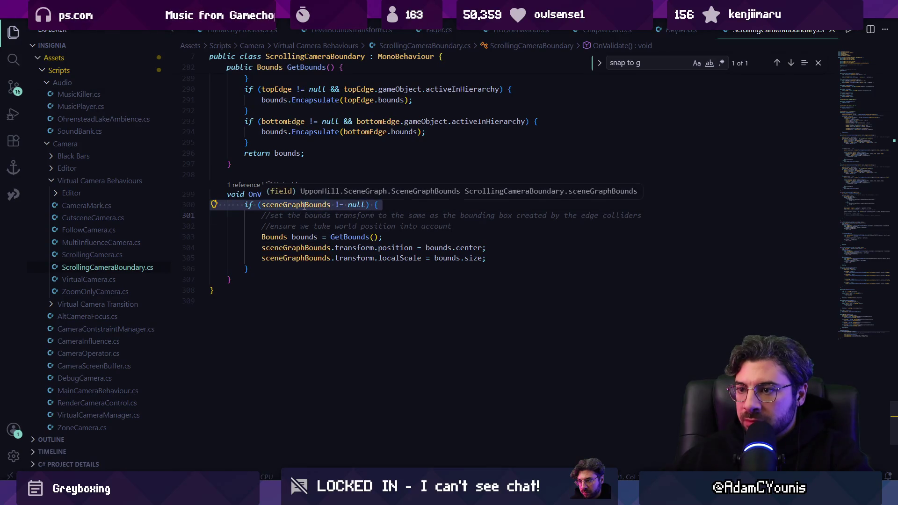
Search the script for 'sceneGraphBounds =' and locate its assigned object in Unity
{"action": "key", "text": "ctrl+f"}
{"action": "type", "text": "c"}
{"action": "key", "text": "Escape"}
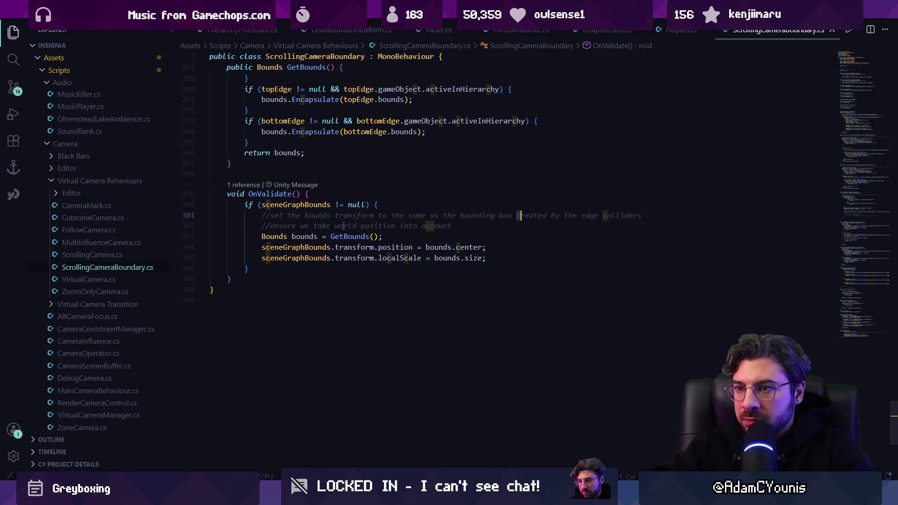
{"action": "key", "text": "ctrl+f"}
{"action": "type", "text": "scenegraphboubndsw"}
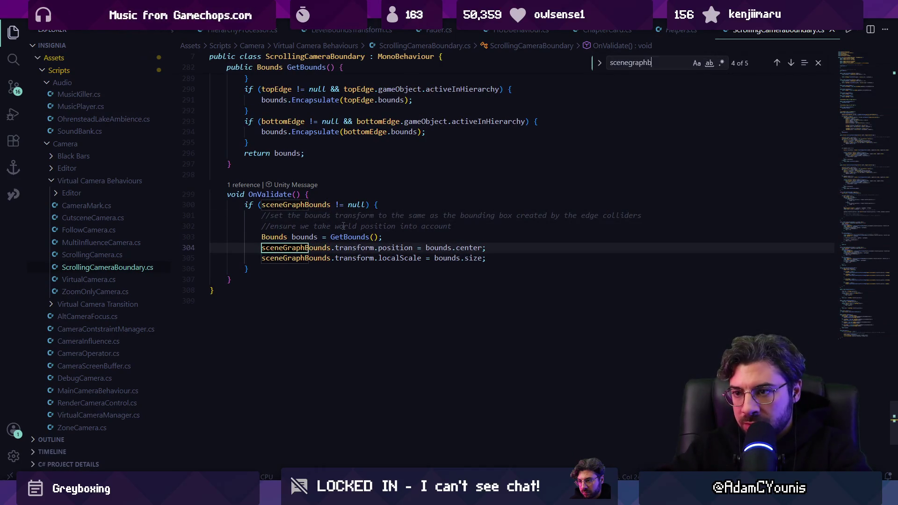
{"action": "key", "text": "BackSpace"}
{"action": "key", "text": "BackSpace"}
{"action": "key", "text": "BackSpace"}
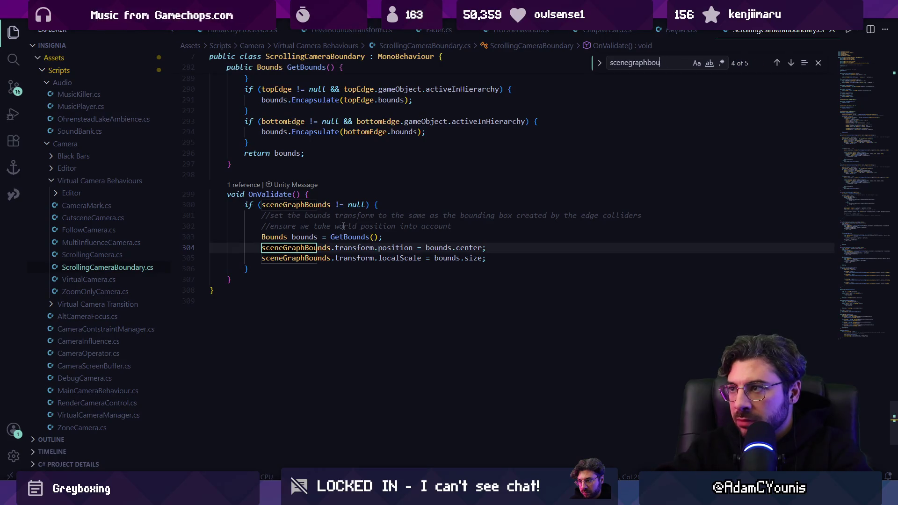
{"action": "type", "text": "ds ="}
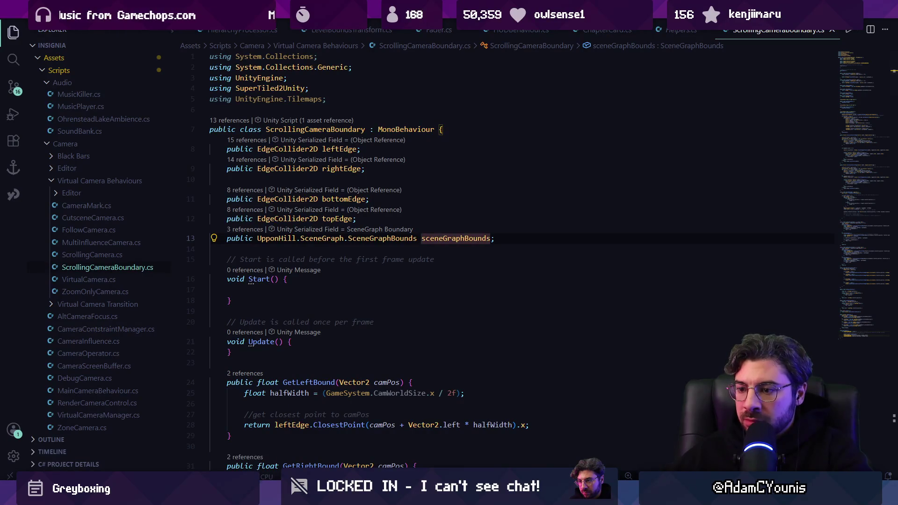
{"action": "key", "text": "alt+Tab"}
{"action": "left_click", "coordinate": [851, 202]}
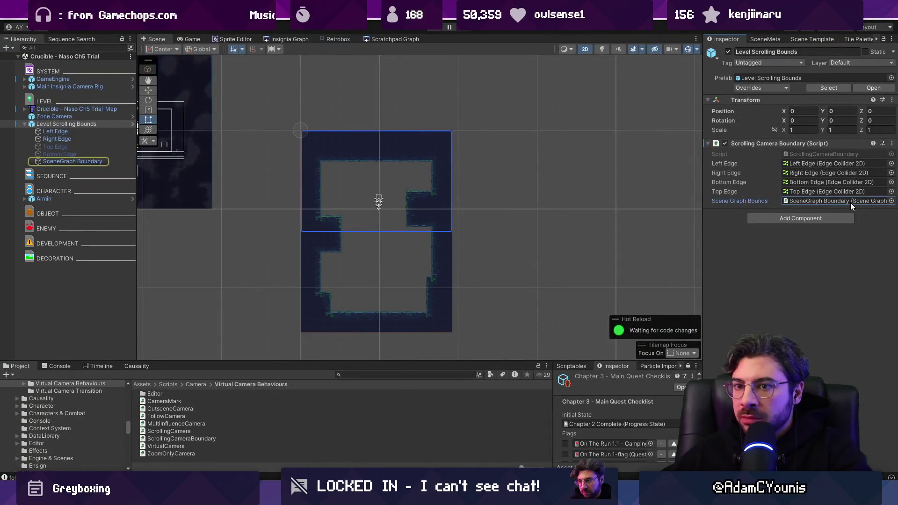
{"action": "key", "text": "alt+Tab"}
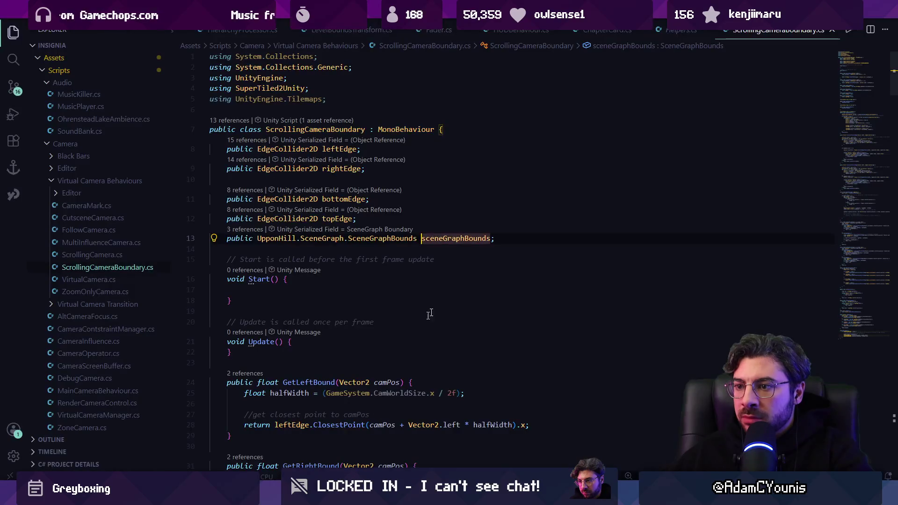
Add Debug.Log("Bounds: " + bounds); after the GetBounds() line in OnValidate and save
{"action": "left_click", "coordinate": [860, 334]}
{"action": "left_click", "coordinate": [491, 308]}
{"action": "key", "text": "Return"}
{"action": "type", "text": "Debug"}
{"action": "key", "text": "Tab"}
{"action": "key", "text": "ctrl+s"}
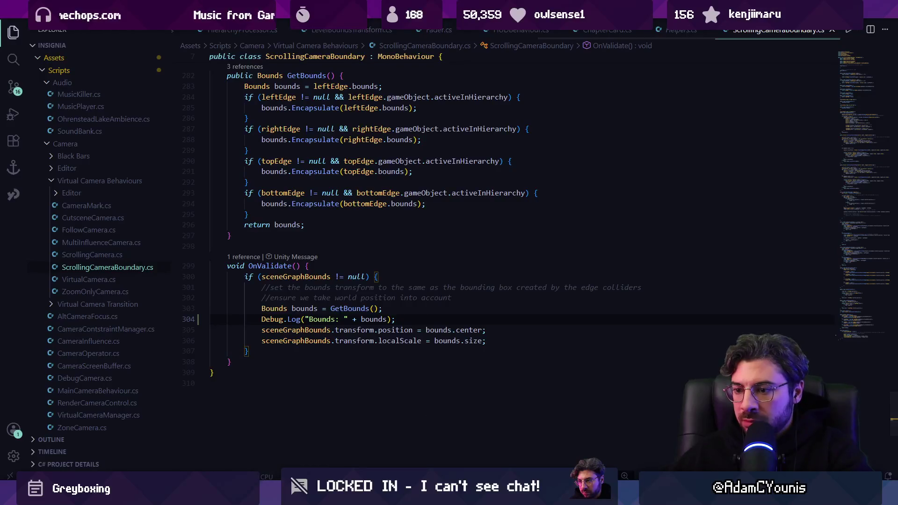
{"action": "key", "text": "alt+Tab"}
Run Snap to Geometry and read the logged bounds: center (4.82, -3.23, 0), extents (4.75, 3.19, 0)
{"action": "left_click", "coordinate": [891, 143]}
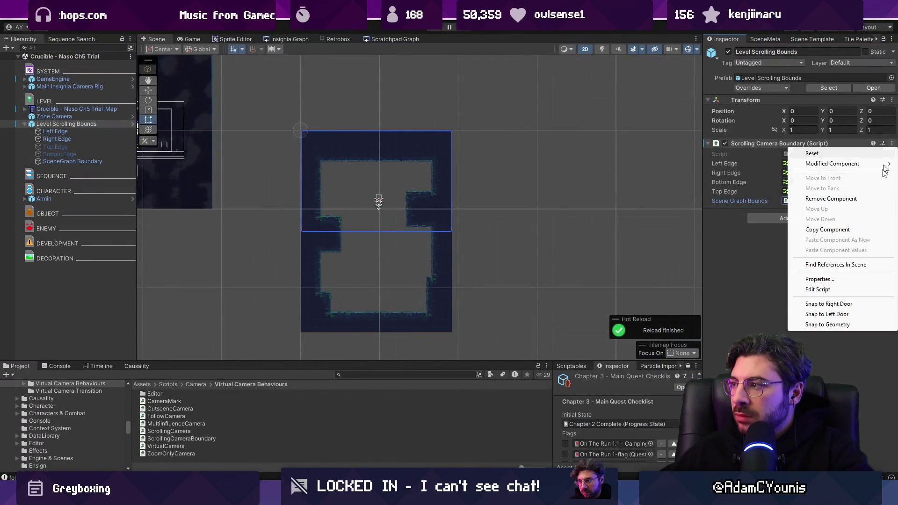
{"action": "left_click", "coordinate": [839, 326]}
{"action": "left_click", "coordinate": [59, 366]}
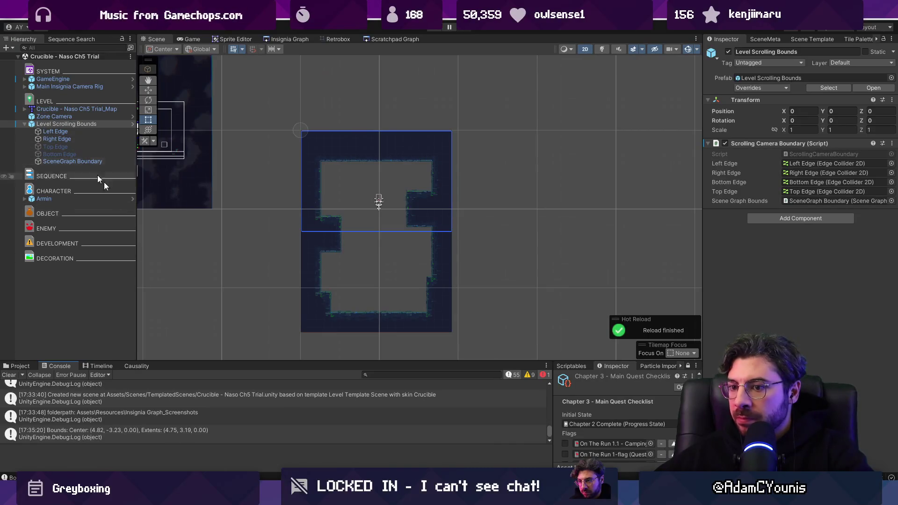
{"action": "key", "text": "alt+Tab"}
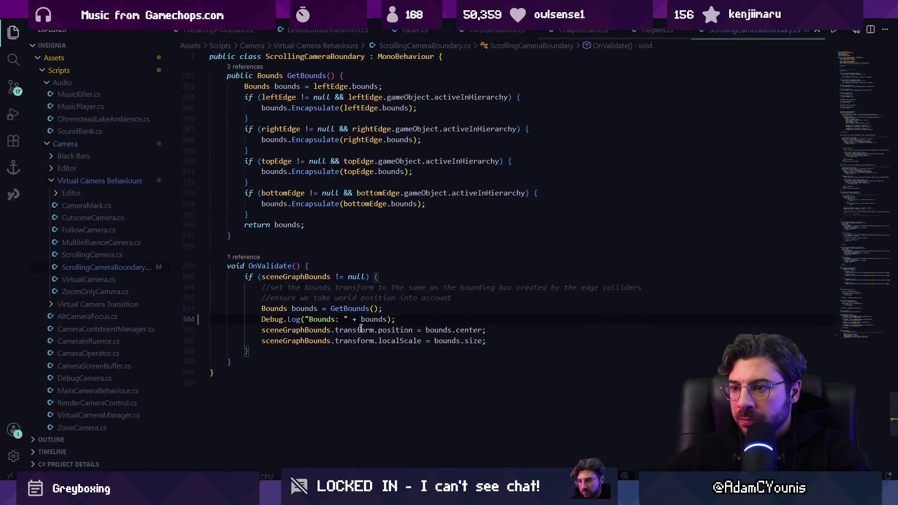
Delete the bounds Debug.Log line from OnValidate and save the script
{"action": "key", "text": "ctrl+l"}
{"action": "key", "text": "BackSpace"}
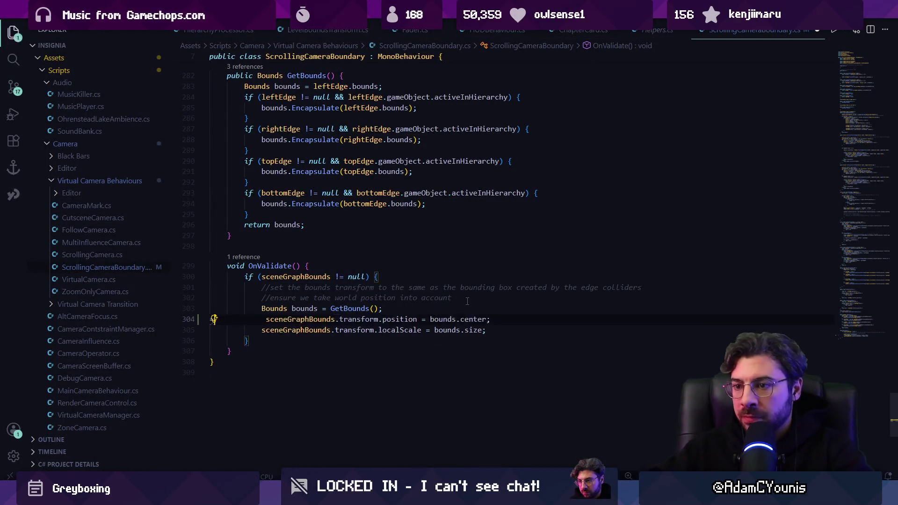
{"action": "key", "text": "ctrl+s"}
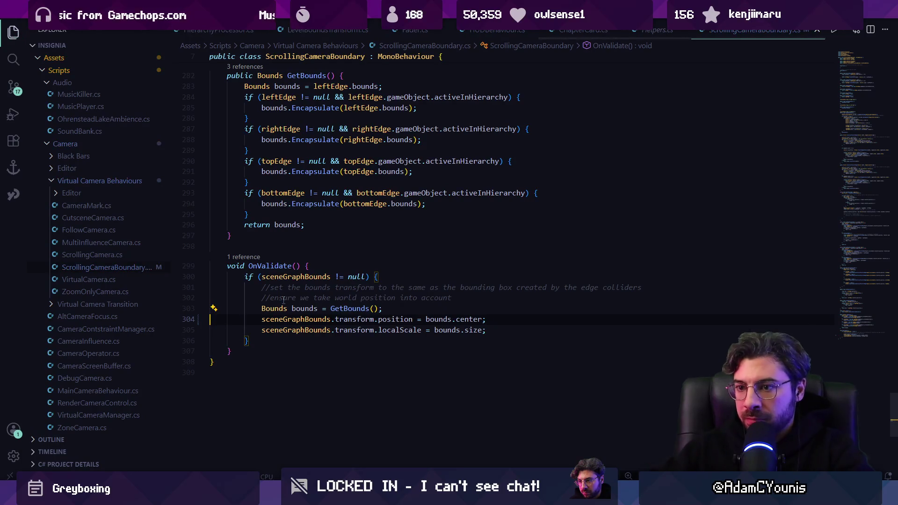
Review the Encapsulate call and leftEdge uses in GetBounds
{"action": "scroll", "coordinate": [283, 300], "scroll_direction": "up", "scroll_amount": 7}
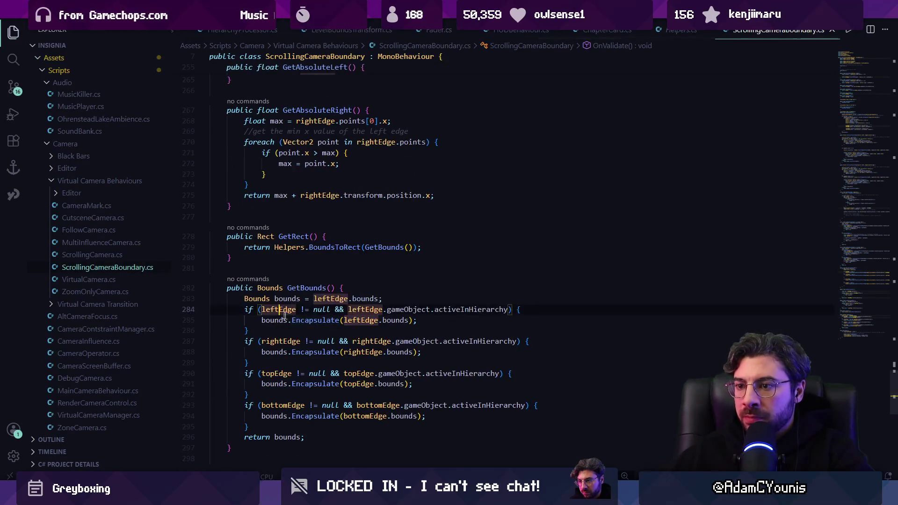
{"action": "left_click", "coordinate": [314, 320]}
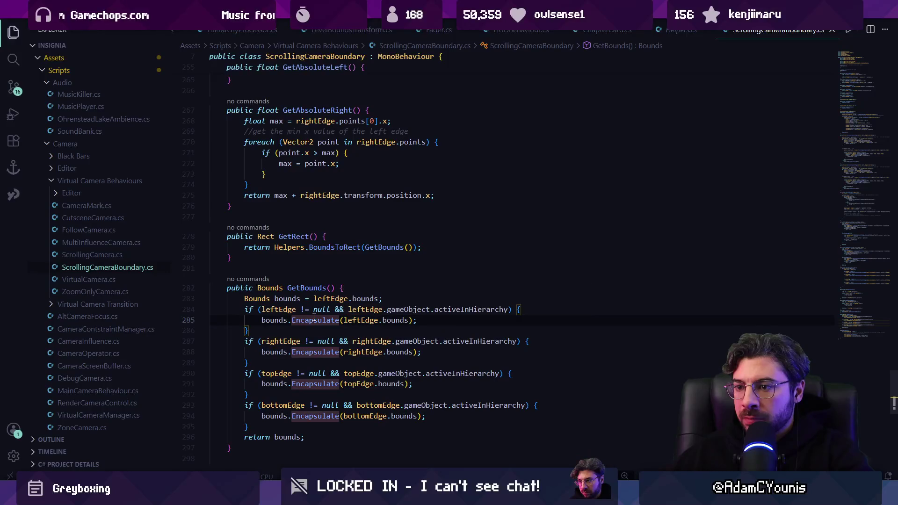
{"action": "left_click", "coordinate": [299, 309]}
{"action": "scroll", "coordinate": [363, 371], "scroll_direction": "up", "scroll_amount": 2}
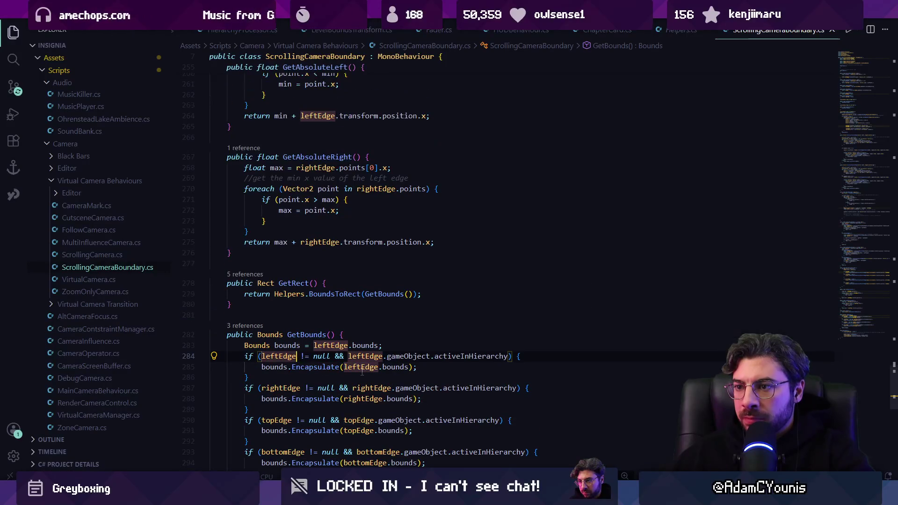
{"action": "scroll", "coordinate": [363, 371], "scroll_direction": "down", "scroll_amount": 4}
{"action": "key", "text": "alt+Tab"}
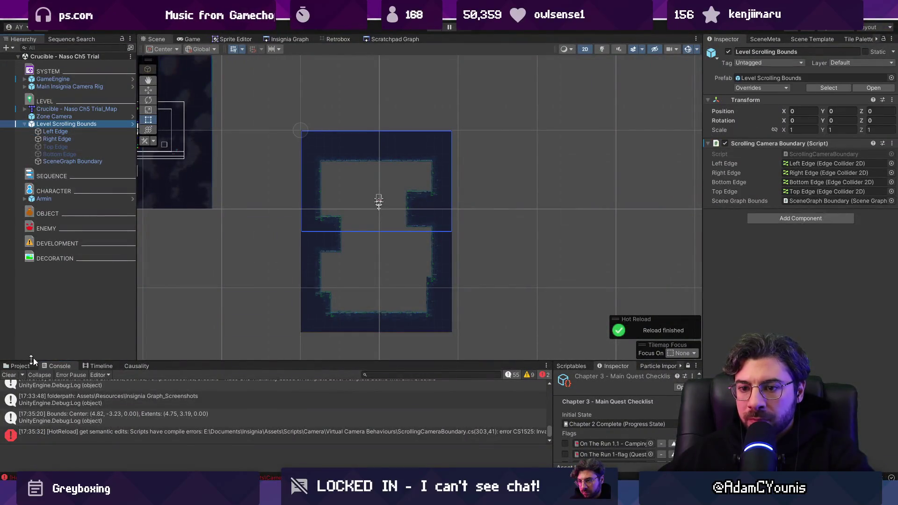
Clear the Console and move the trial map below the scrolling bounds in the Hierarchy
{"action": "left_click", "coordinate": [9, 375]}
{"action": "left_click", "coordinate": [120, 116]}
{"action": "left_click", "coordinate": [120, 125]}
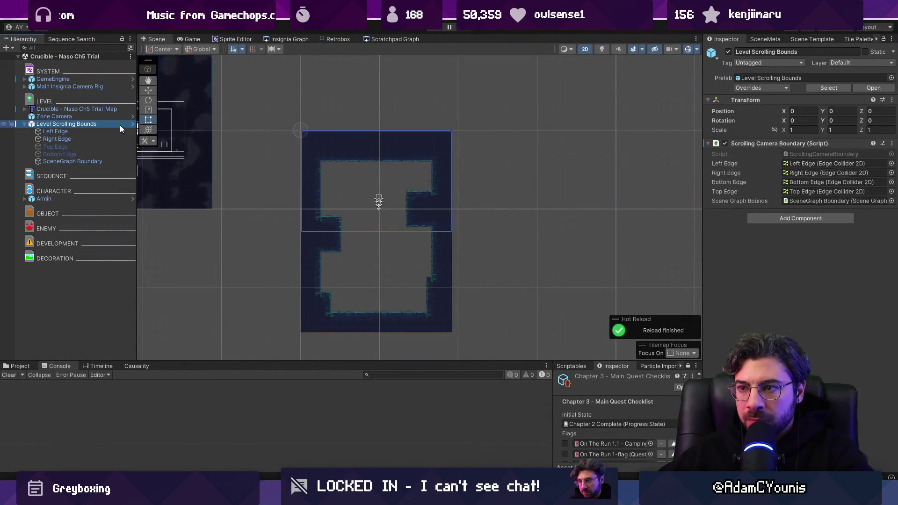
{"action": "left_click", "coordinate": [119, 116]}
{"action": "left_click", "coordinate": [118, 110]}
{"action": "mouse_move", "coordinate": [115, 108]}
{"action": "left_mouse_down"}
{"action": "mouse_move", "coordinate": [105, 158]}
{"action": "mouse_move", "coordinate": [30, 171]}
{"action": "left_mouse_up"}
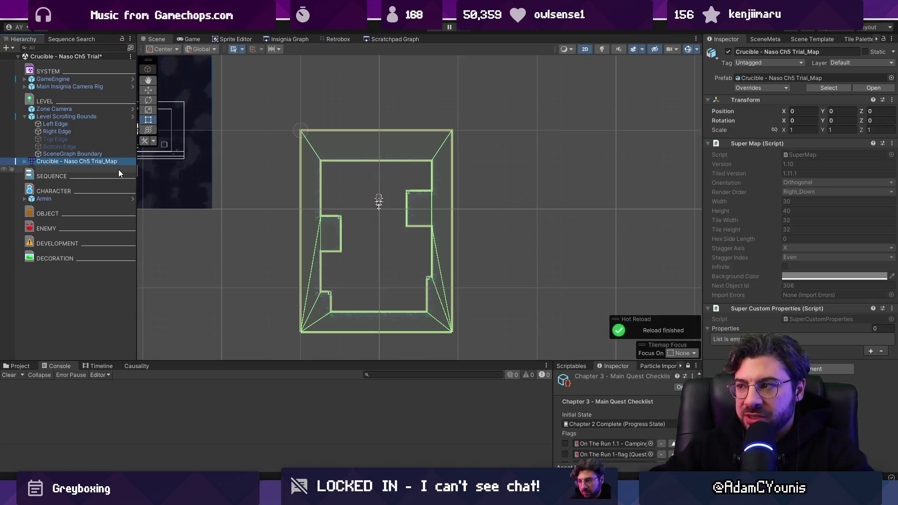
Snap Level Scrolling Bounds to geometry again, then undo the trial map move
{"action": "left_click", "coordinate": [81, 116]}
{"action": "left_click", "coordinate": [891, 144]}
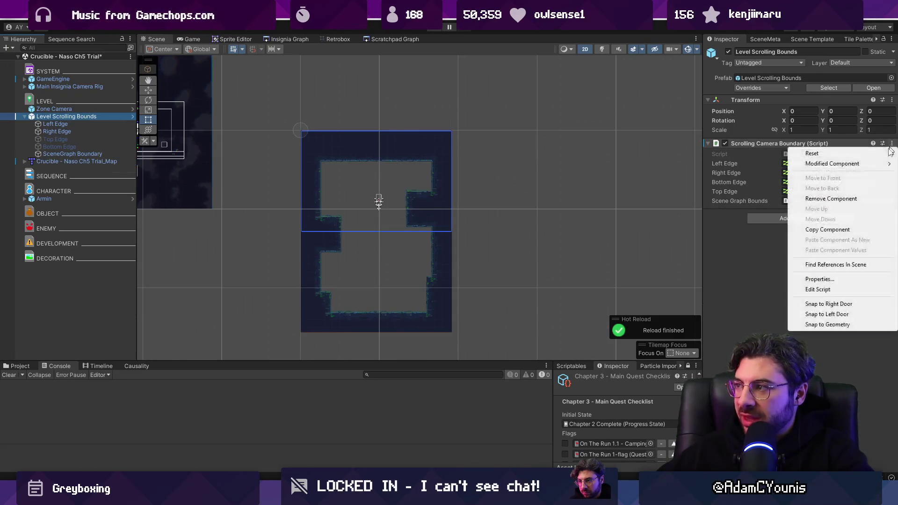
{"action": "left_click", "coordinate": [833, 324]}
{"action": "key", "text": "ctrl+z"}
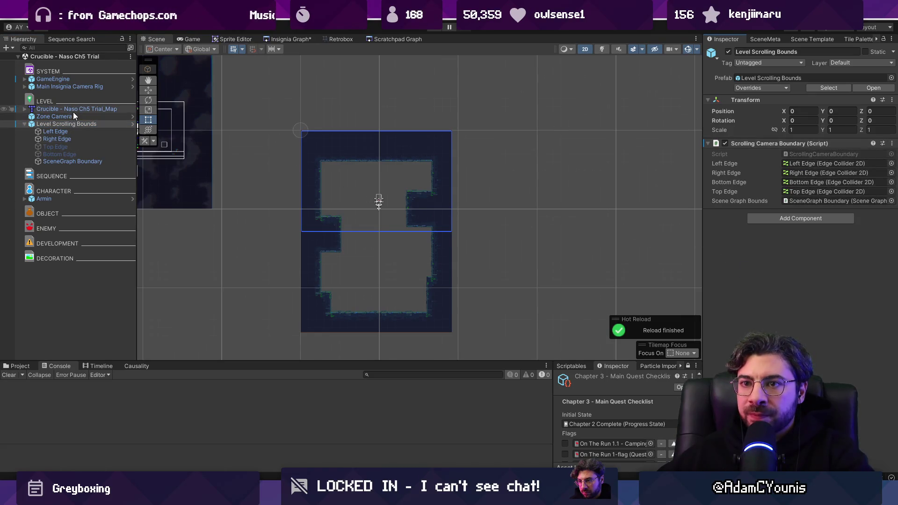
Search ScrollingCameraBoundary.cs for the SuperTiled2Unity 'tiled' import
{"action": "key", "text": "alt+Tab"}
{"action": "scroll", "coordinate": [396, 263], "scroll_direction": "up", "scroll_amount": 10}
{"action": "scroll", "coordinate": [396, 264], "scroll_direction": "up", "scroll_amount": 10}
{"action": "key", "text": "ctrl+f"}
{"action": "type", "text": "supermap"}
{"action": "key", "text": "BackSpace"}
{"action": "key", "text": "BackSpace"}
{"action": "key", "text": "BackSpace"}
{"action": "type", "text": "map"}
{"action": "key", "text": "BackSpace"}
{"action": "key", "text": "BackSpace"}
{"action": "key", "text": "BackSpace"}
{"action": "type", "text": "tiled"}
{"action": "key", "text": "Escape"}
Search the script for 'snap togeo' to reach the SnapToGeometry code
{"action": "scroll", "coordinate": [396, 264], "scroll_direction": "down", "scroll_amount": 10}
{"action": "key", "text": "ctrl+f"}
{"action": "type", "text": "snap to"}
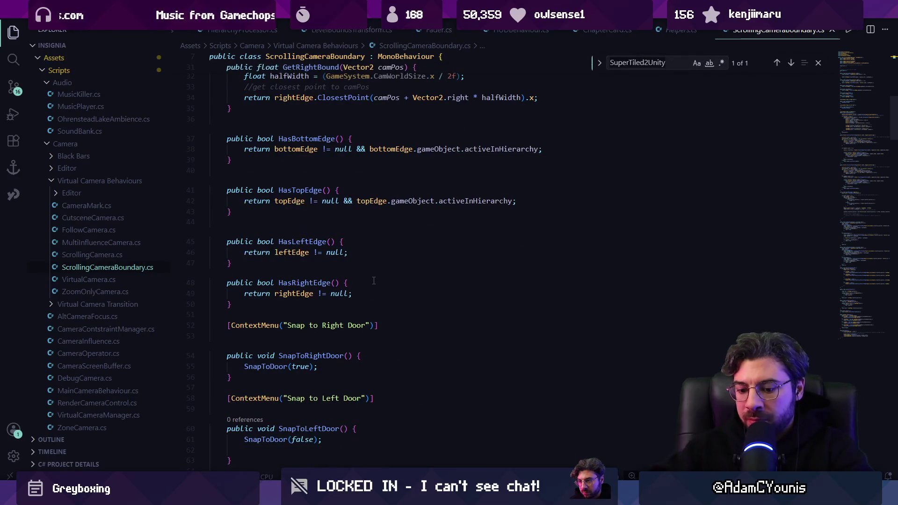
{"action": "type", "text": "geo"}
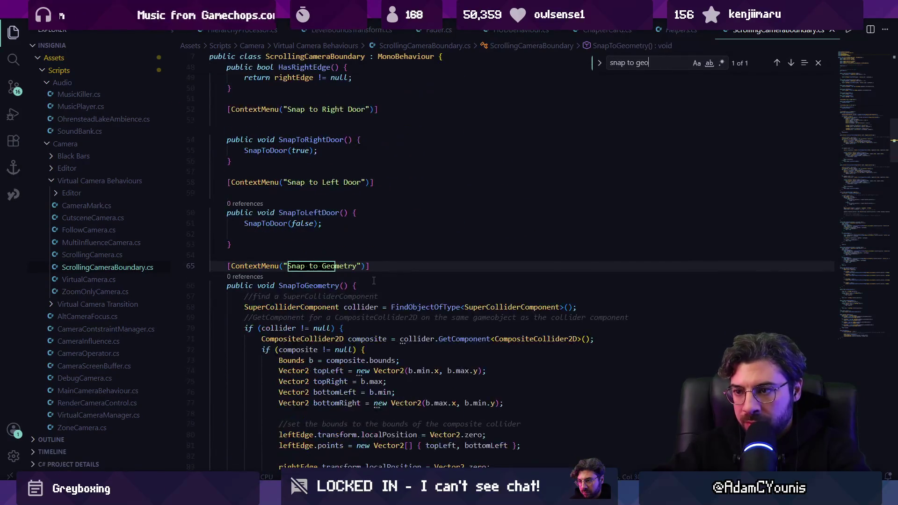
{"action": "key", "text": "Escape"}
{"action": "scroll", "coordinate": [345, 359], "scroll_direction": "down", "scroll_amount": 3}
Add Debug.Log("Snapped to geometry bounds: " + b); after the rightEdge.points line and save
{"action": "left_click", "coordinate": [503, 360]}
{"action": "left_click", "coordinate": [566, 360]}
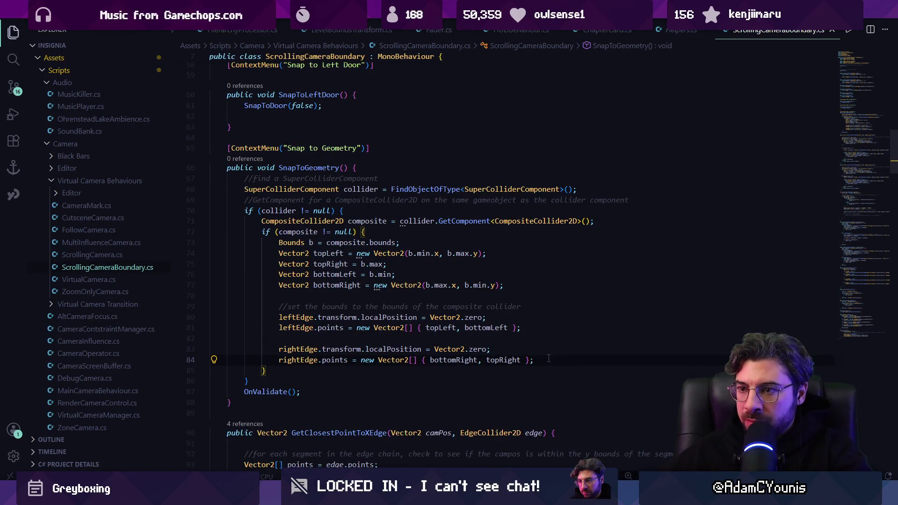
{"action": "key", "text": "Return"}
{"action": "type", "text": "Debug"}
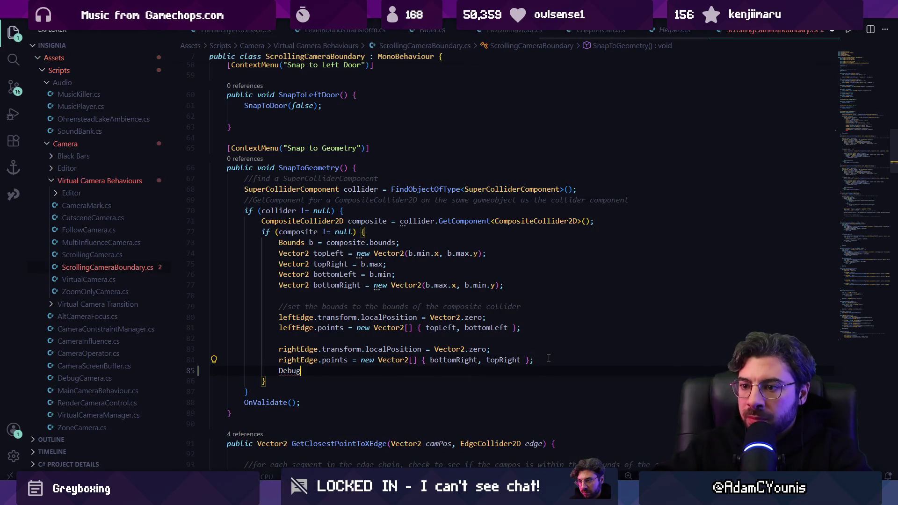
{"action": "key", "text": "Tab"}
{"action": "key", "text": "ctrl+s"}
{"action": "key", "text": "alt+Tab"}
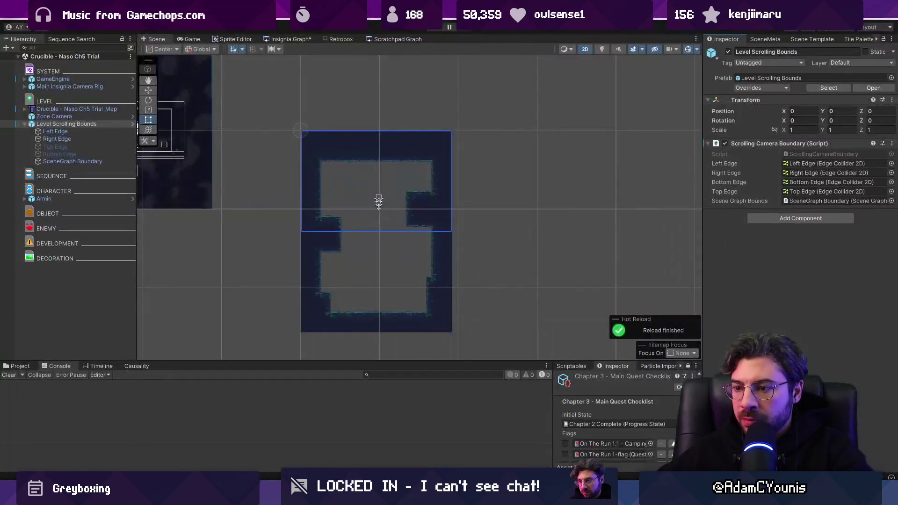
Rerun Snap to Geometry and inspect the bounds' Left Edge collider
{"action": "right_click", "coordinate": [791, 142]}
{"action": "left_click", "coordinate": [842, 324]}
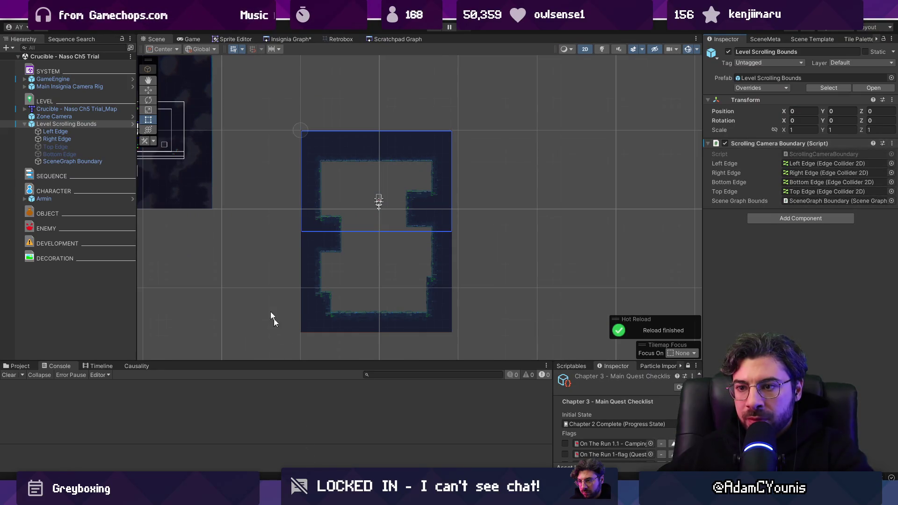
{"action": "left_click", "coordinate": [77, 132]}
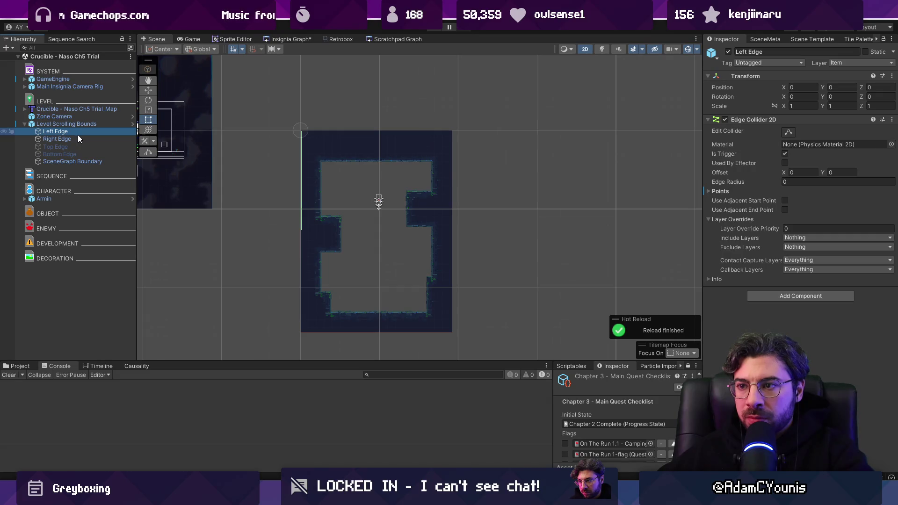
{"action": "left_click", "coordinate": [70, 124]}
Expand Trial_Map > Grid to inspect the ground, ledges, and Collision_Ground collider
{"action": "left_click", "coordinate": [37, 108]}
{"action": "left_click", "coordinate": [26, 109]}
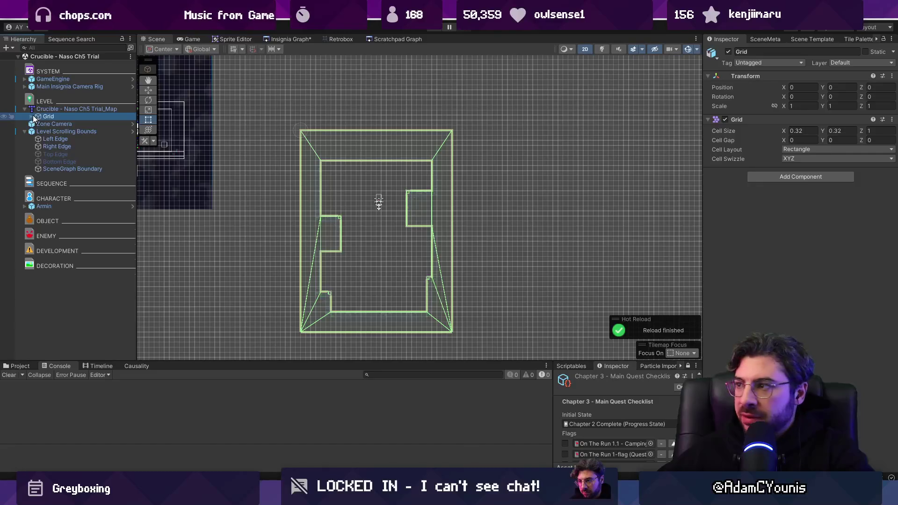
{"action": "left_click", "coordinate": [32, 116]}
{"action": "left_click", "coordinate": [58, 125]}
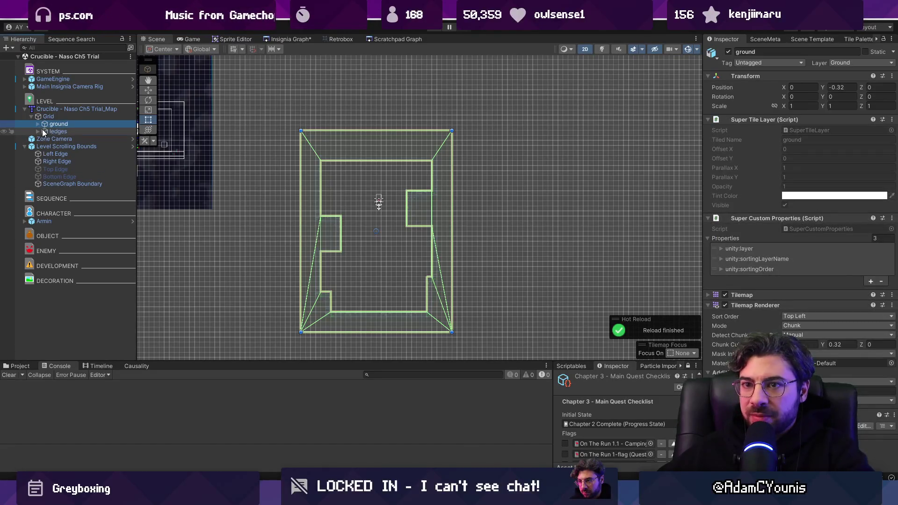
{"action": "left_click", "coordinate": [58, 132]}
{"action": "left_click", "coordinate": [38, 131]}
{"action": "left_click", "coordinate": [38, 117]}
{"action": "left_click", "coordinate": [38, 124]}
{"action": "left_click", "coordinate": [48, 123]}
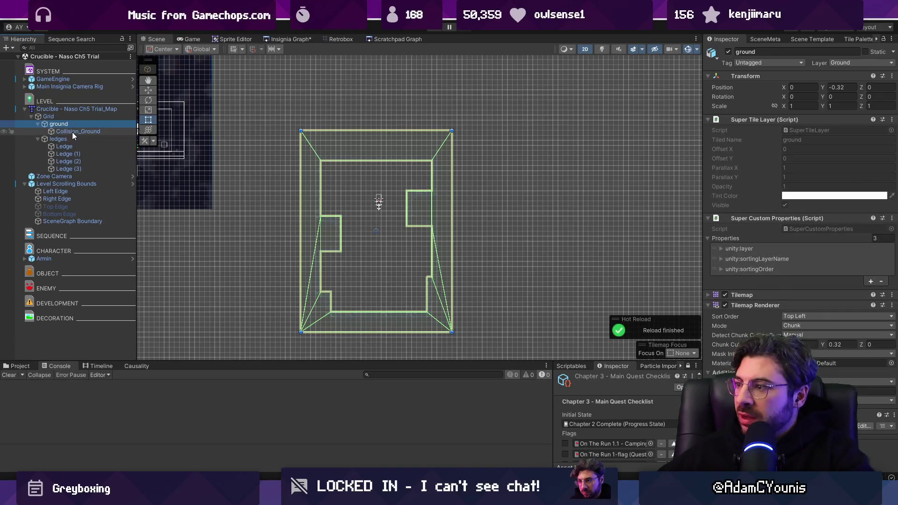
{"action": "left_click", "coordinate": [72, 132]}
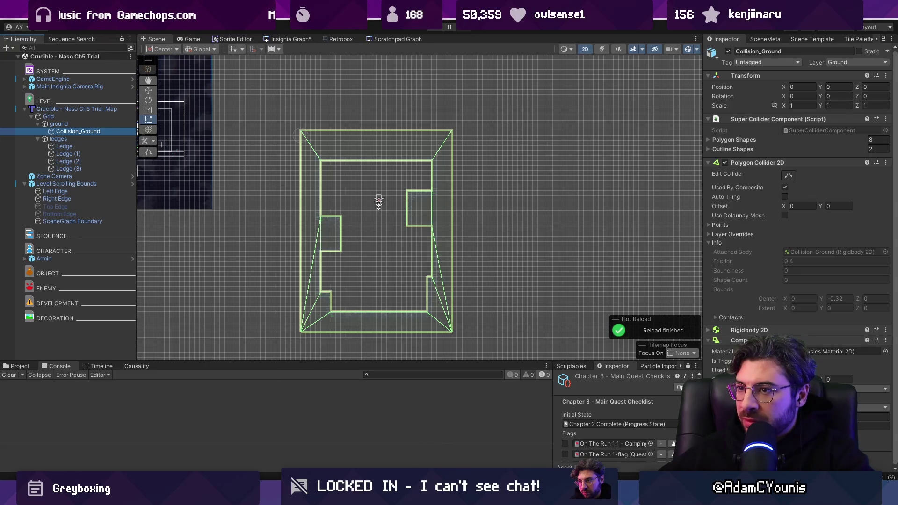
{"action": "key", "text": "alt+Tab"}
{"action": "left_click", "coordinate": [402, 371]}
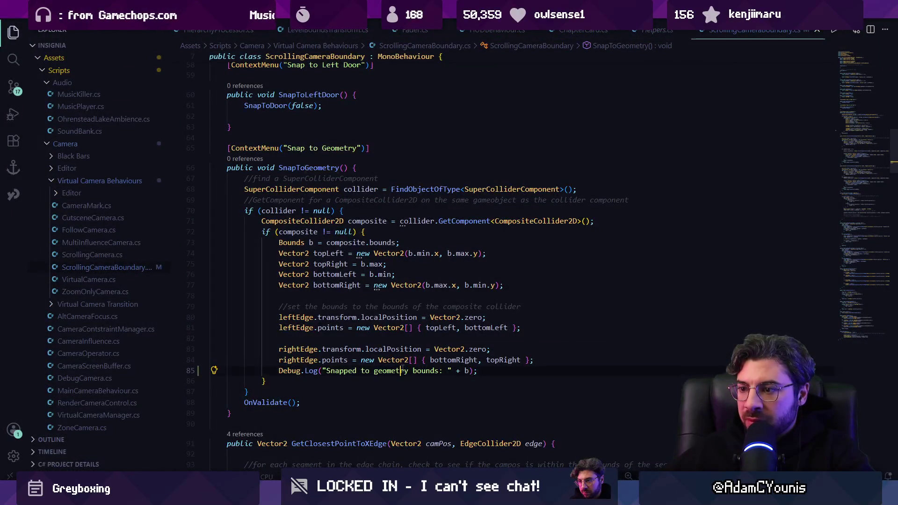
Delete the snapped-bounds Debug.Log line from SnapToGeometry and save
{"action": "triple_click", "coordinate": [402, 370]}
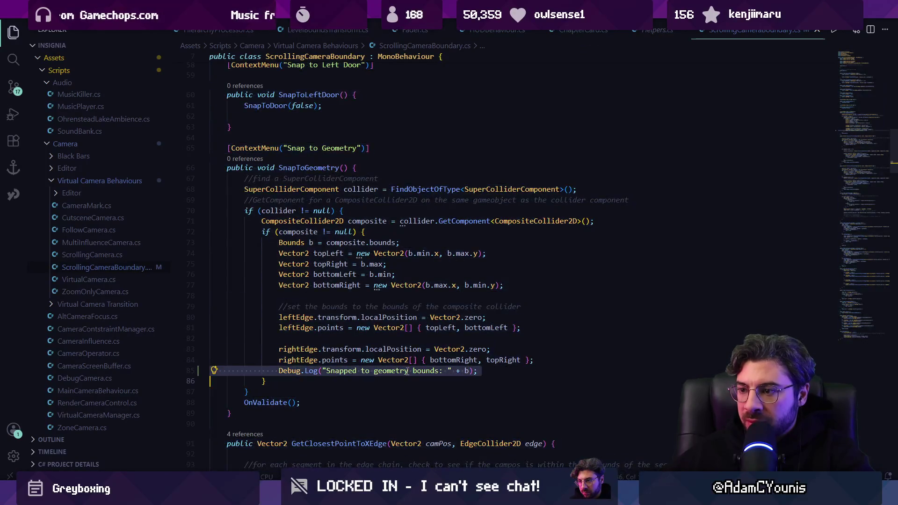
{"action": "key", "text": "BackSpace"}
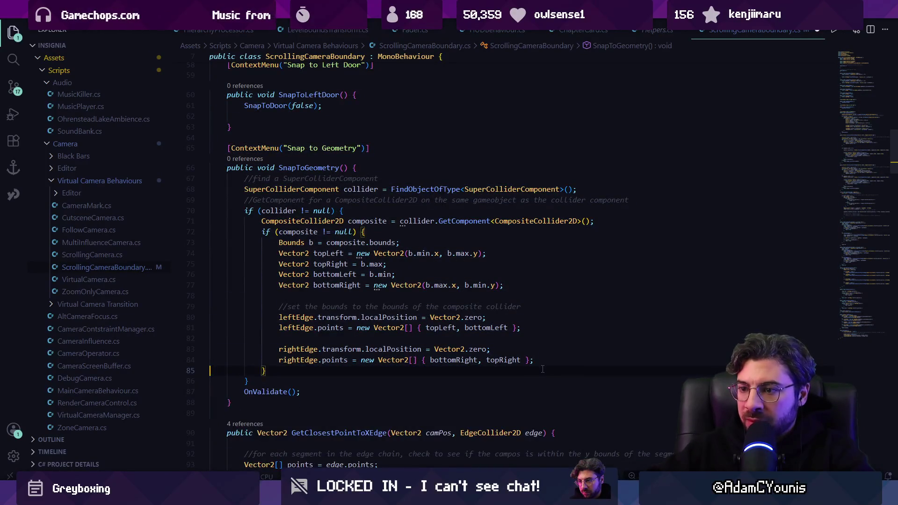
{"action": "left_click", "coordinate": [356, 232]}
{"action": "key", "text": "ctrl+s"}
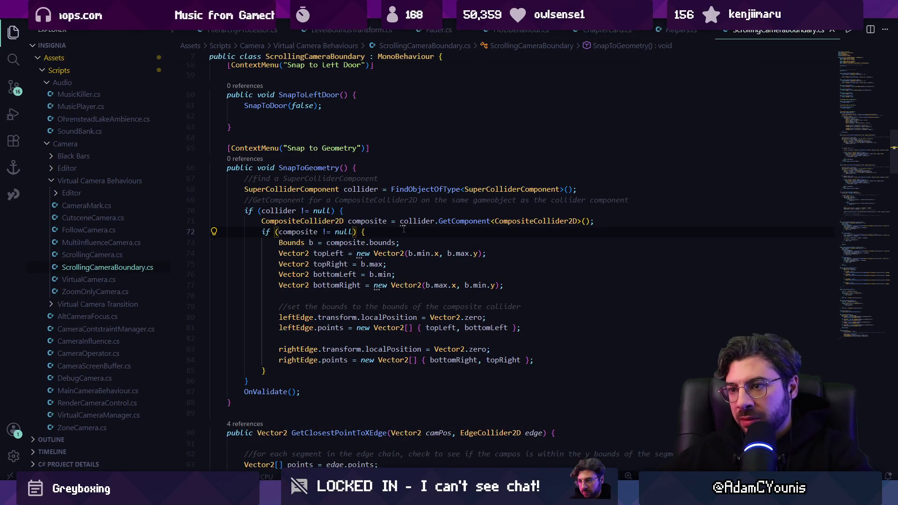
Add Debug.Log("Found composite collider: " + composite); after the composite lookup and save
{"action": "left_click", "coordinate": [606, 221]}
{"action": "key", "text": "Return"}
{"action": "type", "text": "Debug.Log(\"Found composite collider: \" + composite);"}
{"action": "key", "text": "ctrl+s"}
{"action": "key", "text": "alt+Tab"}
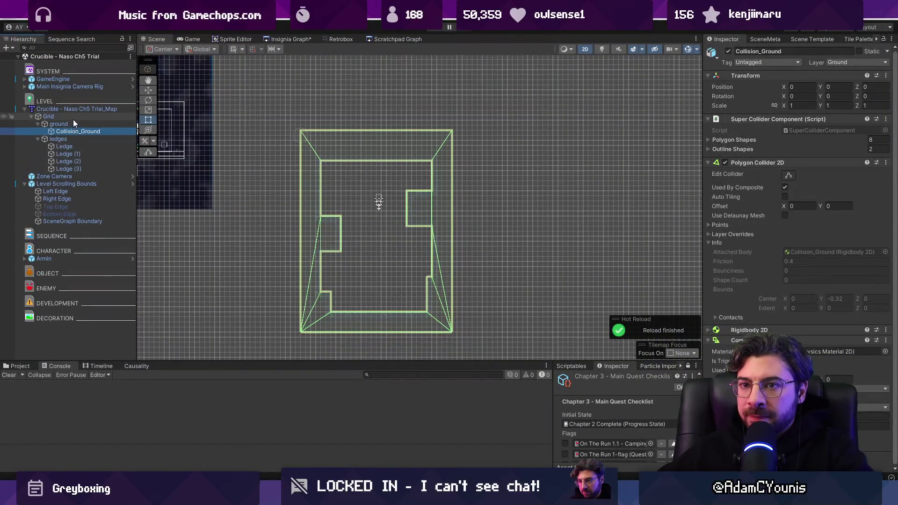
Run Snap to Geometry on Level Scrolling Bounds, which logs 'Found composite collider: null'
{"action": "left_click", "coordinate": [66, 183]}
{"action": "left_click", "coordinate": [892, 143]}
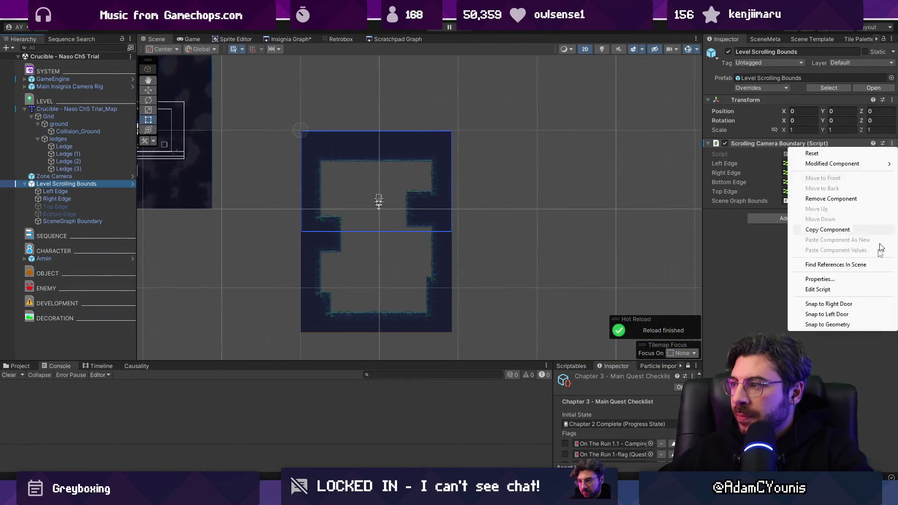
{"action": "left_click", "coordinate": [856, 325]}
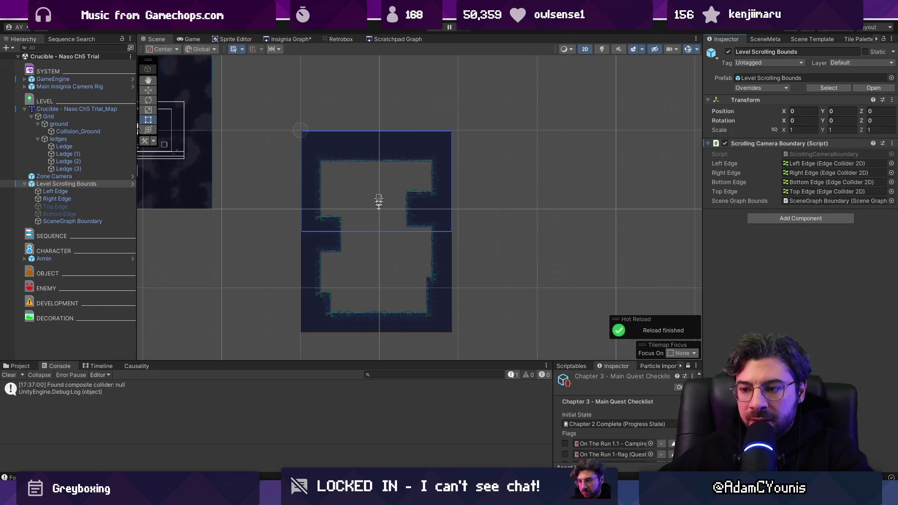
{"action": "left_click", "coordinate": [326, 435]}
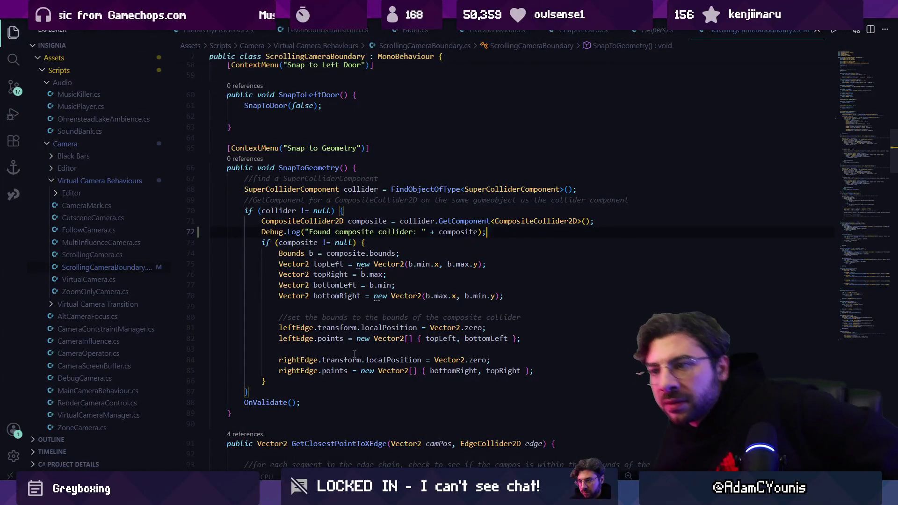
Review the FindObjectOfType and GetComponent collider lookup on line 71 of SnapToGeometry
{"action": "mouse_move", "coordinate": [444, 194]}
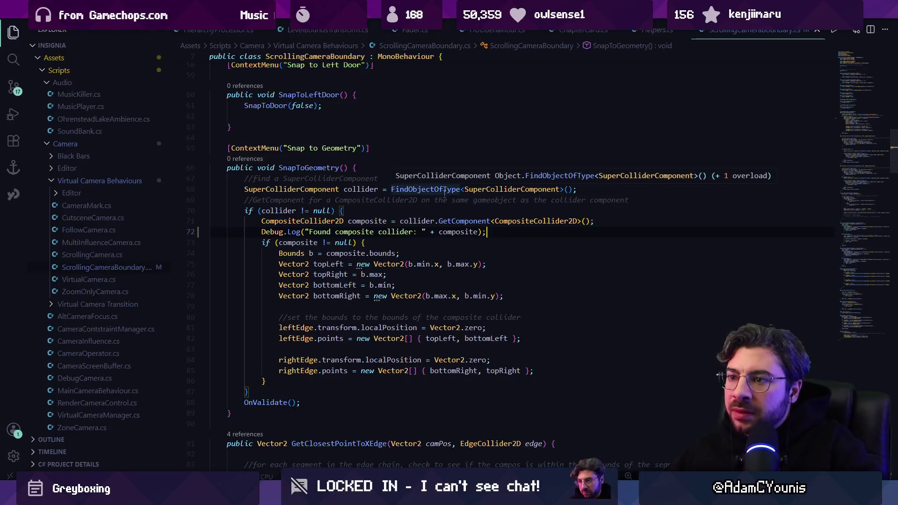
{"action": "left_click", "coordinate": [448, 220]}
{"action": "left_click", "coordinate": [417, 221]}
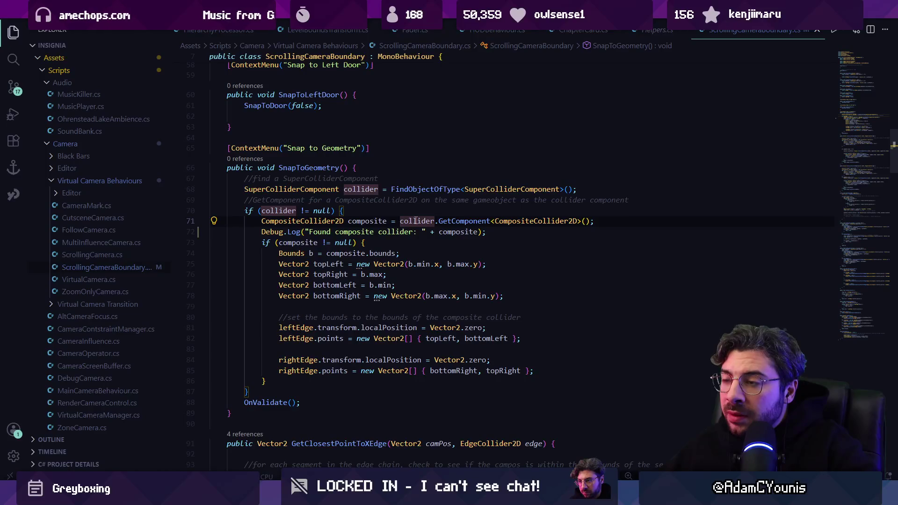
{"action": "key", "text": "alt+Tab"}
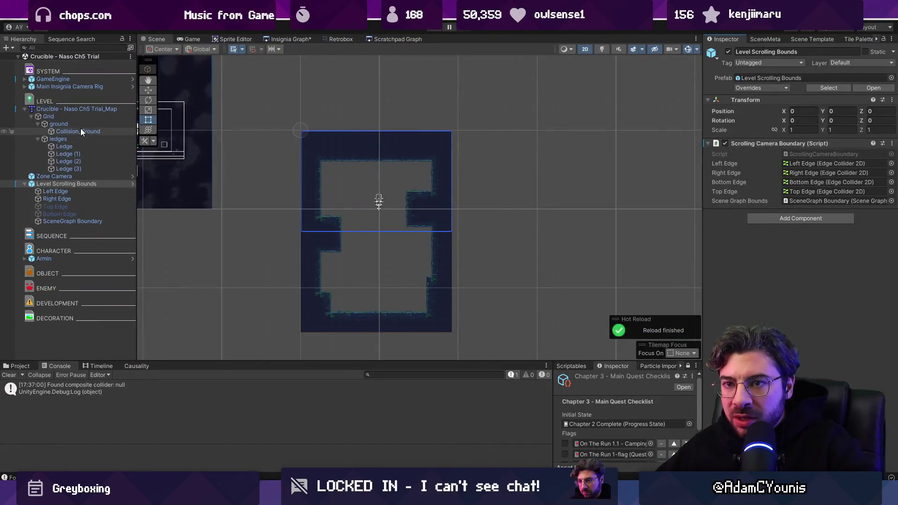
Inspect the colliders on ground, Collision_Ground, Ledge and Ledge (1)-(3) in the Hierarchy
{"action": "left_click", "coordinate": [77, 125]}
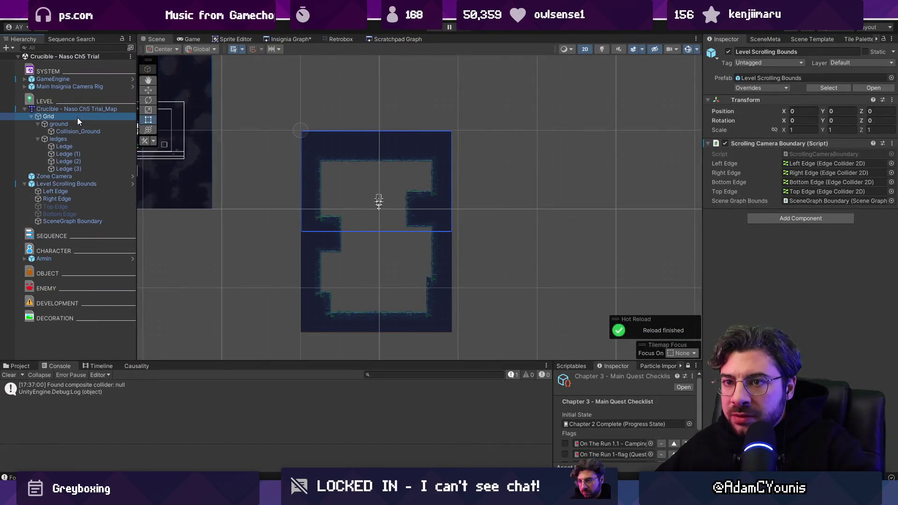
{"action": "left_click", "coordinate": [82, 134]}
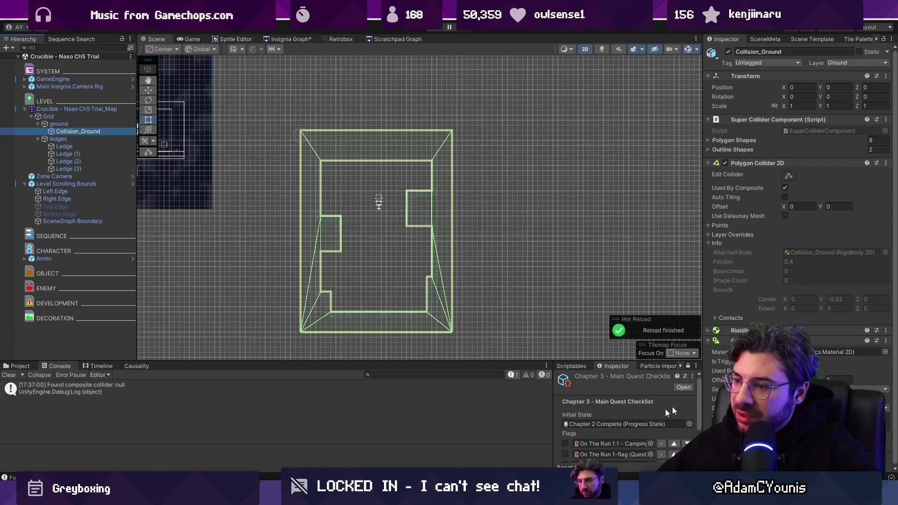
{"action": "left_click", "coordinate": [57, 146]}
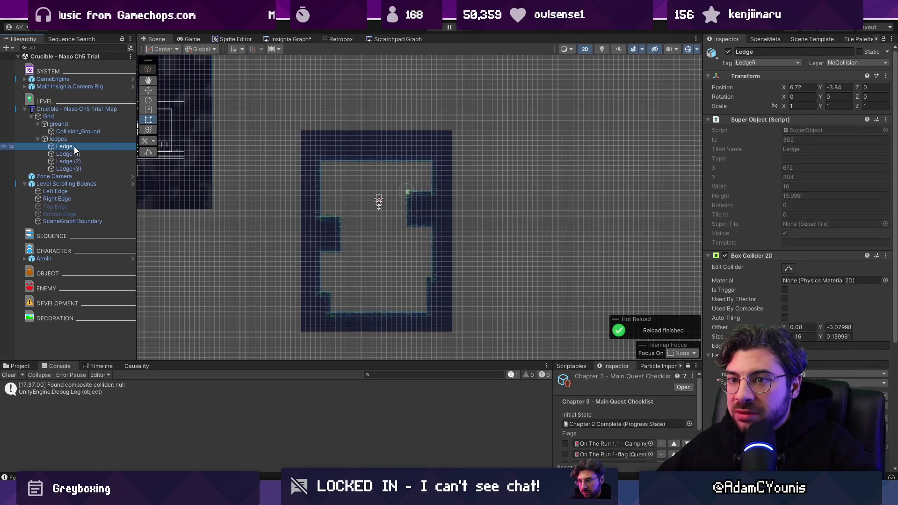
{"action": "left_click", "coordinate": [69, 124]}
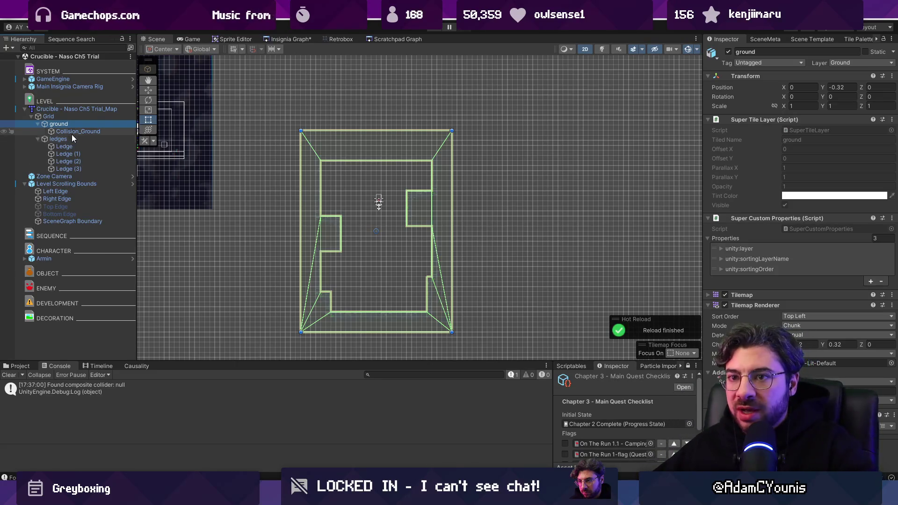
{"action": "left_click", "coordinate": [72, 133]}
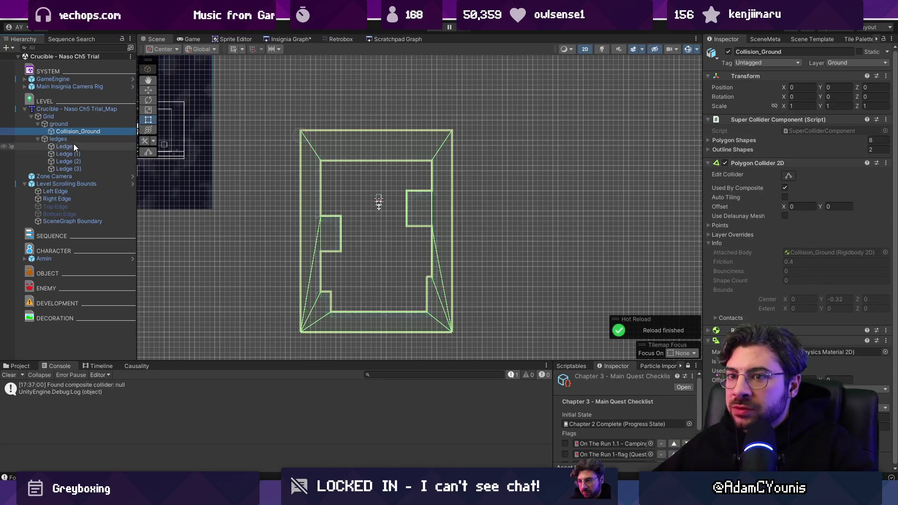
{"action": "left_click", "coordinate": [74, 146]}
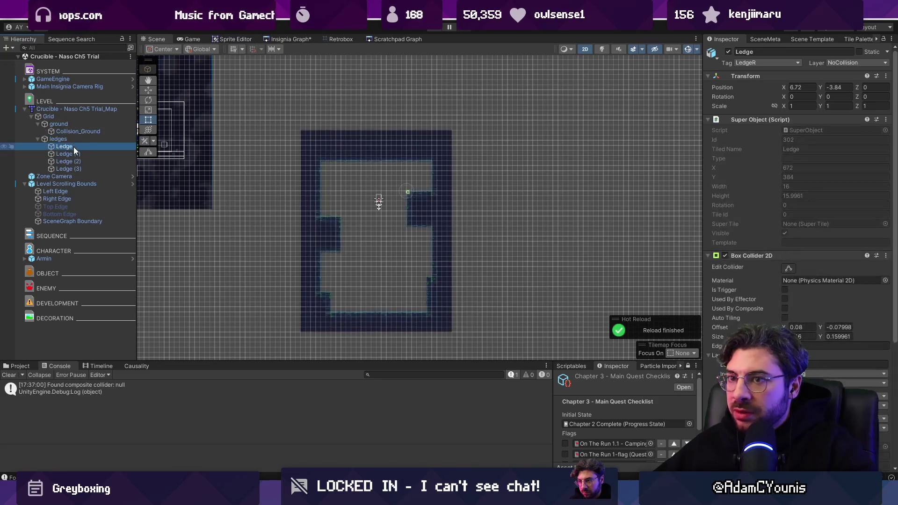
{"action": "key", "text": "Down"}
{"action": "key", "text": "Down"}
{"action": "key", "text": "Down"}
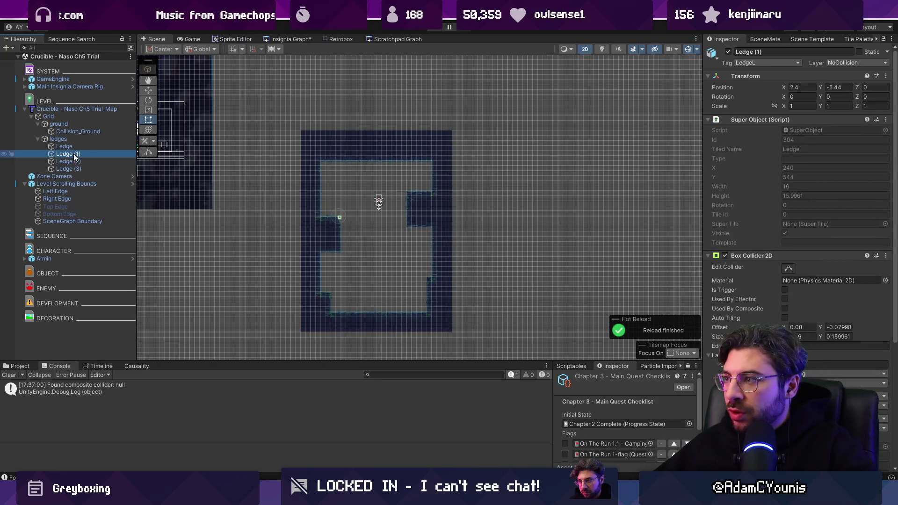
{"action": "left_click", "coordinate": [76, 139]}
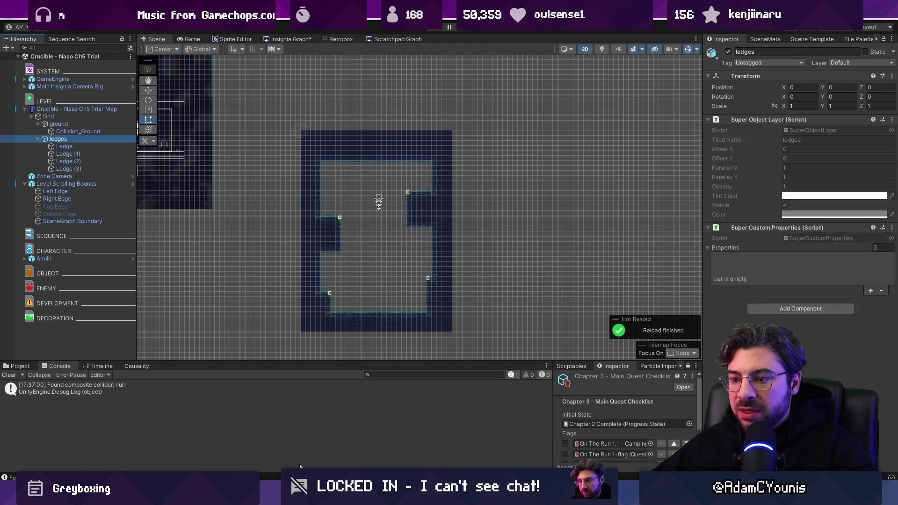
{"action": "key", "text": "alt+Tab"}
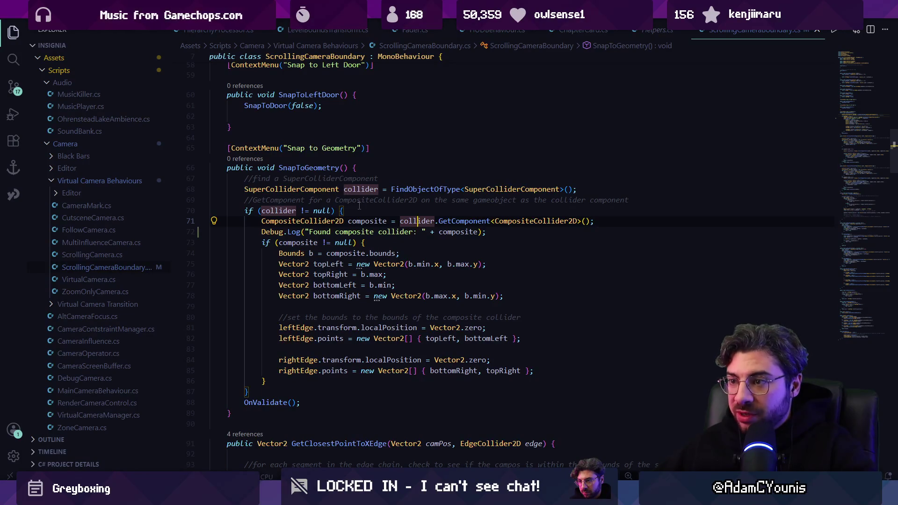
Rewrite line 72's Debug.Log to print collider and composite, and save the script
{"action": "left_click", "coordinate": [357, 213]}
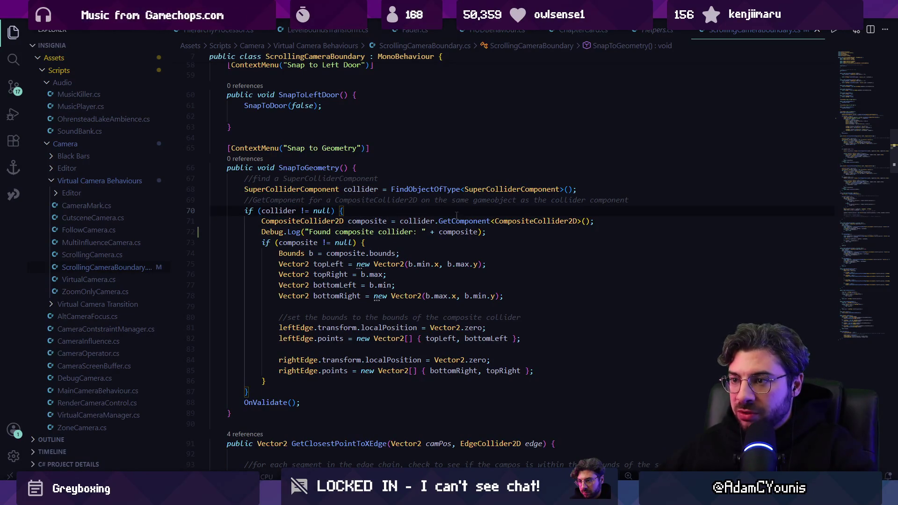
{"action": "left_click", "coordinate": [470, 231]}
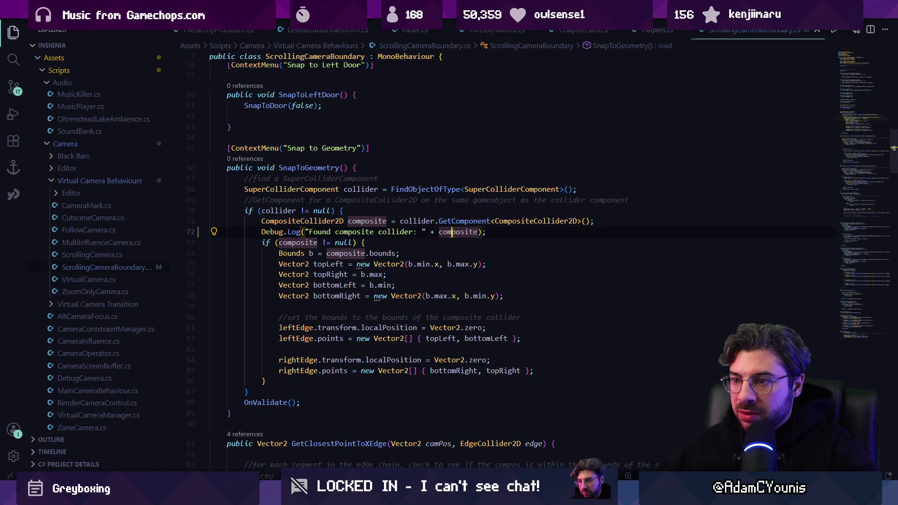
{"action": "key", "text": "ctrl+shift+Left"}
{"action": "key", "text": "ctrl+shift+Left"}
{"action": "key", "text": "ctrl+shift+Left"}
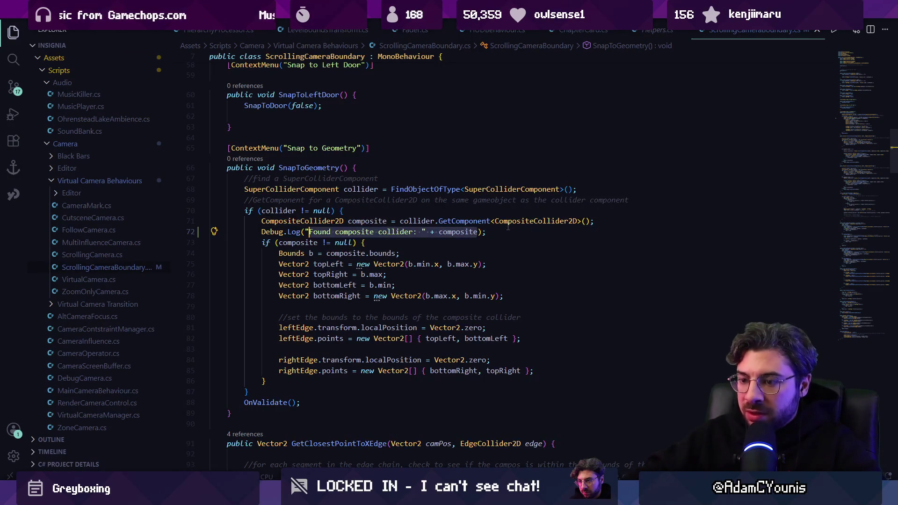
{"action": "type", "text": "coll"}
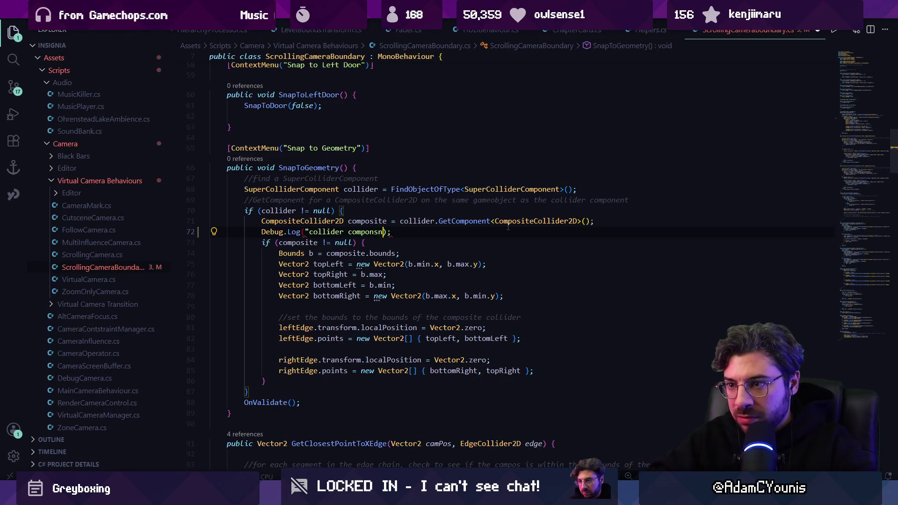
{"action": "key", "text": "Tab"}
{"action": "key", "text": "ctrl+s"}
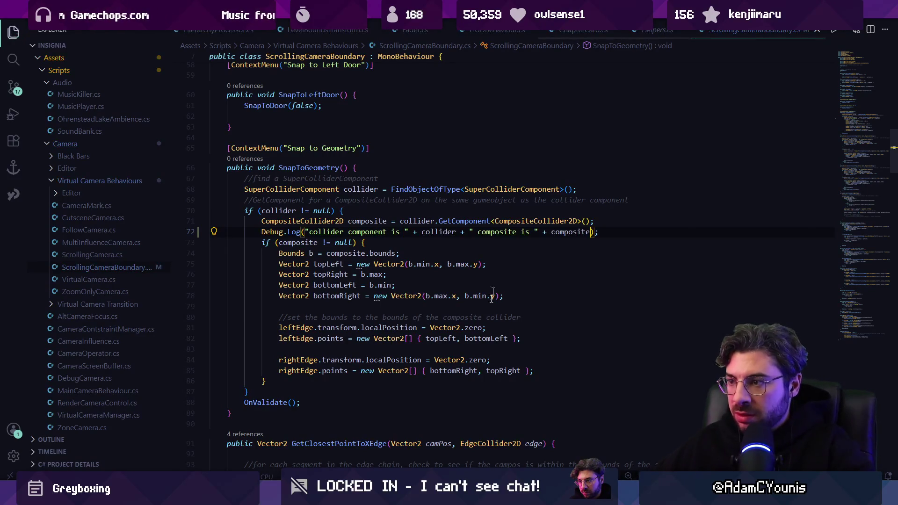
{"action": "key", "text": "alt+Tab"}
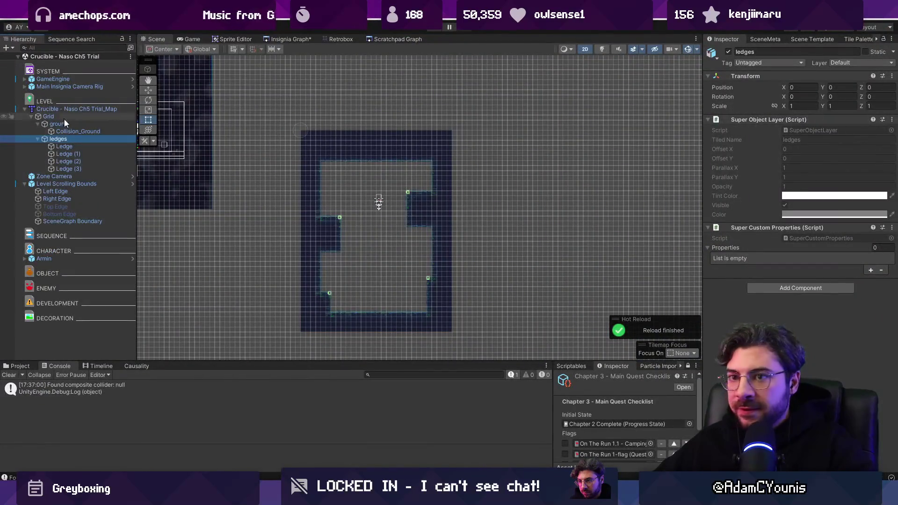
Snap Level Scrolling Bounds to geometry and inspect the reported Ledge (3) collider
{"action": "left_click", "coordinate": [52, 184]}
{"action": "left_click", "coordinate": [891, 143]}
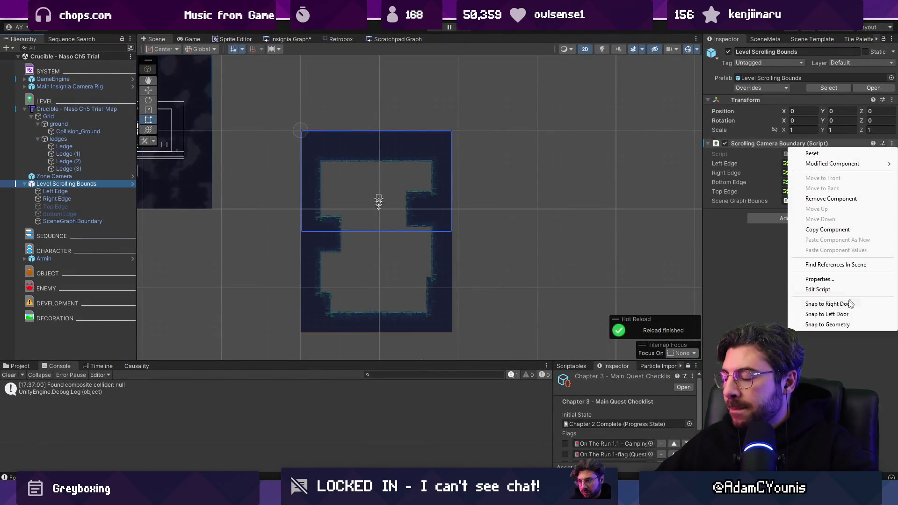
{"action": "left_click", "coordinate": [843, 322]}
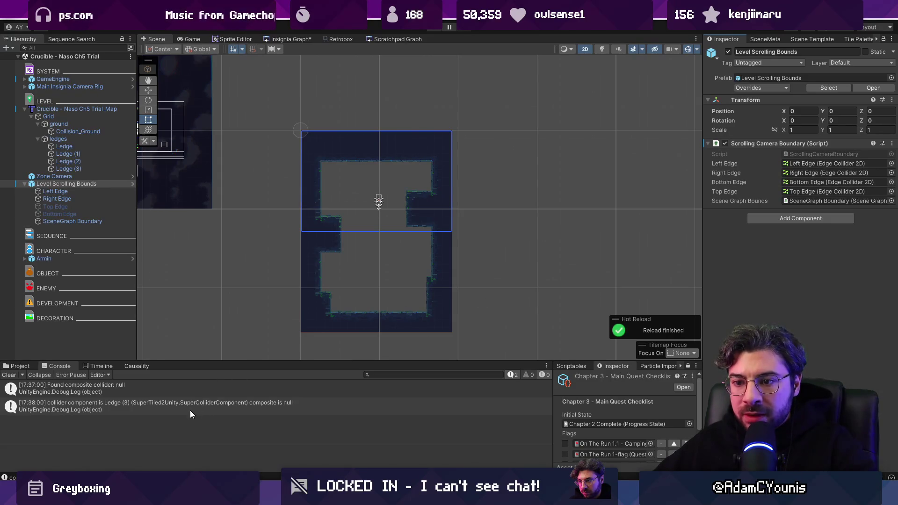
{"action": "left_click", "coordinate": [92, 169]}
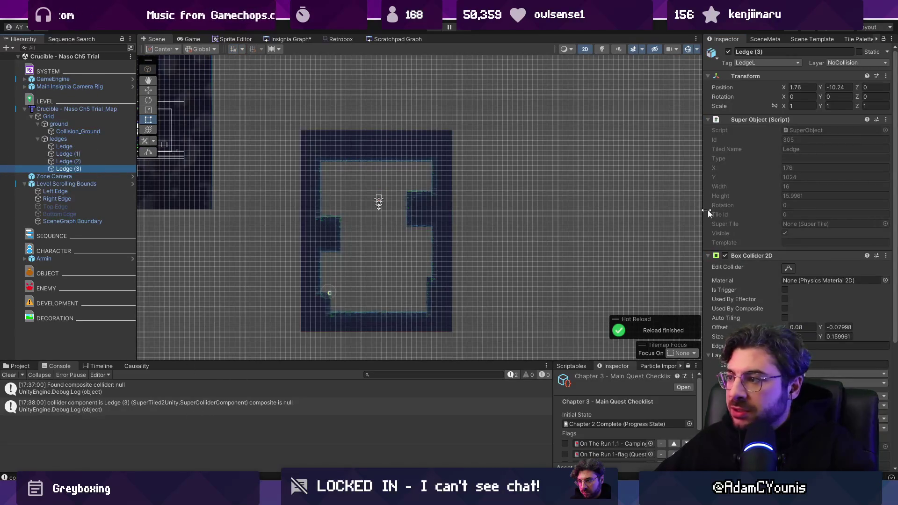
{"action": "scroll", "coordinate": [718, 201], "scroll_direction": "down", "scroll_amount": 5}
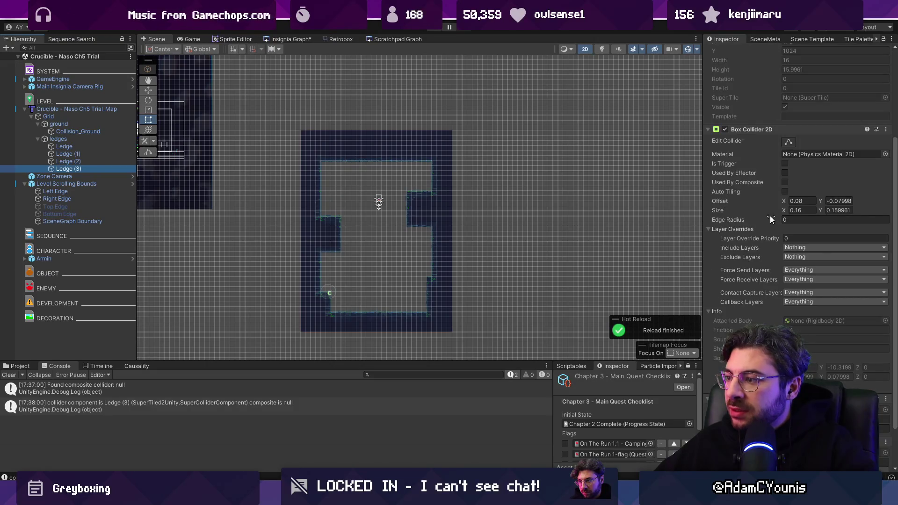
{"action": "scroll", "coordinate": [755, 249], "scroll_direction": "up", "scroll_amount": 3}
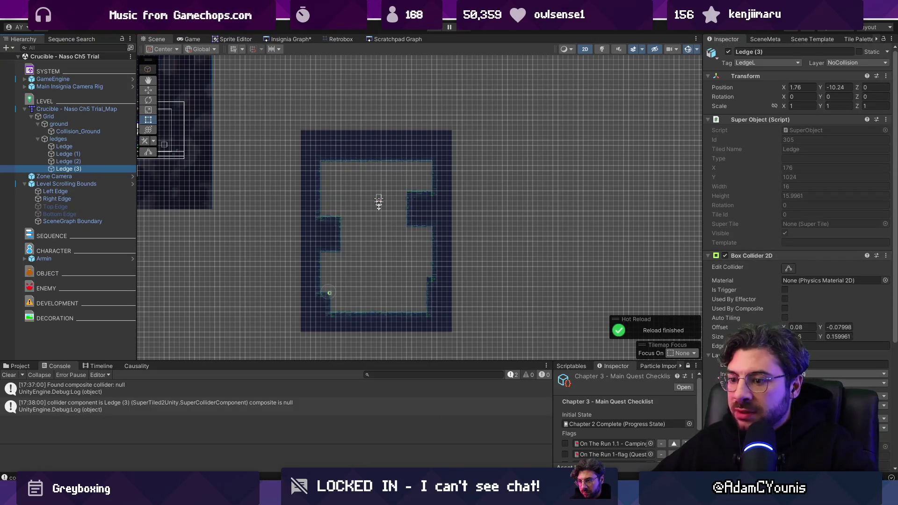
Delete the debug log line from SnapToGeometry in ScrollingCameraBoundary.cs
{"action": "key", "text": "alt+Tab"}
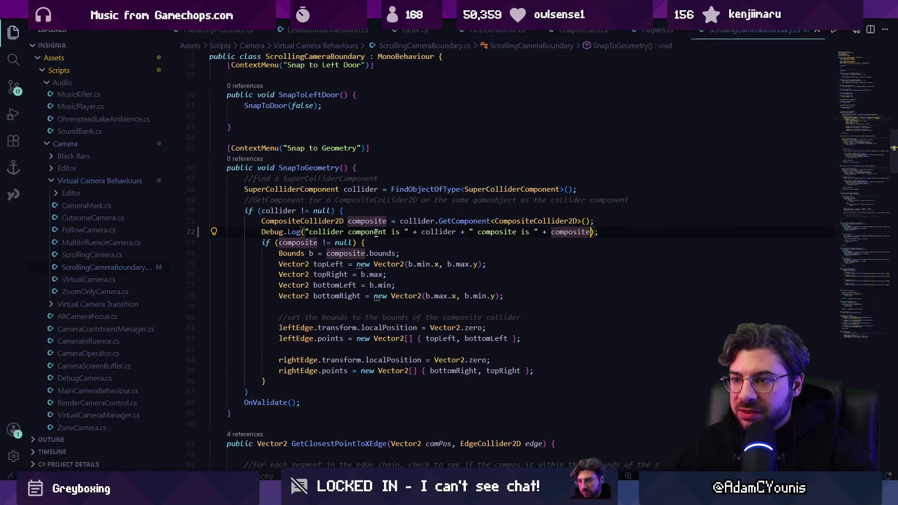
{"action": "triple_click", "coordinate": [376, 233]}
{"action": "key", "text": "Delete"}
{"action": "key", "text": "ctrl+shift+s"}
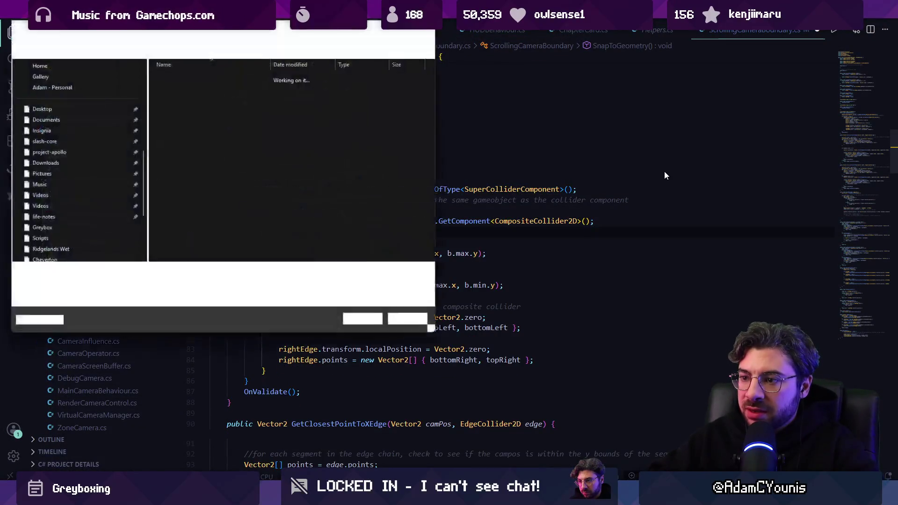
{"action": "key", "text": "Escape"}
{"action": "key", "text": "ctrl+z"}
{"action": "key", "text": "ctrl+y"}
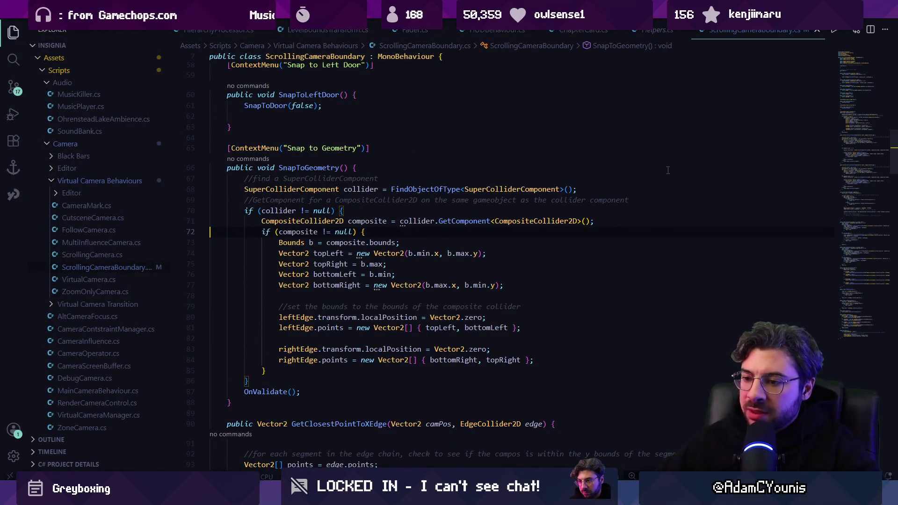
Re-inspect the ground tilemap, ledges layer and Ledge (3), showing the ground collider outline
{"action": "key", "text": "alt+Tab"}
{"action": "left_click", "coordinate": [62, 124]}
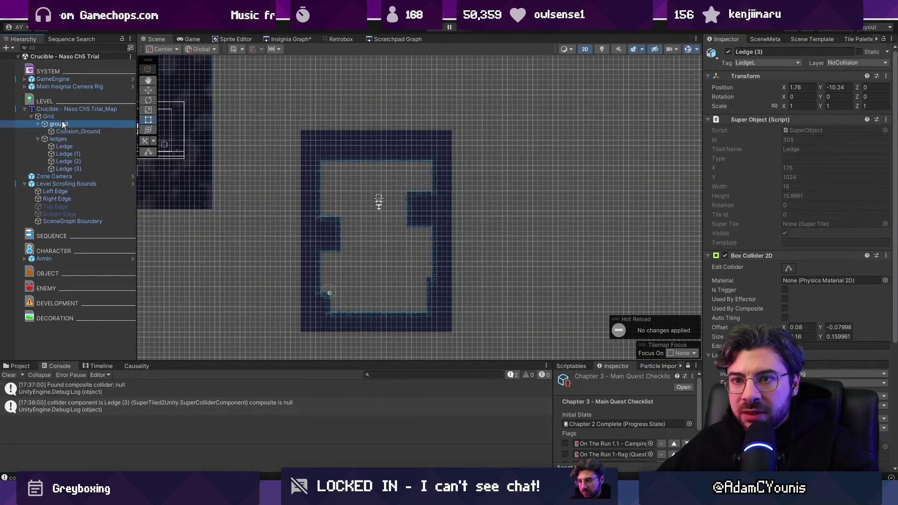
{"action": "left_click", "coordinate": [68, 139]}
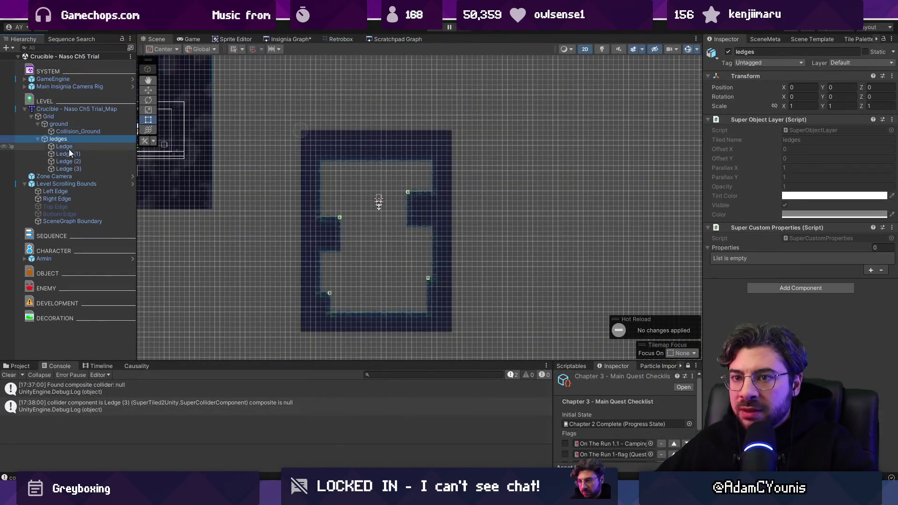
{"action": "left_click", "coordinate": [73, 162]}
{"action": "left_click", "coordinate": [74, 169]}
{"action": "scroll", "coordinate": [751, 206], "scroll_direction": "down", "scroll_amount": 5}
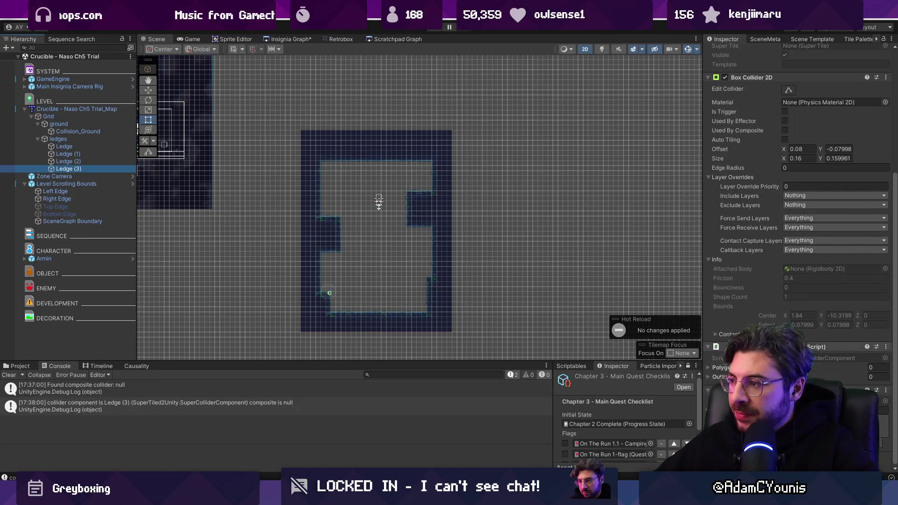
{"action": "scroll", "coordinate": [780, 309], "scroll_direction": "up", "scroll_amount": 5}
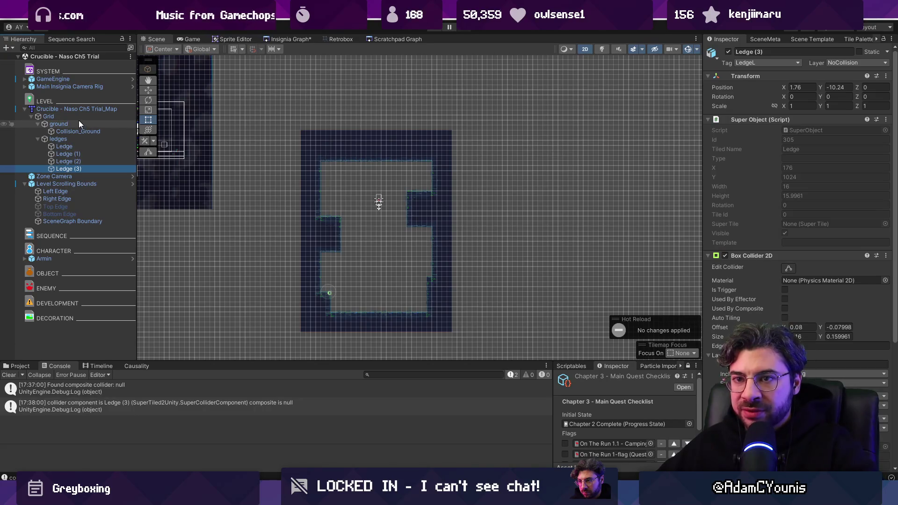
{"action": "left_click", "coordinate": [80, 123]}
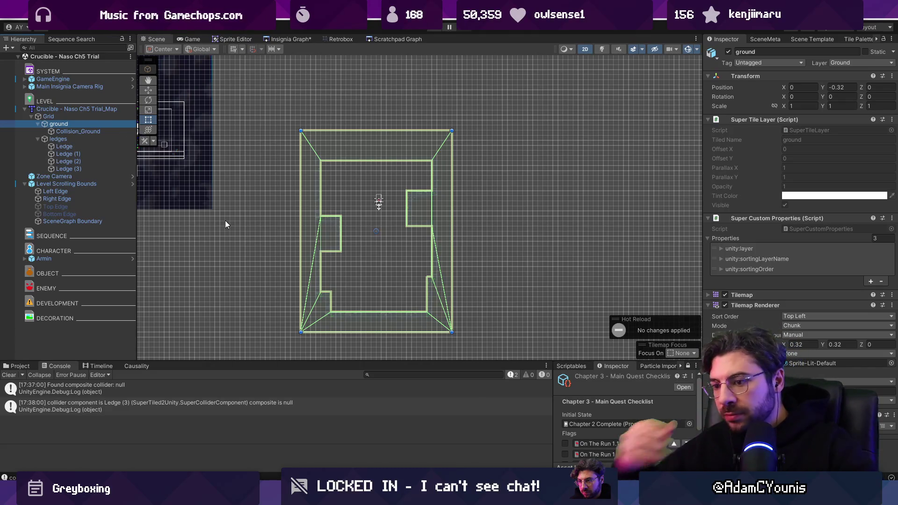
{"action": "key", "text": "alt+Tab"}
Change line 71 to GetComponents into a CompositeCollider2D[] composites array
{"action": "left_click", "coordinate": [489, 221]}
{"action": "type", "text": "s"}
{"action": "left_click", "coordinate": [345, 221]}
{"action": "type", "text": "[]"}
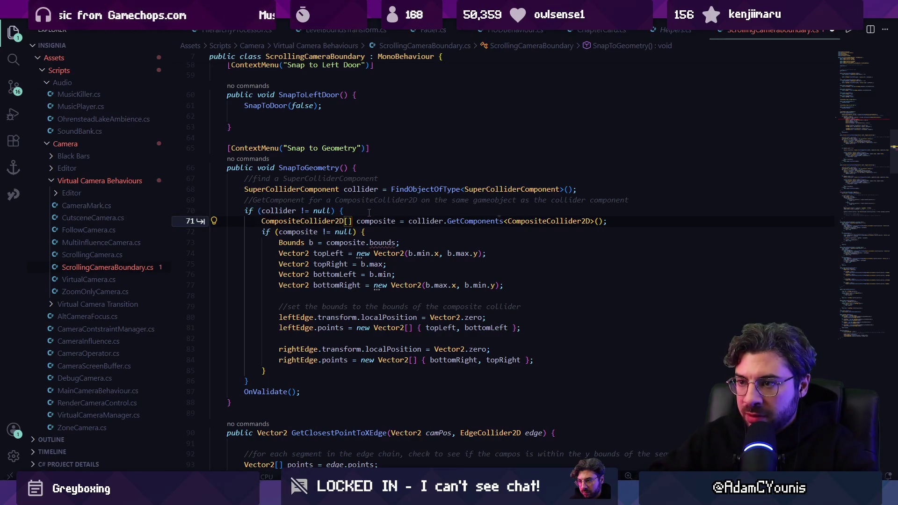
{"action": "key", "text": "ctrl+Right"}
{"action": "type", "text": "s"}
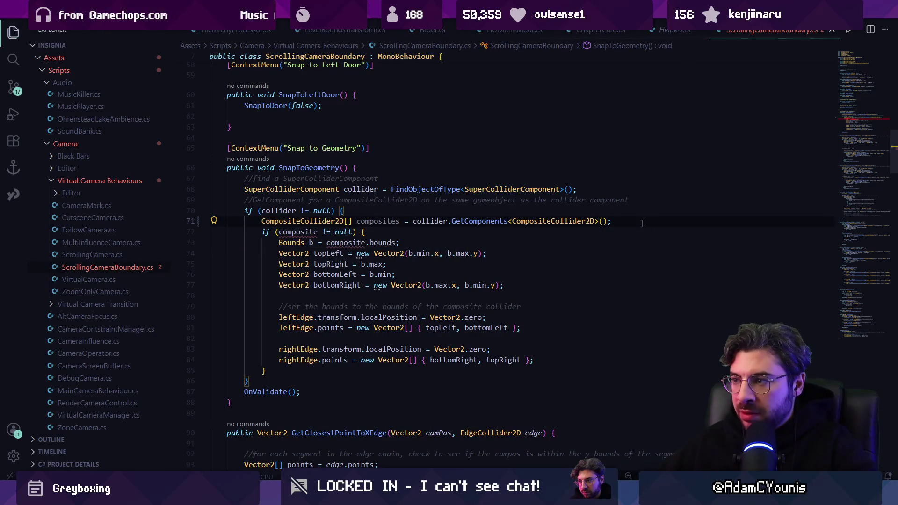
Add a foreach loop over composites and remove the old null check and stray brace
{"action": "key", "text": "End"}
{"action": "key", "text": "Return"}
{"action": "key", "text": "Return"}
{"action": "type", "text": "fopre"}
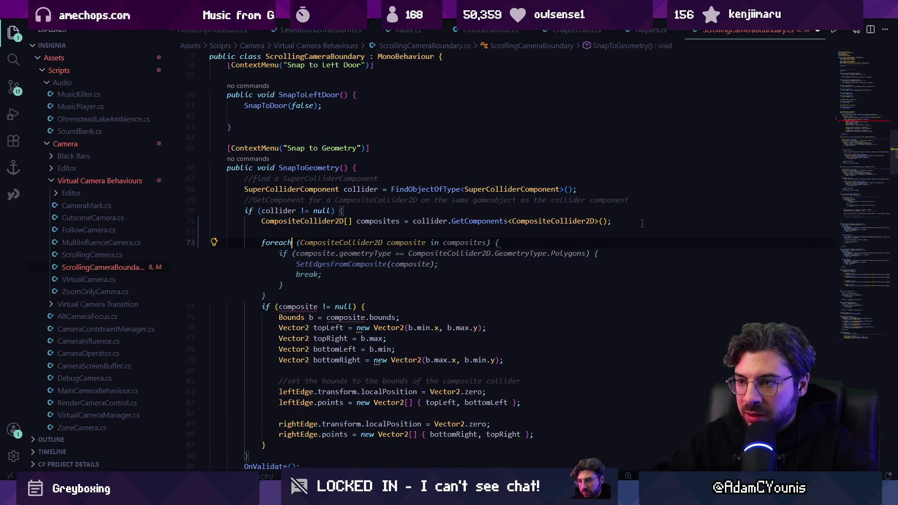
{"action": "key", "text": "Tab"}
{"action": "key", "text": "ctrl+shift+k"}
{"action": "left_click", "coordinate": [265, 434]}
{"action": "scroll", "coordinate": [294, 415], "scroll_direction": "down", "scroll_amount": 1}
{"action": "key", "text": "BackSpace"}
Move the Bounds and edge-setting lines inside the foreach loop and save
{"action": "key", "text": "Up"}
{"action": "key", "text": "Up"}
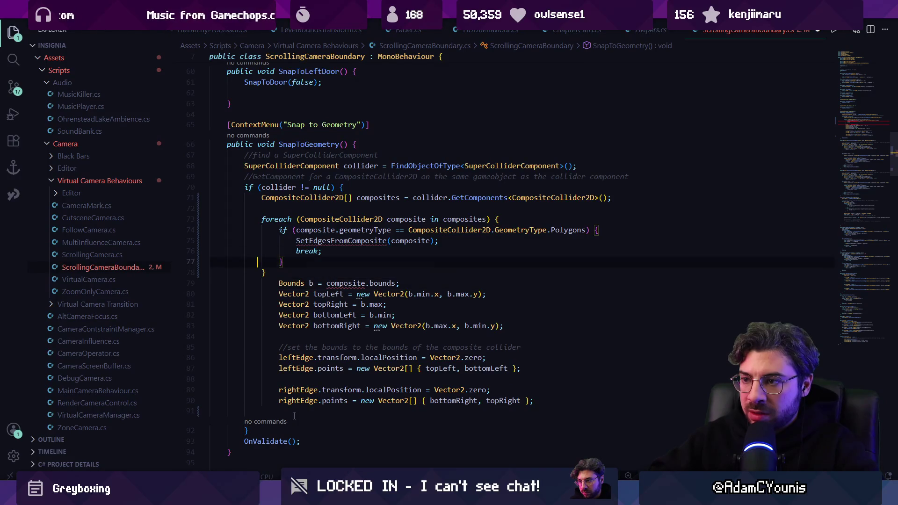
{"action": "key", "text": "shift+Down"}
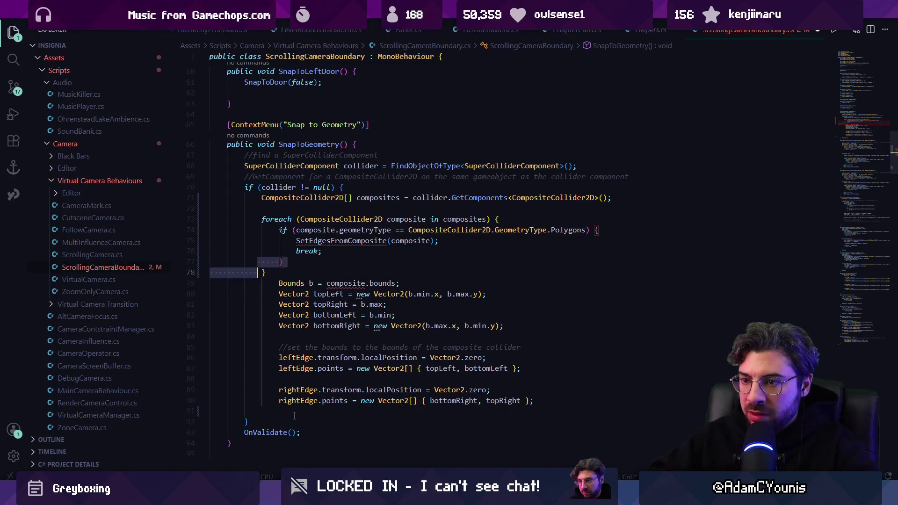
{"action": "key", "text": "shift+Down"}
{"action": "key", "text": "alt+Down"}
{"action": "key", "text": "alt+Down"}
{"action": "key", "text": "alt+Down"}
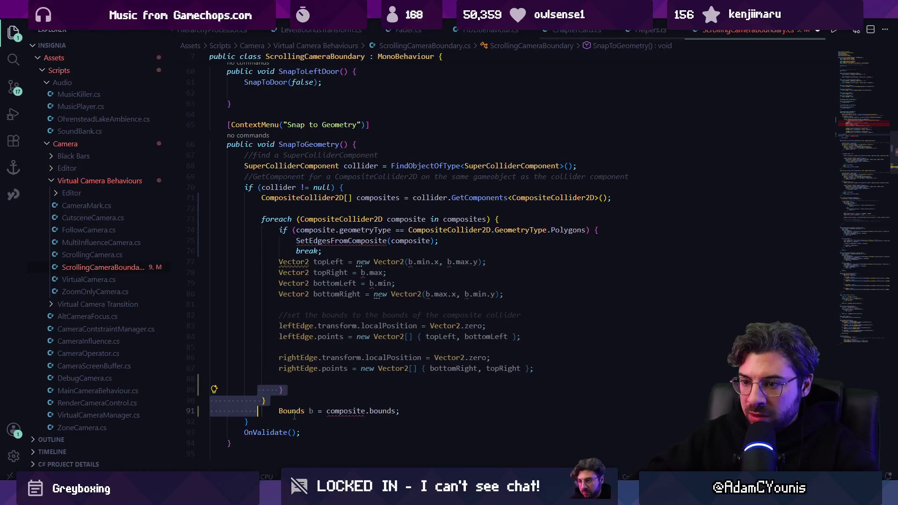
{"action": "key", "text": "ctrl+s"}
{"action": "key", "text": "Up"}
{"action": "key", "text": "alt+Up"}
{"action": "key", "text": "alt+Up"}
{"action": "key", "text": "alt+Up"}
{"action": "key", "text": "alt+Down"}
{"action": "key", "text": "ctrl+s"}
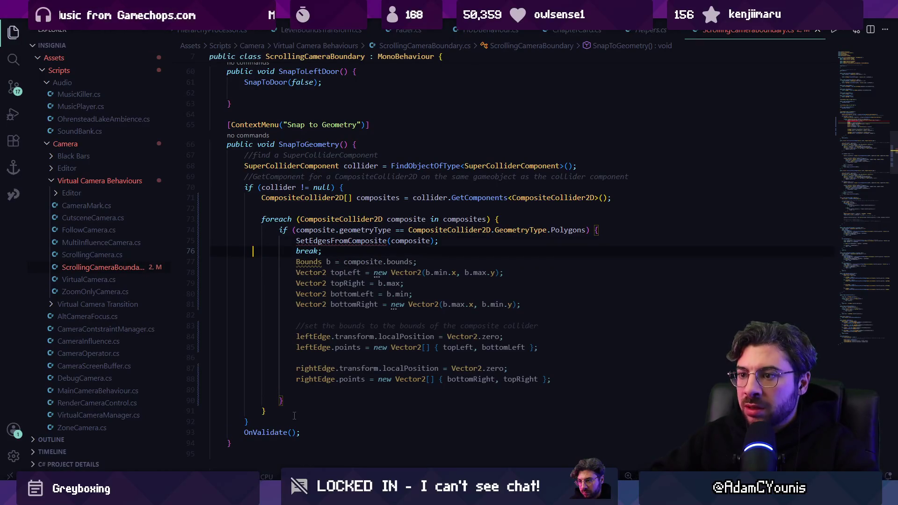
Delete the SetEdgesFromComposite and break lines from the loop
{"action": "key", "text": "shift+Down"}
{"action": "key", "text": "shift+Down"}
{"action": "key", "text": "Delete"}
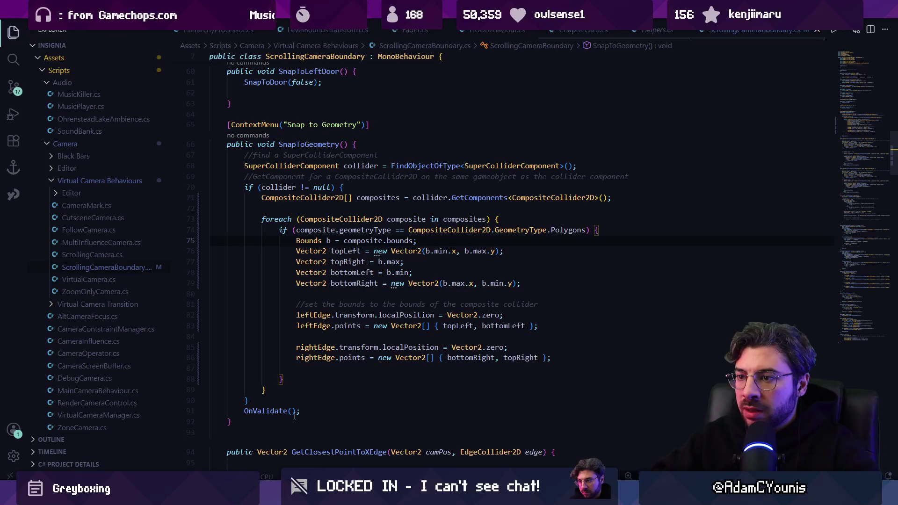
{"action": "key", "text": "Up"}
{"action": "key", "text": "End"}
{"action": "key", "text": "Up"}
{"action": "key", "text": "ctrl+Left"}
{"action": "key", "text": "ctrl+Left"}
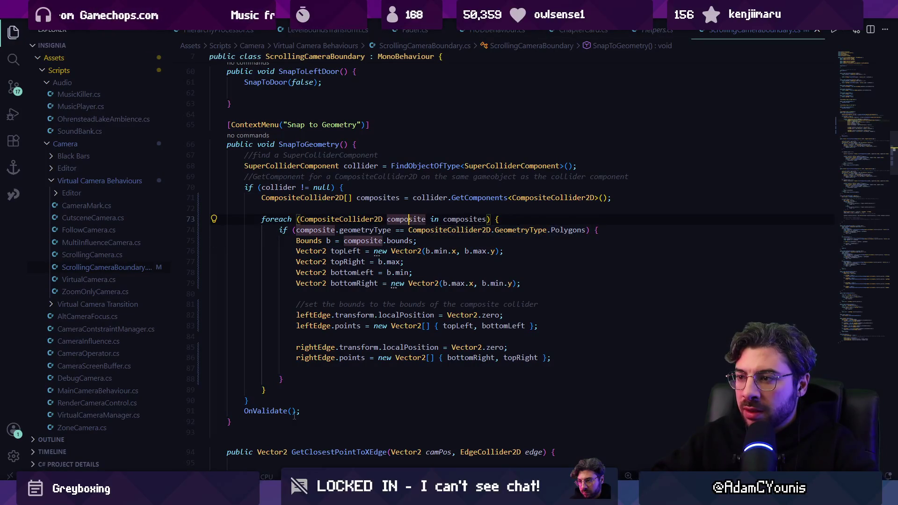
{"action": "key", "text": "Down"}
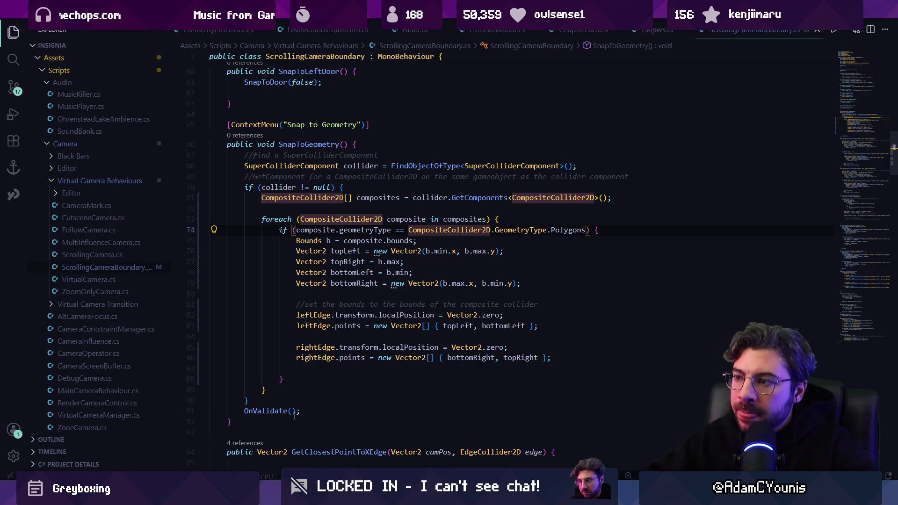
Remove the Polygons geometry-type check and leftover brace, then save the script
{"action": "key", "text": "shift+alt+Right"}
{"action": "key", "text": "shift+alt+Right"}
{"action": "key", "text": "Down"}
{"action": "key", "text": "Down"}
{"action": "key", "text": "Home"}
{"action": "key", "text": "Home"}
{"action": "key", "text": "Up"}
{"action": "key", "text": "Up"}
{"action": "key", "text": "shift+Down"}
{"action": "key", "text": "Delete"}
{"action": "key", "text": "BackSpace"}
{"action": "key", "text": "shift+Down"}
{"action": "key", "text": "Delete"}
{"action": "key", "text": "ctrl+s"}
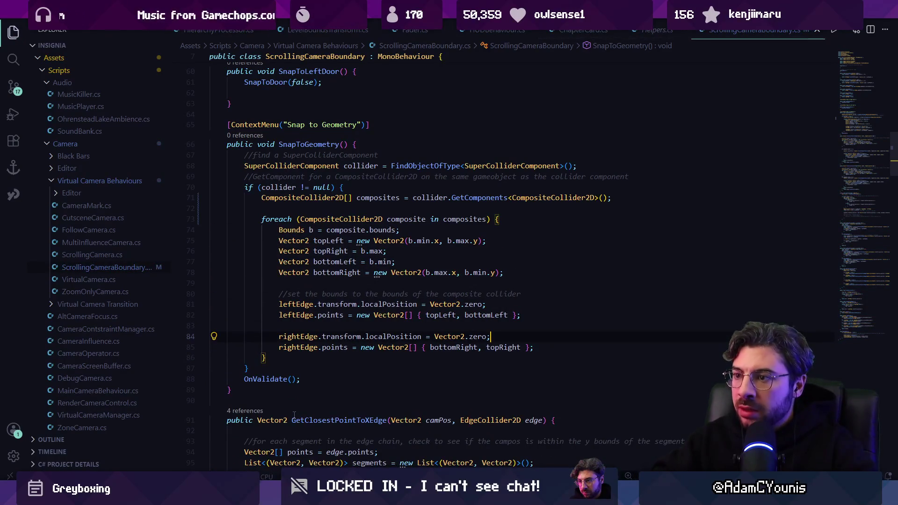
Add a bool found flag above the foreach loop, undoing the extra blank lines
{"action": "key", "text": "ctrl+shift+backslash"}
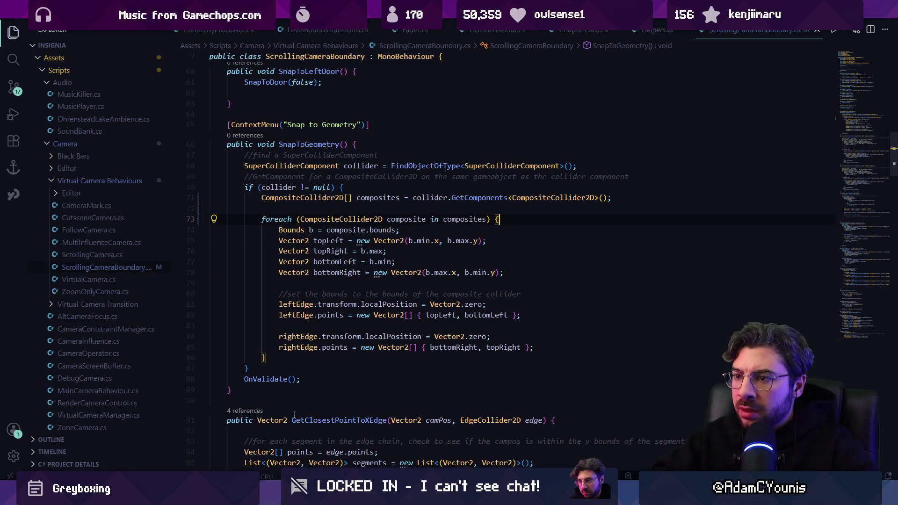
{"action": "key", "text": "Return"}
{"action": "key", "text": "Up"}
{"action": "key", "text": "Up"}
{"action": "type", "text": "bn"}
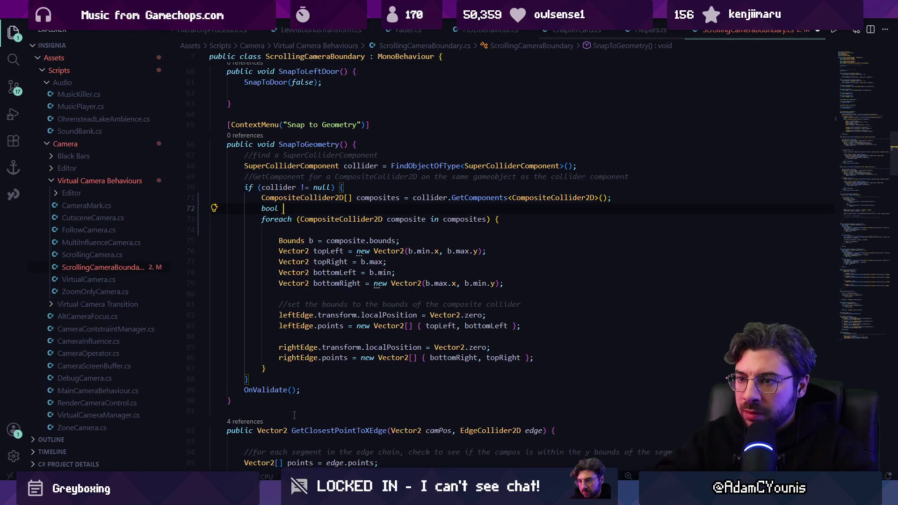
{"action": "type", "text": "al;s"}
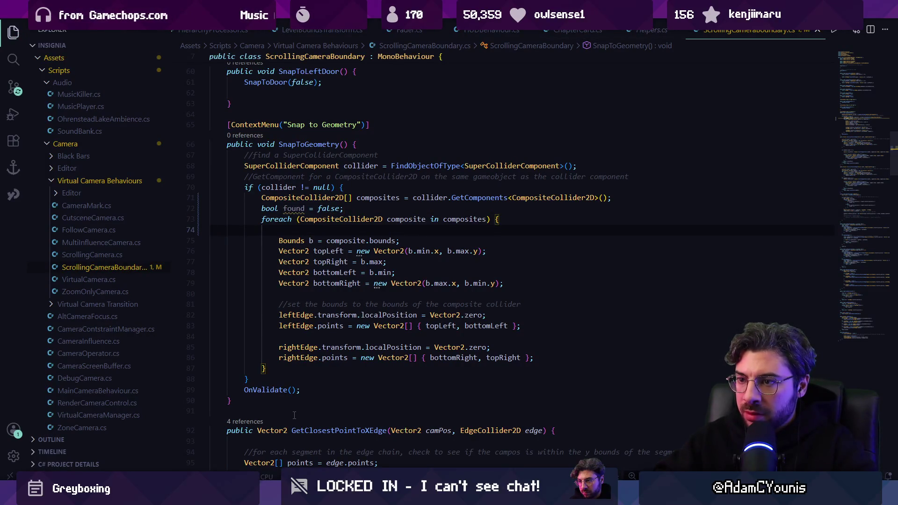
{"action": "key", "text": "Return"}
{"action": "key", "text": "Return"}
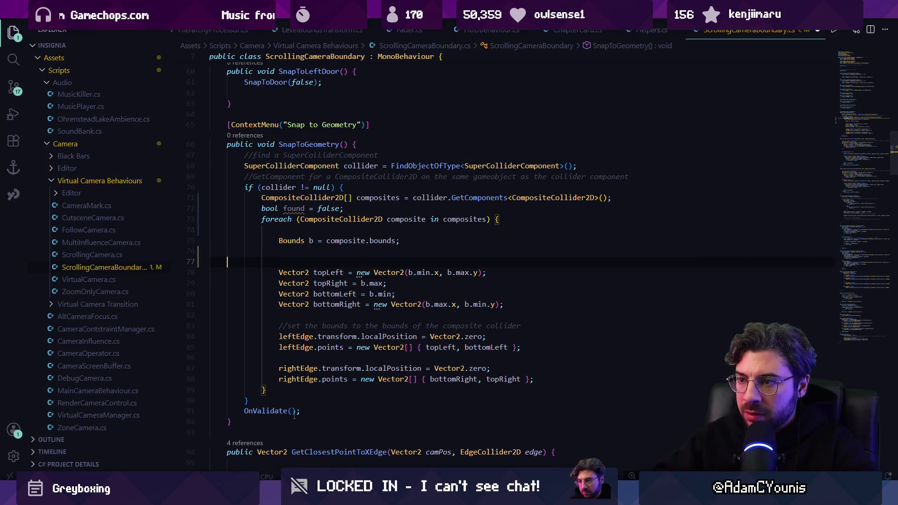
{"action": "key", "text": "ctrl+z"}
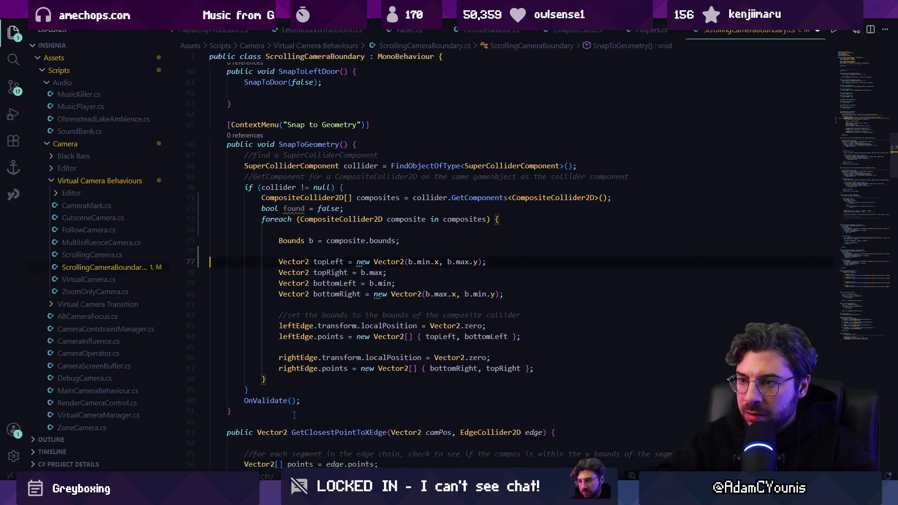
{"action": "key", "text": "ctrl+z"}
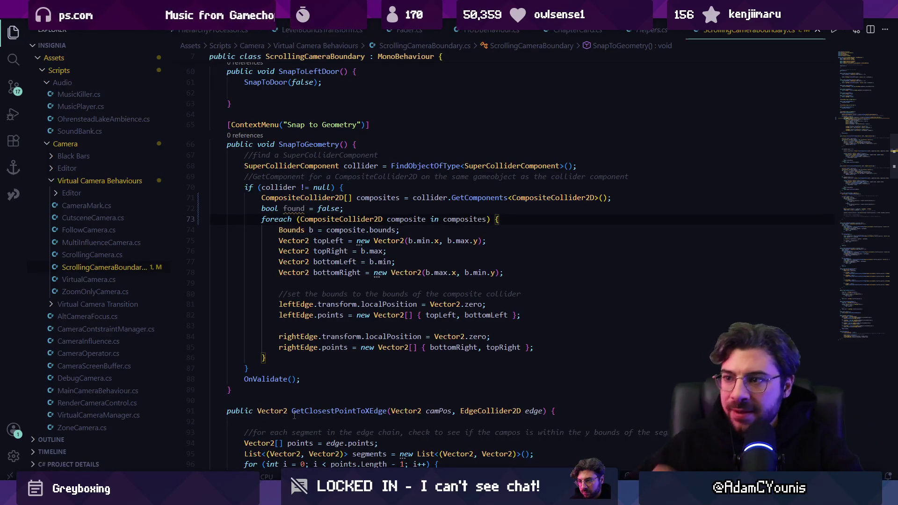
Remove the foreach header and its closing brace, outdenting the former loop body
{"action": "key", "text": "shift+Home"}
{"action": "key", "text": "shift+Home"}
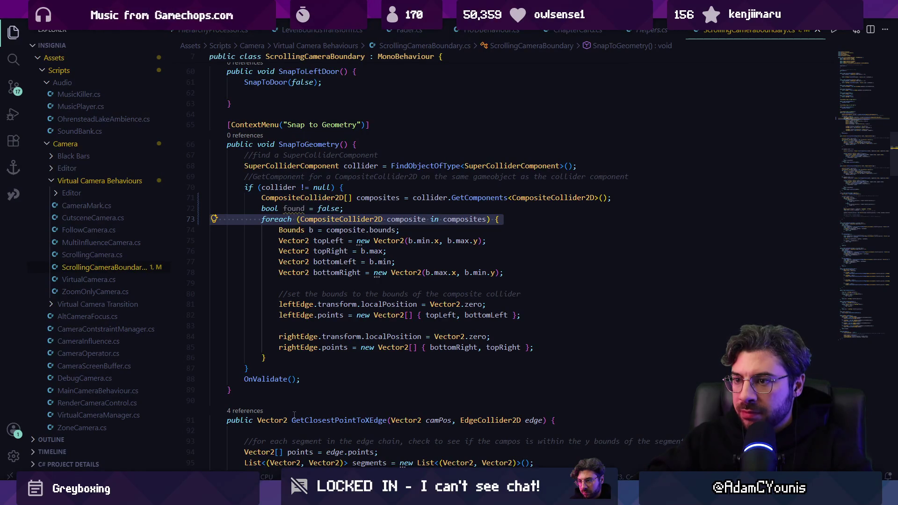
{"action": "key", "text": "BackSpace"}
{"action": "key", "text": "Down"}
{"action": "key", "text": "Down"}
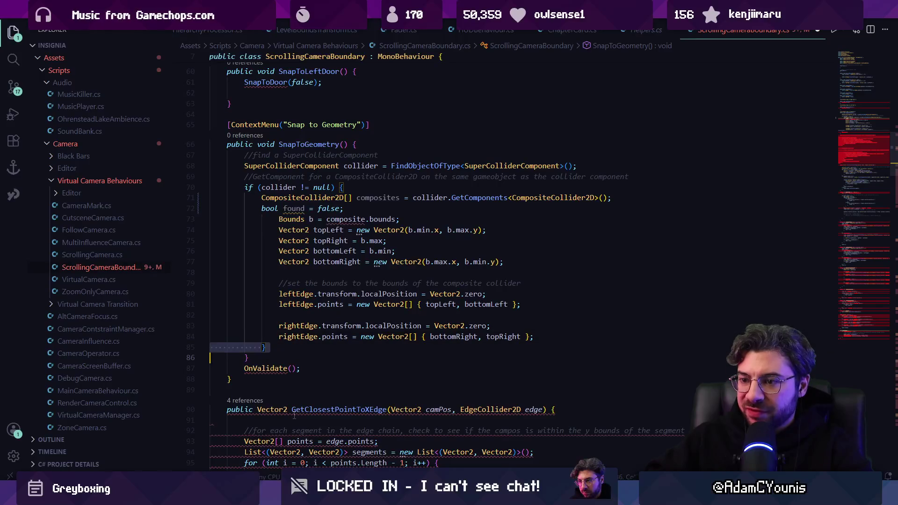
{"action": "key", "text": "ctrl+shift+k"}
{"action": "key", "text": "shift+alt+f"}
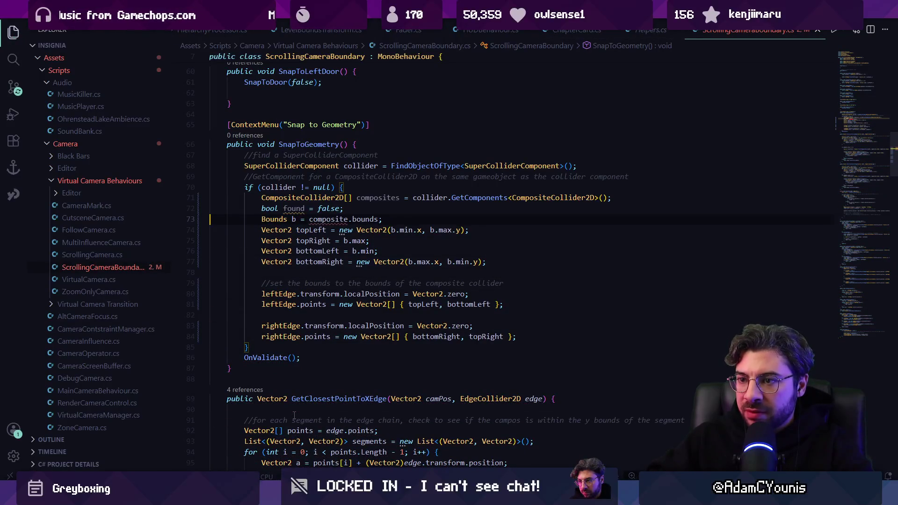
Make the Bounds b line use composites[0].bounds
{"action": "key", "text": "shift+Down"}
{"action": "key", "text": "Left"}
{"action": "key", "text": "Left"}
{"action": "key", "text": "Left"}
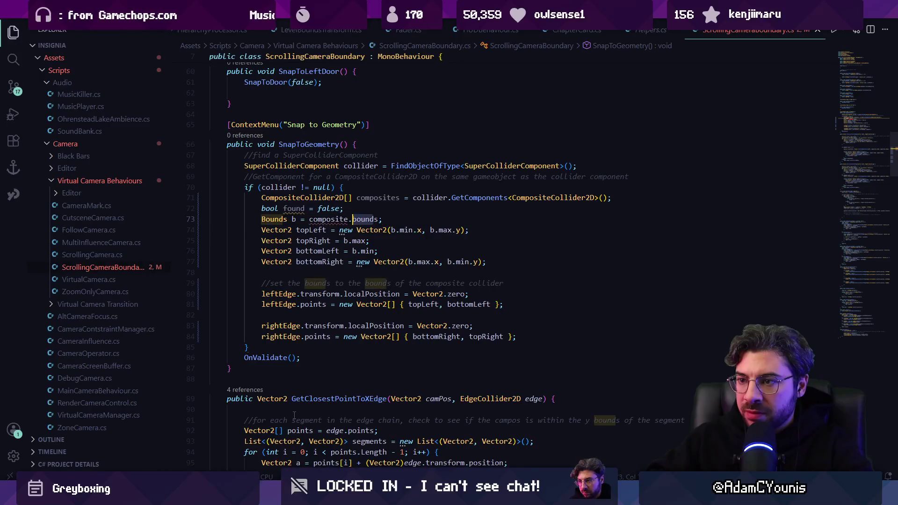
{"action": "type", "text": "s"}
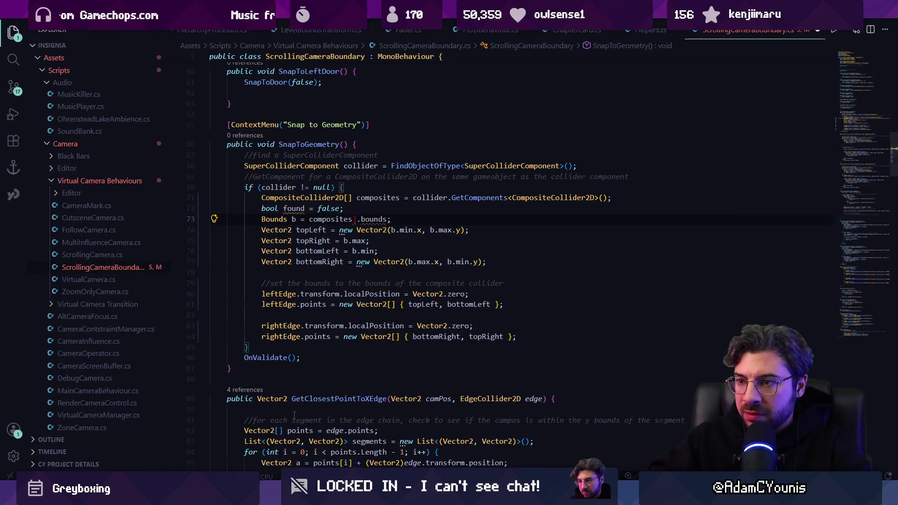
{"action": "key", "text": "Page_Up"}
{"action": "key", "text": "ctrl+z"}
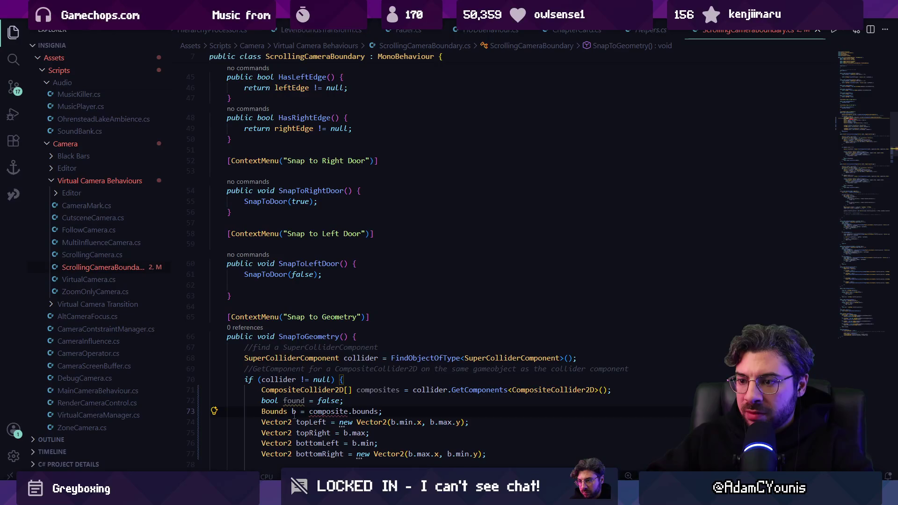
{"action": "type", "text": "s[0]"}
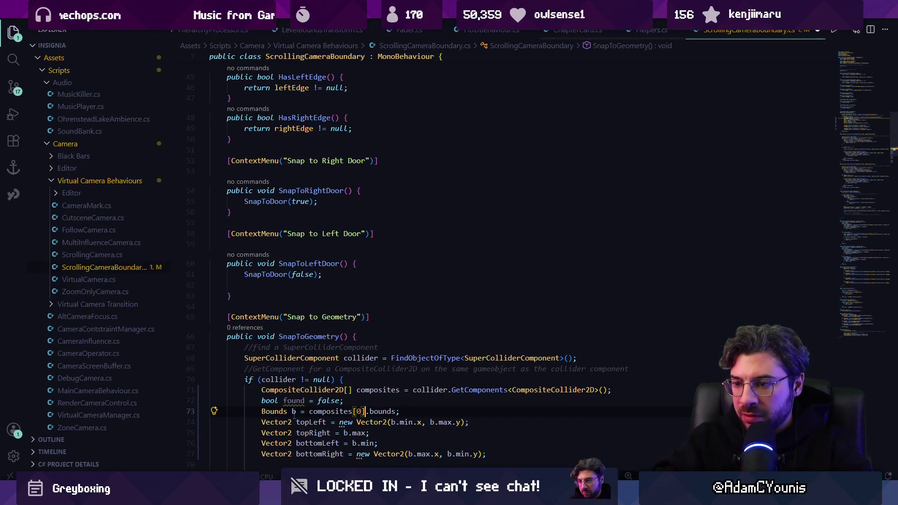
Delete the unused found flag line and save the script
{"action": "key", "text": "Up"}
{"action": "key", "text": "End"}
{"action": "key", "text": "shift+Home"}
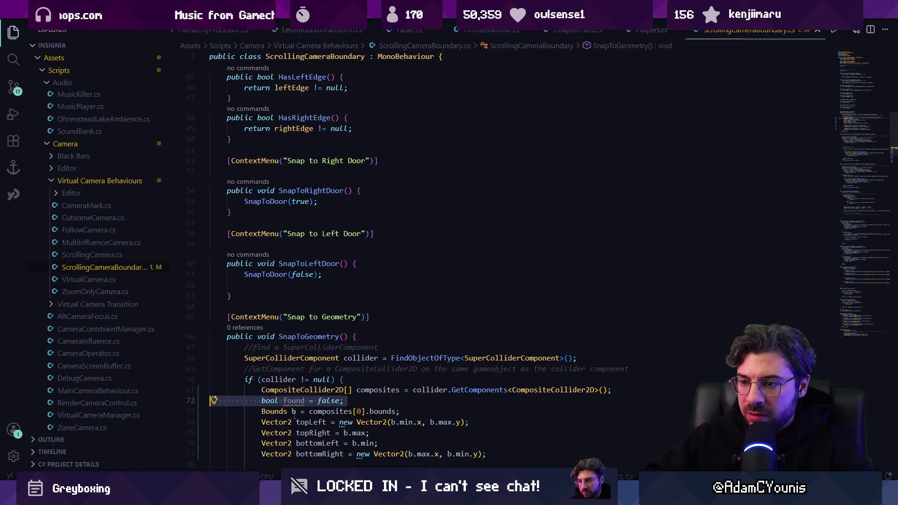
{"action": "key", "text": "BackSpace"}
{"action": "key", "text": "BackSpace"}
{"action": "scroll", "coordinate": [369, 185], "scroll_direction": "down", "scroll_amount": 6}
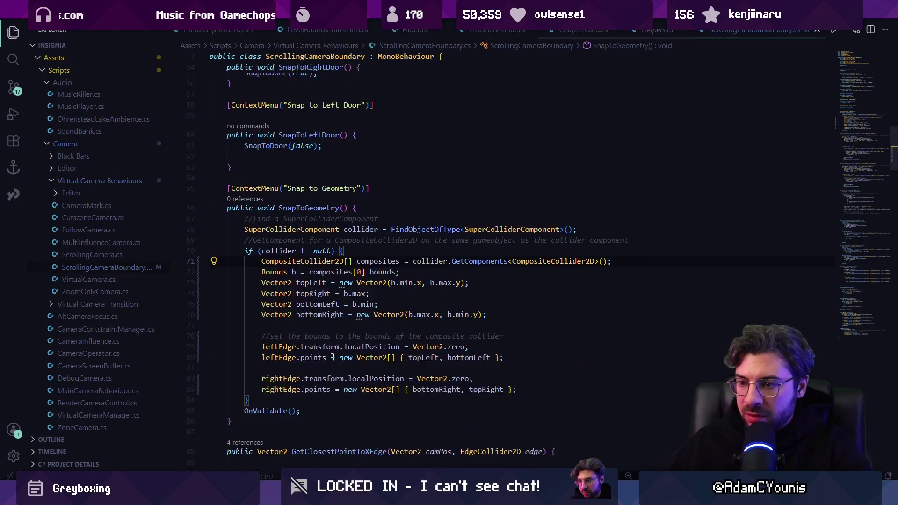
{"action": "key", "text": "ctrl+s"}
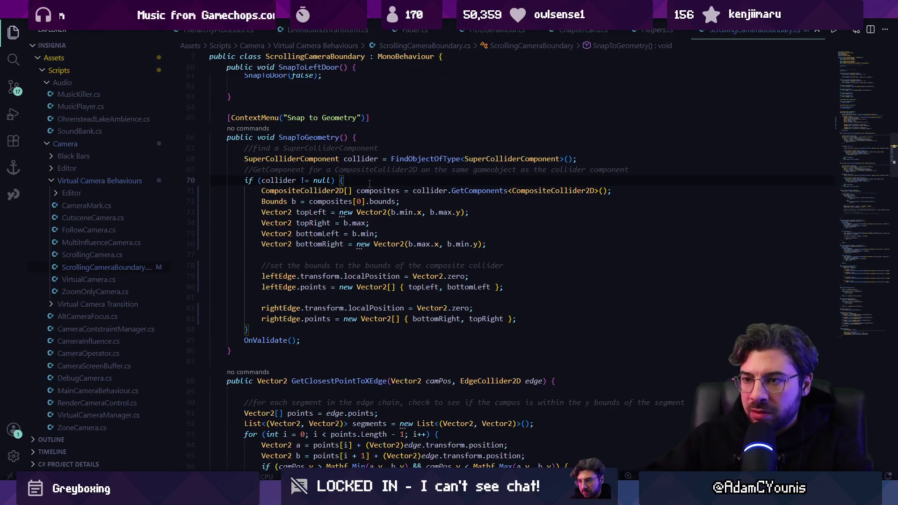
Add an if composites.Length == 0 LogWarning-and-return guard above Bounds b, and save
{"action": "key", "text": "Home"}
{"action": "key", "text": "ctrl+Right"}
{"action": "key", "text": "Down"}
{"action": "key", "text": "Right"}
{"action": "key", "text": "Right"}
{"action": "key", "text": "Right"}
{"action": "key", "text": "Up"}
{"action": "key", "text": "End"}
{"action": "key", "text": "Return"}
{"action": "key", "text": "Return"}
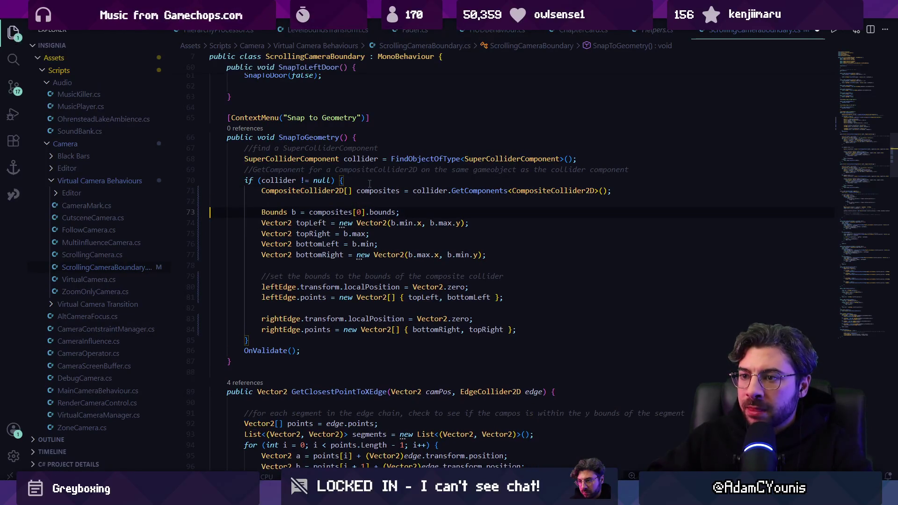
{"action": "type", "text": "if("}
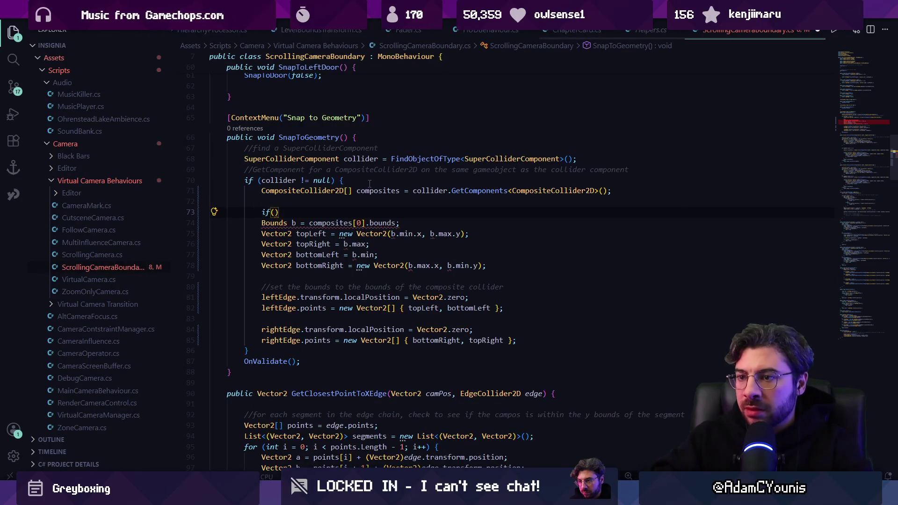
{"action": "key", "text": "Tab"}
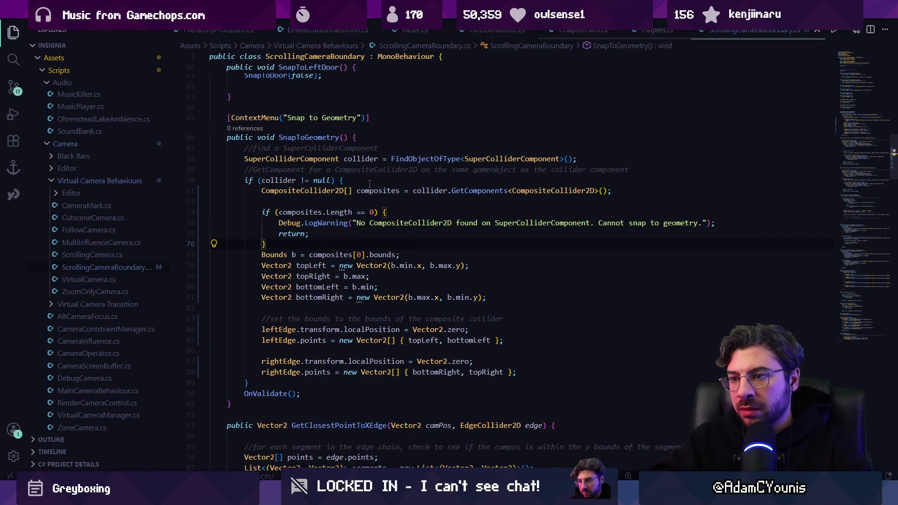
{"action": "key", "text": "ctrl+s"}
{"action": "key", "text": "alt+Tab"}
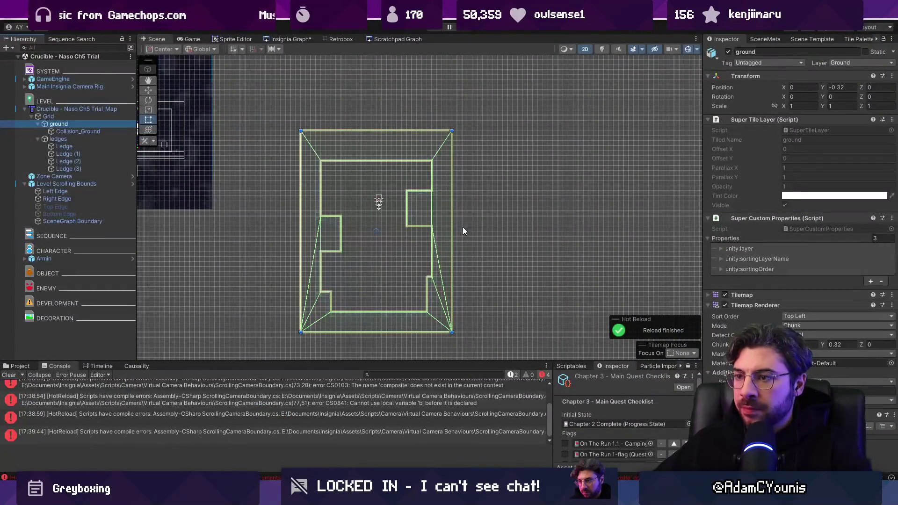
Run Snap to Geometry on Level Scrolling Bounds repeatedly, clearing the Console in between
{"action": "left_click", "coordinate": [78, 184]}
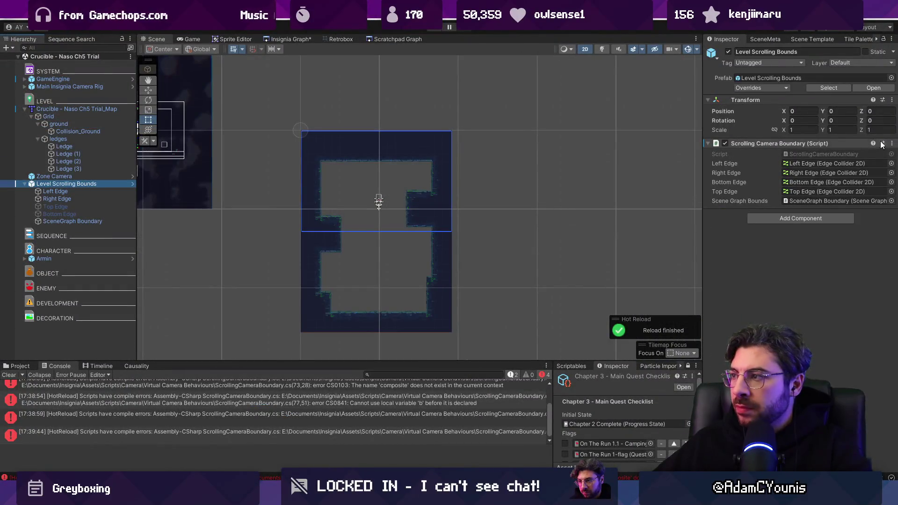
{"action": "left_click", "coordinate": [892, 144]}
{"action": "left_click", "coordinate": [809, 325]}
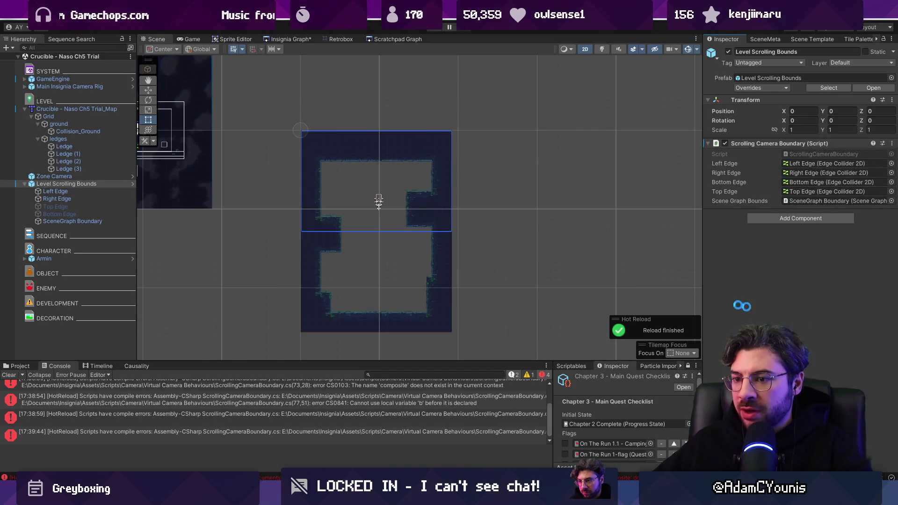
{"action": "left_click", "coordinate": [9, 375]}
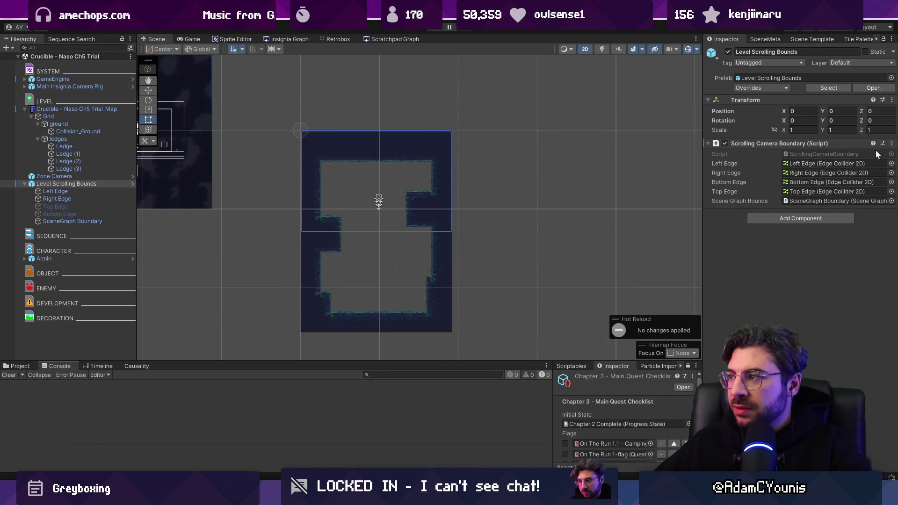
{"action": "left_click", "coordinate": [892, 144]}
{"action": "left_click", "coordinate": [835, 326]}
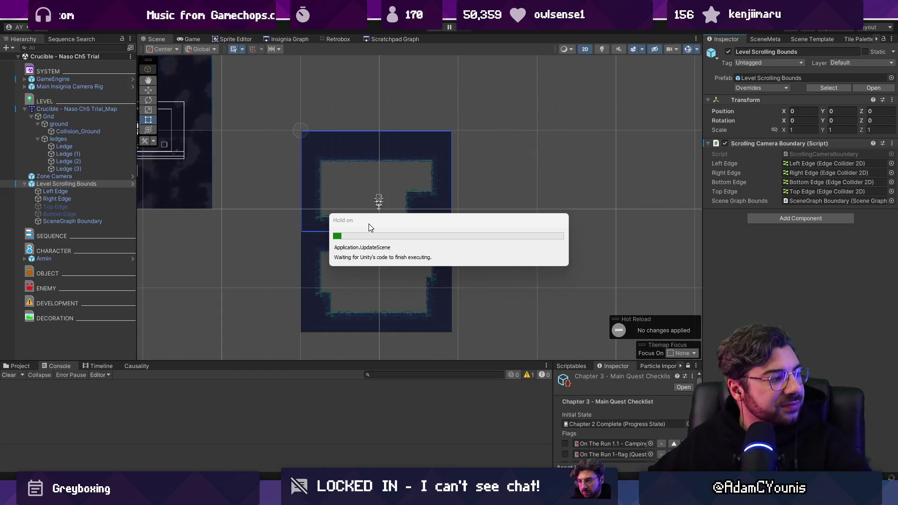
{"action": "left_click", "coordinate": [892, 143]}
{"action": "left_click", "coordinate": [817, 324]}
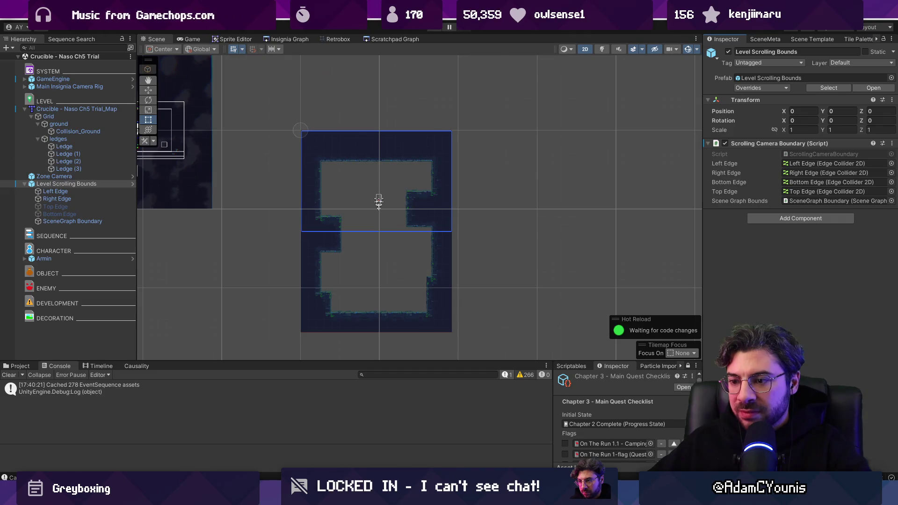
Open the no-CompositeCollider2D warning's source and go to the GetComponents call on line 71
{"action": "left_click", "coordinate": [328, 495]}
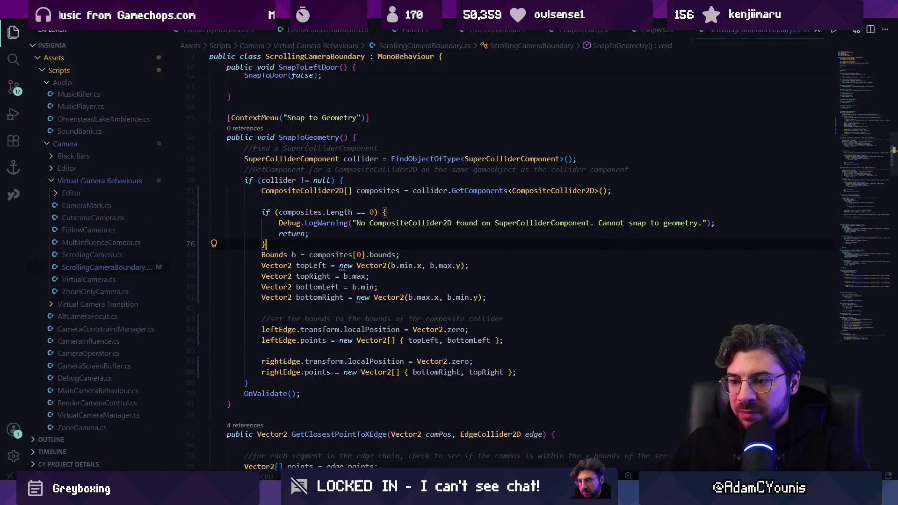
{"action": "key", "text": "alt+Tab"}
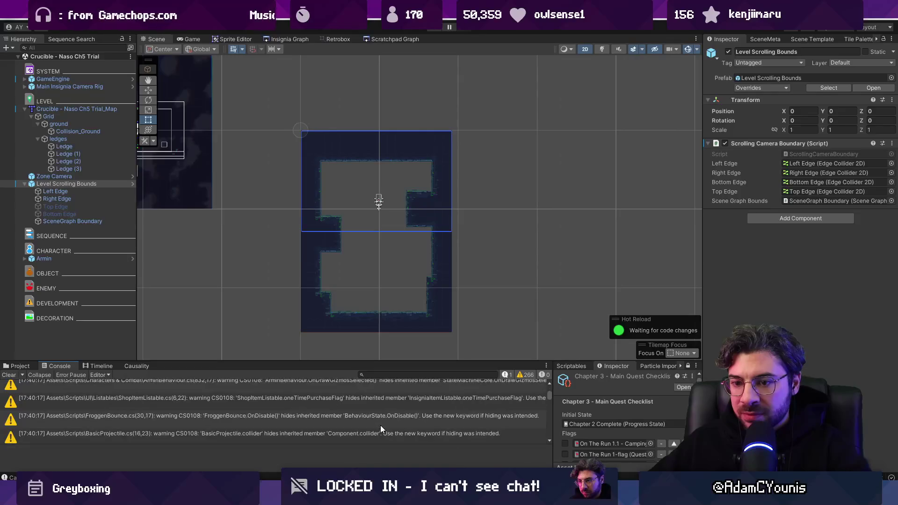
{"action": "left_click_drag", "start_coordinate": [550, 393], "coordinate": [544, 465]}
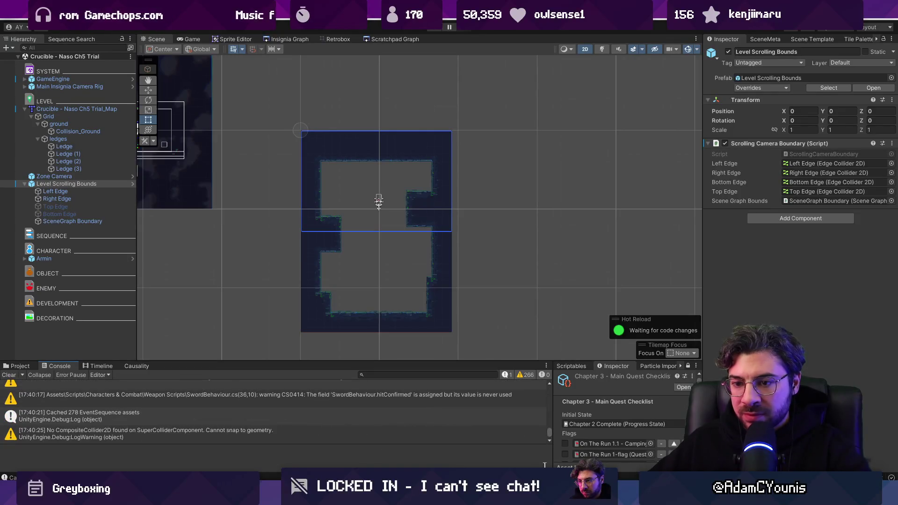
{"action": "double_click", "coordinate": [278, 433]}
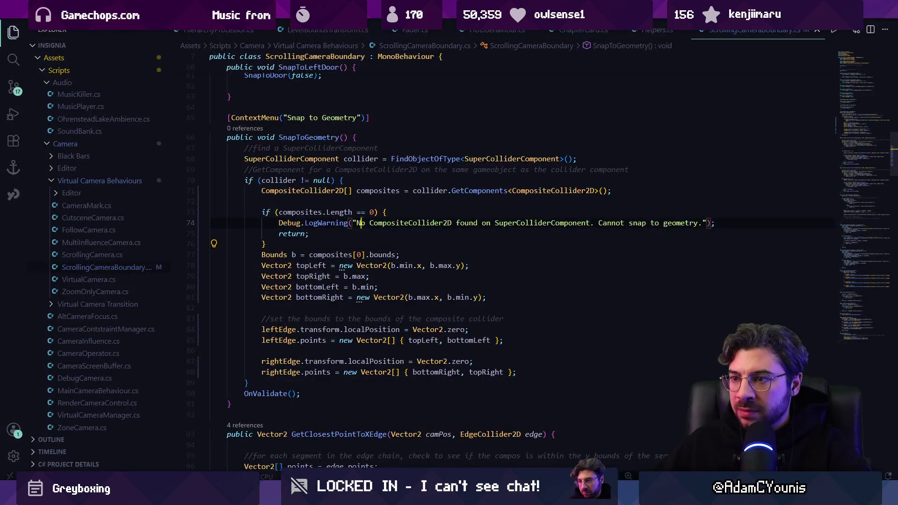
{"action": "left_click", "coordinate": [430, 191]}
{"action": "left_click", "coordinate": [505, 190]}
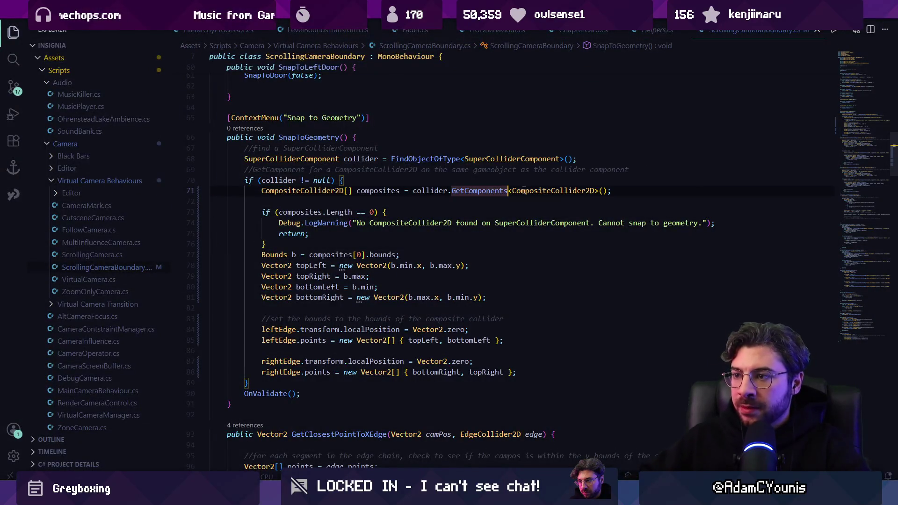
Make line 68 gather a SuperColliderComponent[] colliders array via FindObjectsOfType, checking colliders.Length > 0
{"action": "type", "text": "InChildr"}
{"action": "key", "text": "Tab"}
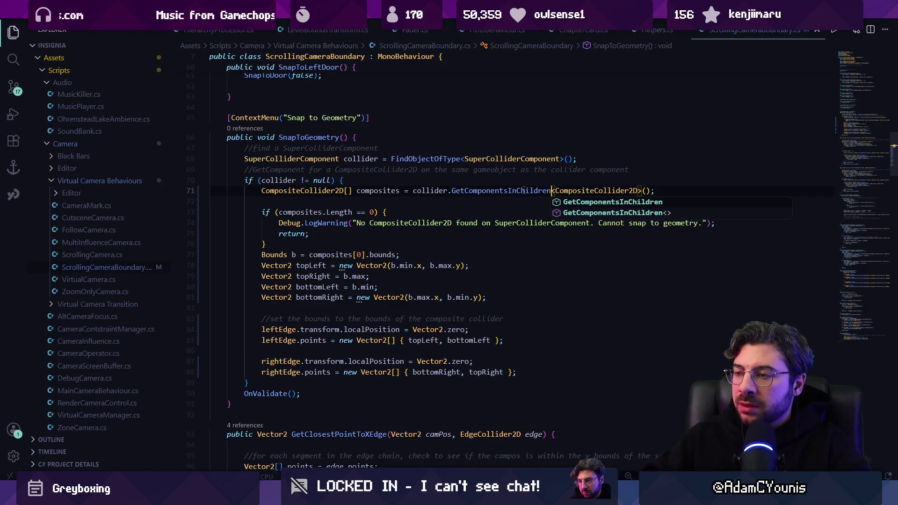
{"action": "key", "text": "Escape"}
{"action": "key", "text": "Up"}
{"action": "key", "text": "Up"}
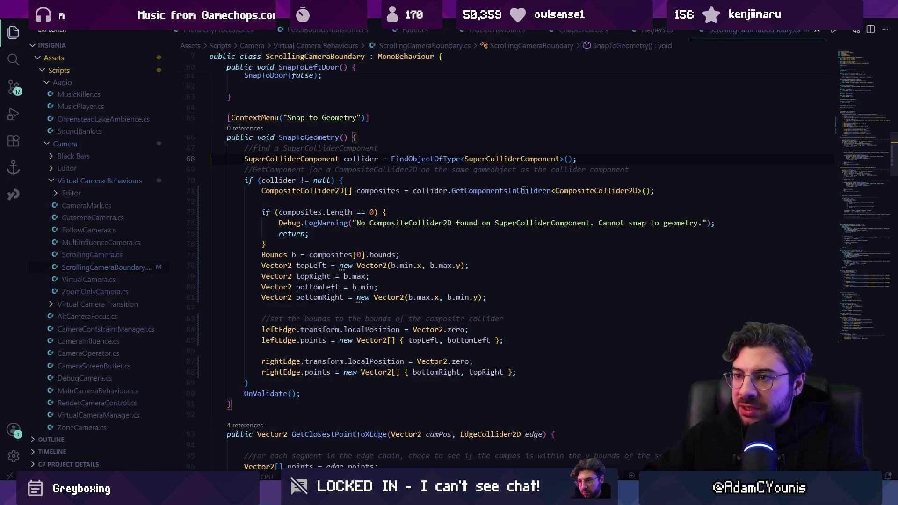
{"action": "type", "text": "s"}
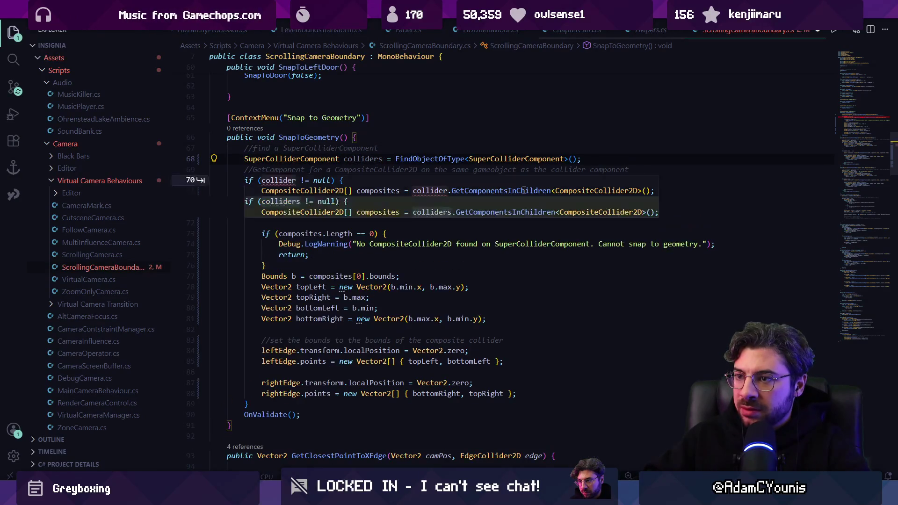
{"action": "key", "text": "Tab"}
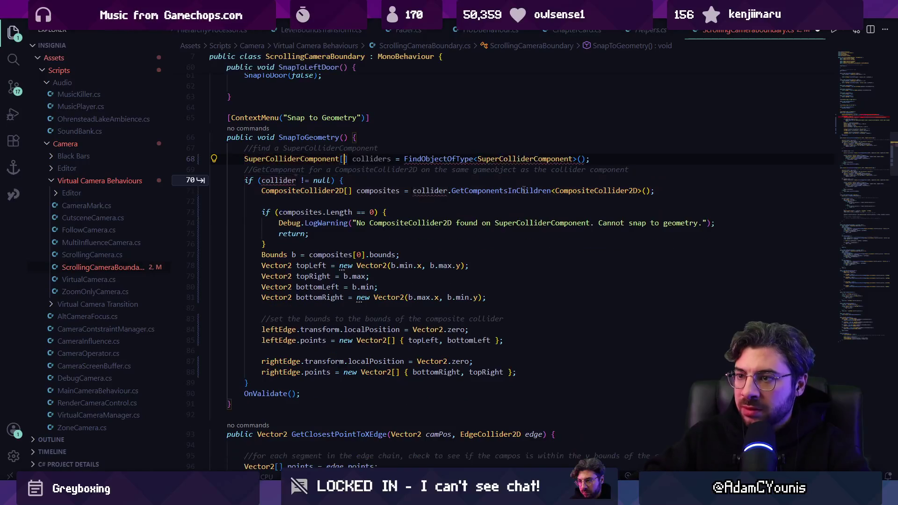
{"action": "key", "text": "Right"}
{"action": "key", "text": "Right"}
{"action": "key", "text": "Right"}
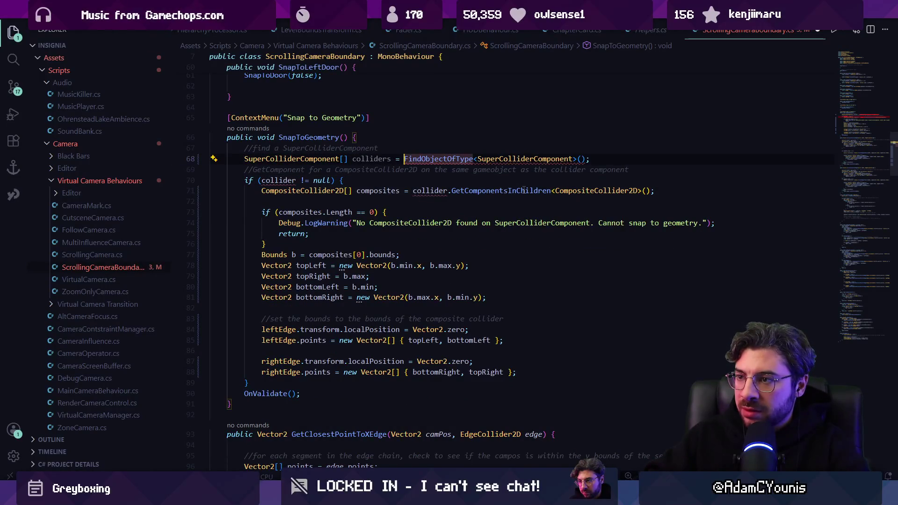
{"action": "key", "text": "Right"}
{"action": "key", "text": "Right"}
{"action": "key", "text": "Right"}
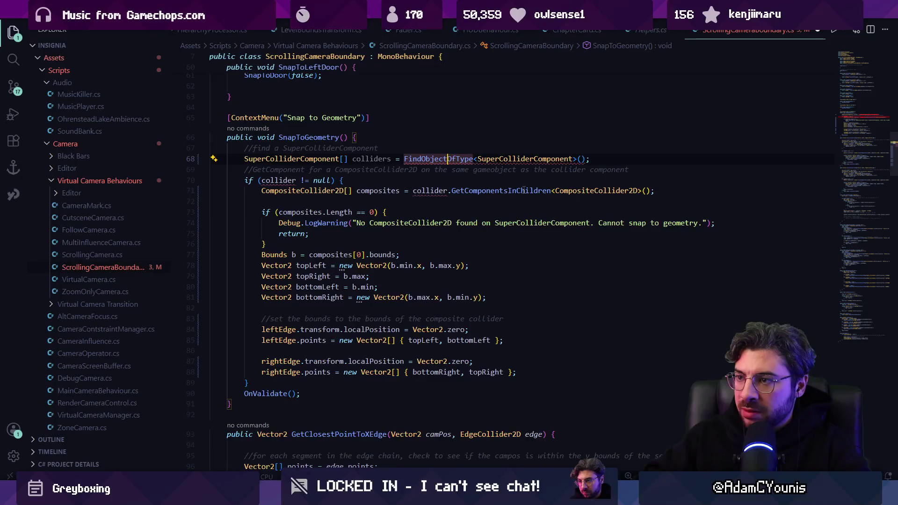
{"action": "type", "text": "s"}
{"action": "key", "text": "Tab"}
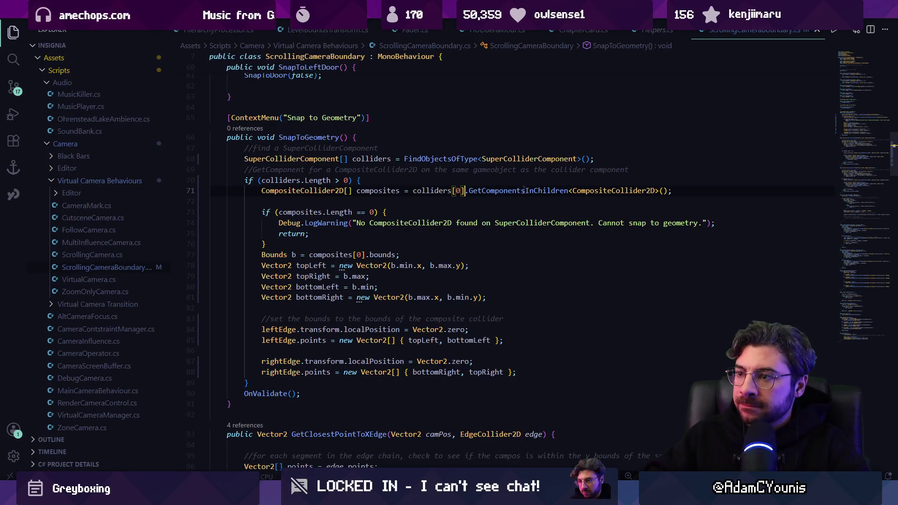
Open a blank line above the composites lookup and start typing a foreach loop
{"action": "key", "text": "Left"}
{"action": "key", "text": "Left"}
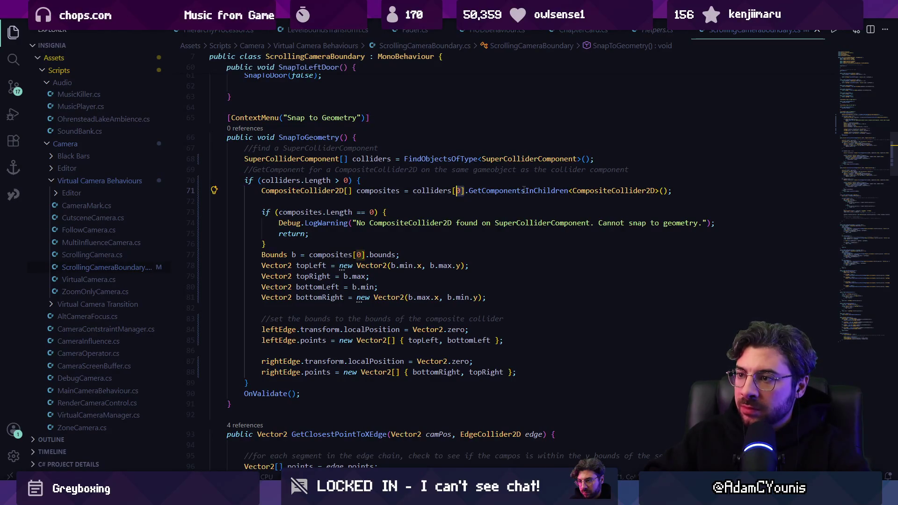
{"action": "key", "text": "Home"}
{"action": "key", "text": "Return"}
{"action": "key", "text": "Return"}
{"action": "key", "text": "Up"}
{"action": "type", "text": "forew"}
{"action": "type", "text": "h"}
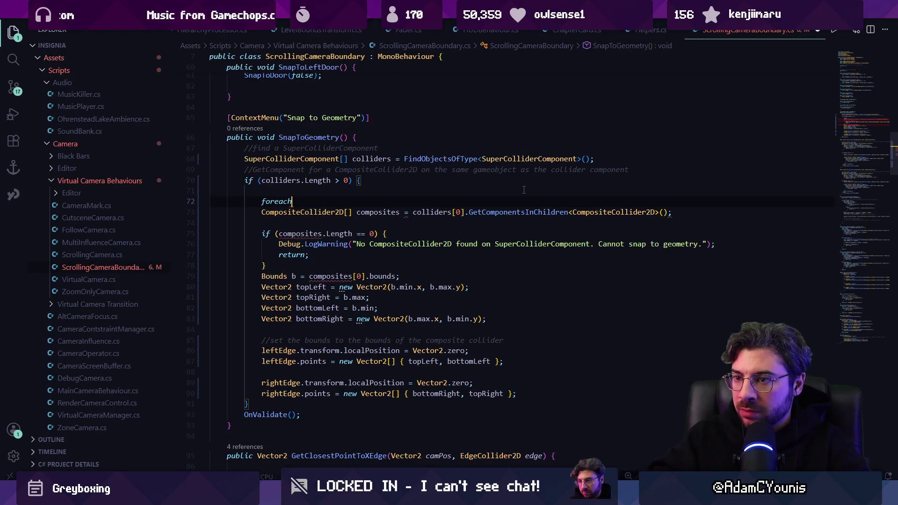
{"action": "type", "text": "("}
Try the suggested foreach over colliders, then undo it, removing the foreach and composites lines
{"action": "key", "text": "Tab"}
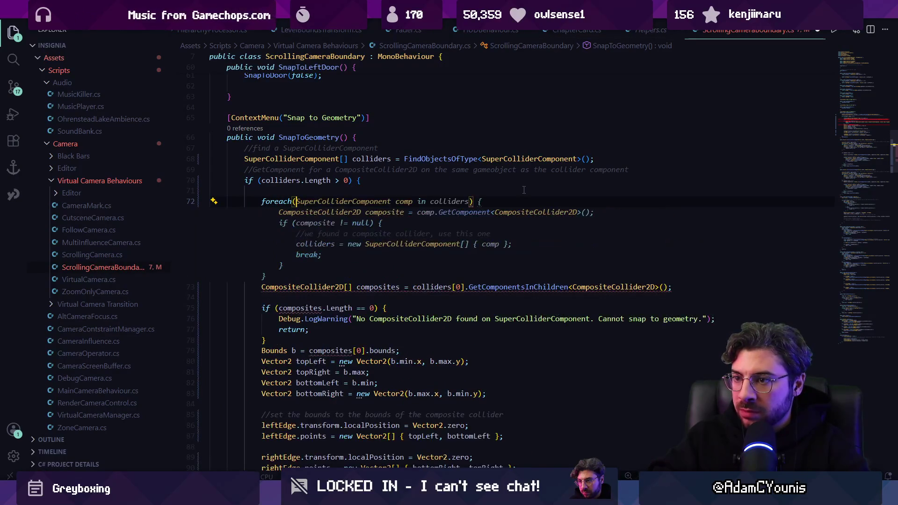
{"action": "key", "text": "Tab"}
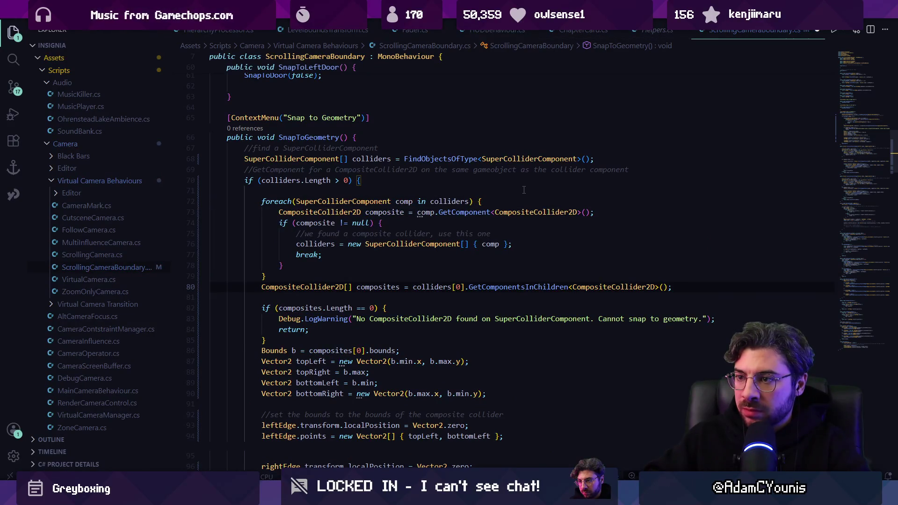
{"action": "key", "text": "ctrl+z"}
{"action": "key", "text": "ctrl+z"}
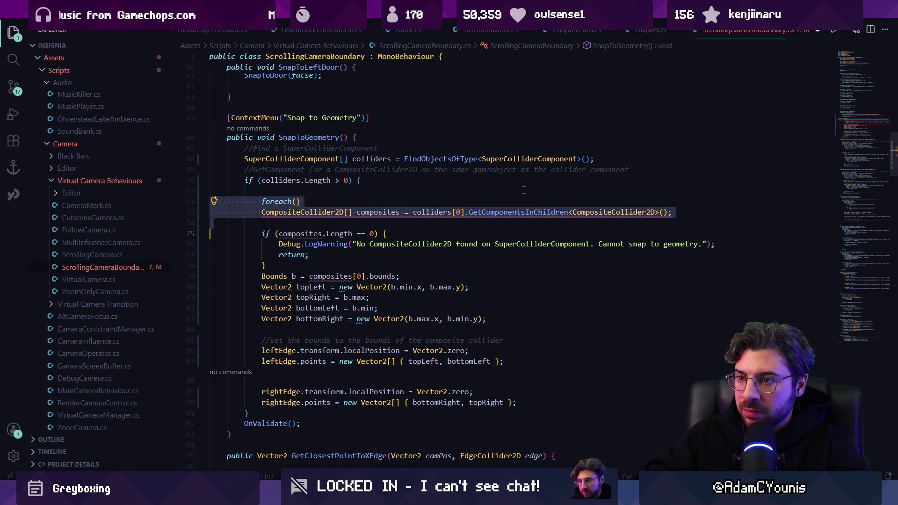
{"action": "key", "text": "ctrl+z"}
Write a '//find the first composite' comment in their place
{"action": "key", "text": "Return"}
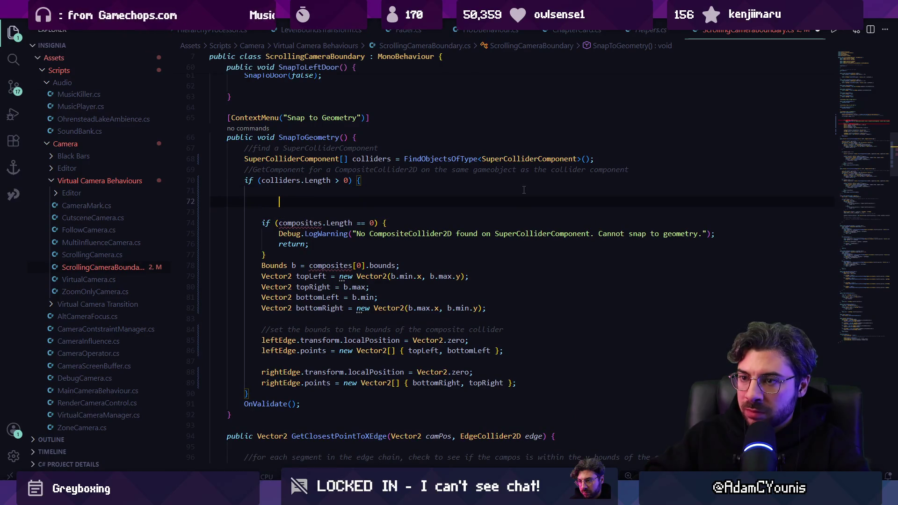
{"action": "type", "text": "//add all th"}
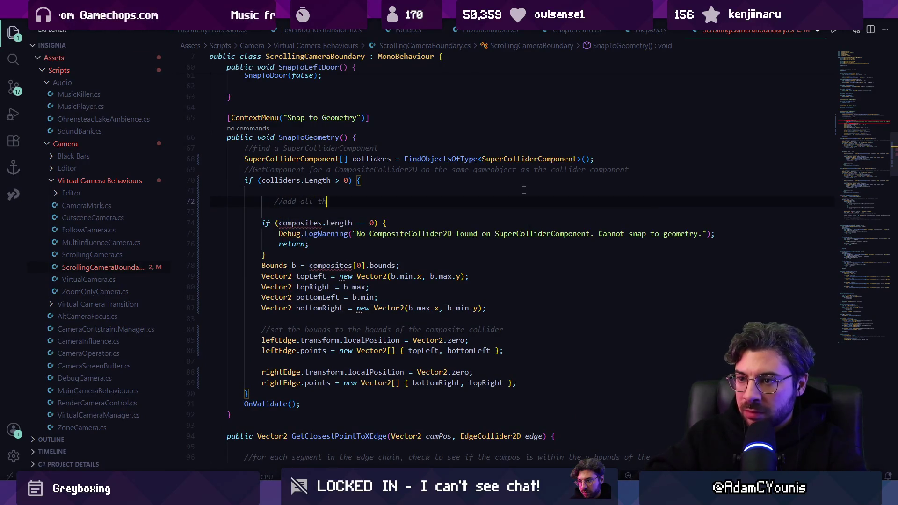
{"action": "type", "text": "e compo"}
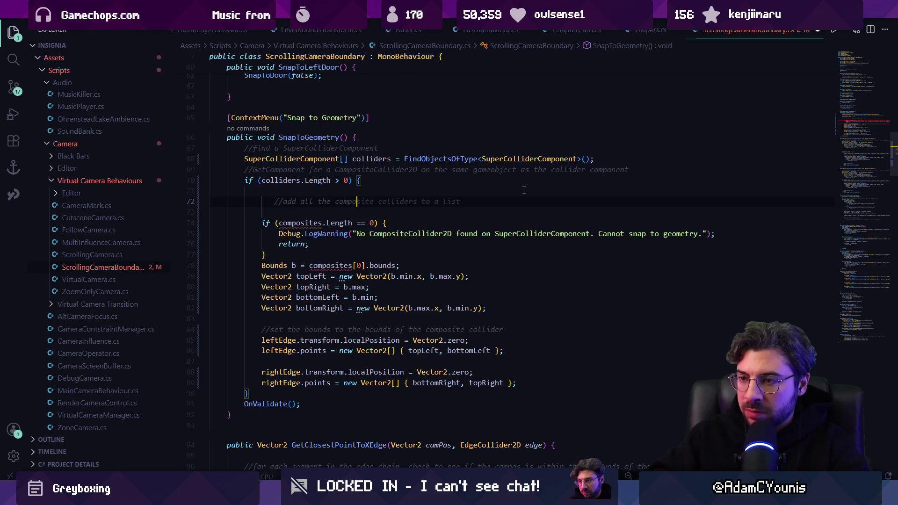
{"action": "key", "text": "ctrl+shift+Left"}
{"action": "key", "text": "ctrl+shift+Left"}
{"action": "key", "text": "ctrl+shift+Left"}
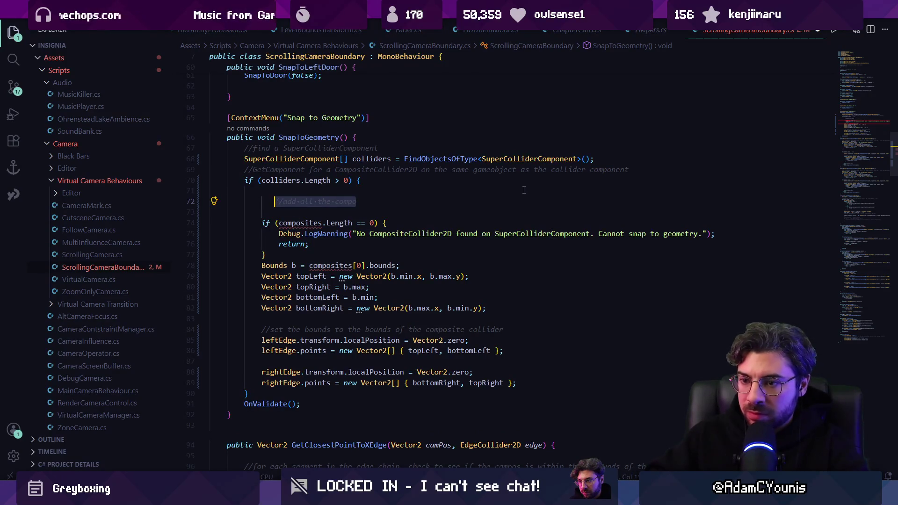
{"action": "type", "text": "fi"}
{"action": "key", "text": "BackSpace"}
{"action": "type", "text": "d the fi"}
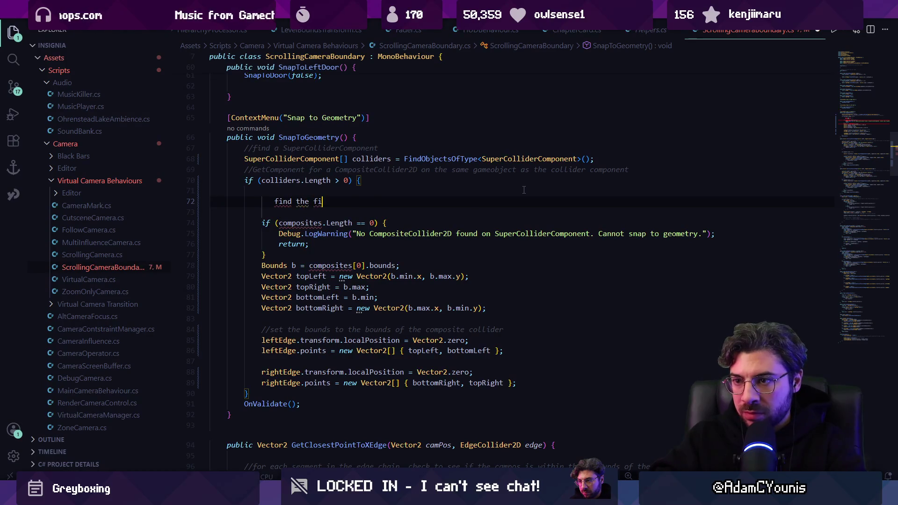
{"action": "key", "text": "shift+Home"}
{"action": "key", "text": "BackSpace"}
{"action": "key", "text": "BackSpace"}
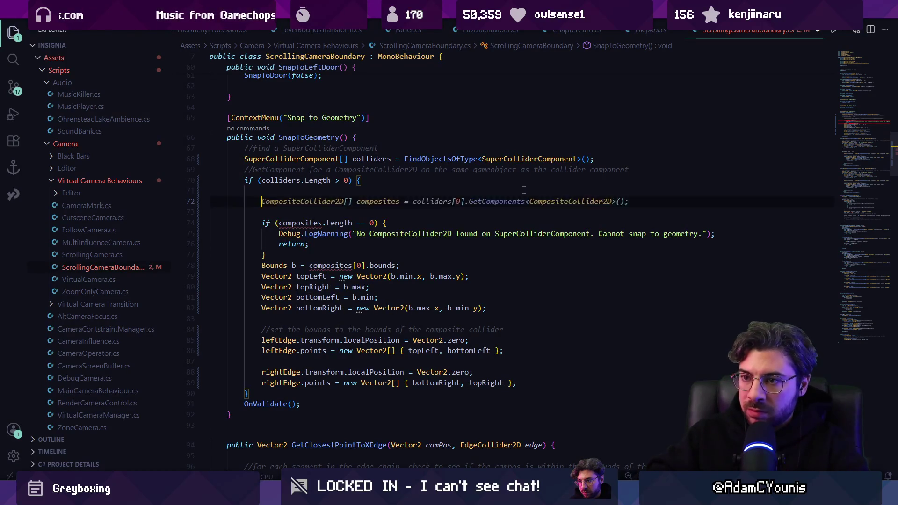
{"action": "type", "text": "//find the first composite"}
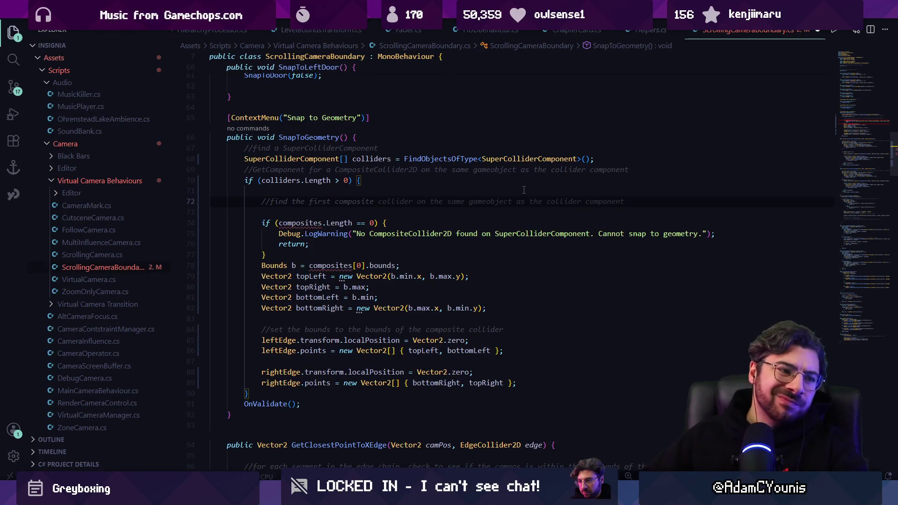
{"action": "key", "text": "alt+Tab"}
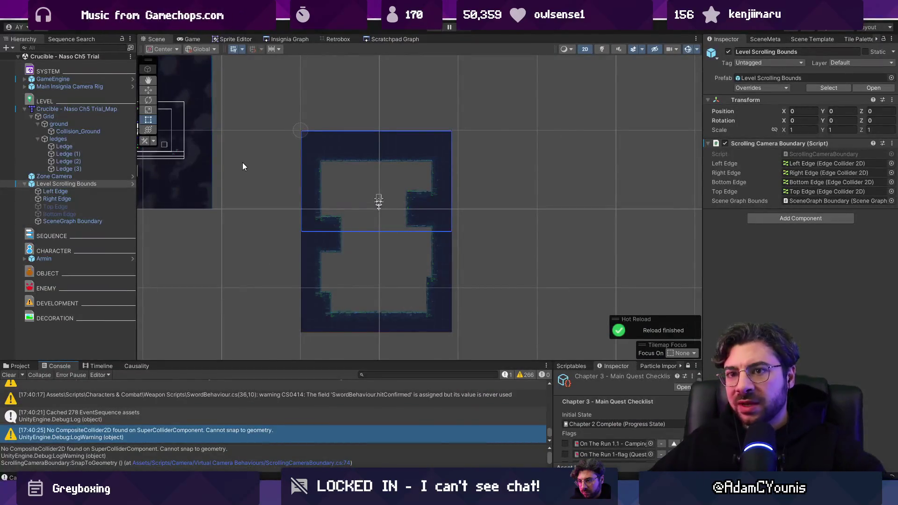
Inspect the ledges and Collision_Ground colliders in the Inspector, then return to the ScrollingCameraBoundary script
{"action": "left_click", "coordinate": [80, 141]}
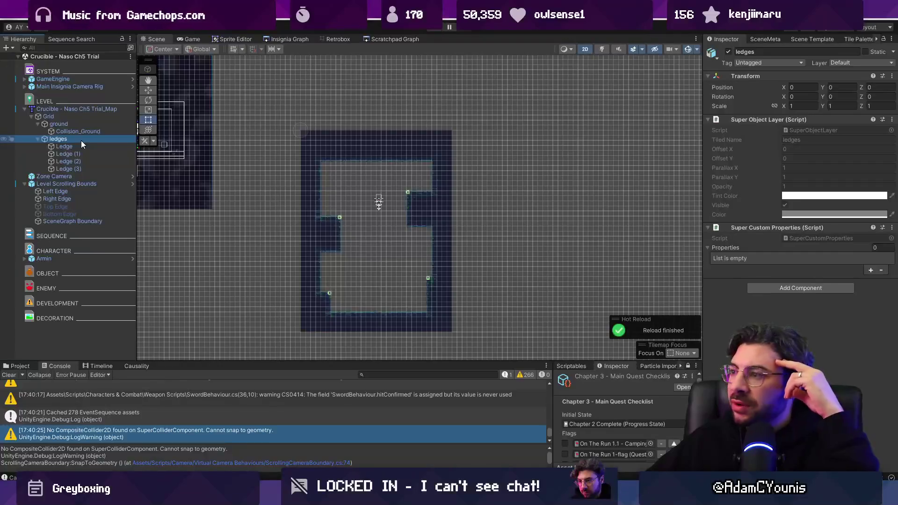
{"action": "left_click", "coordinate": [78, 133]}
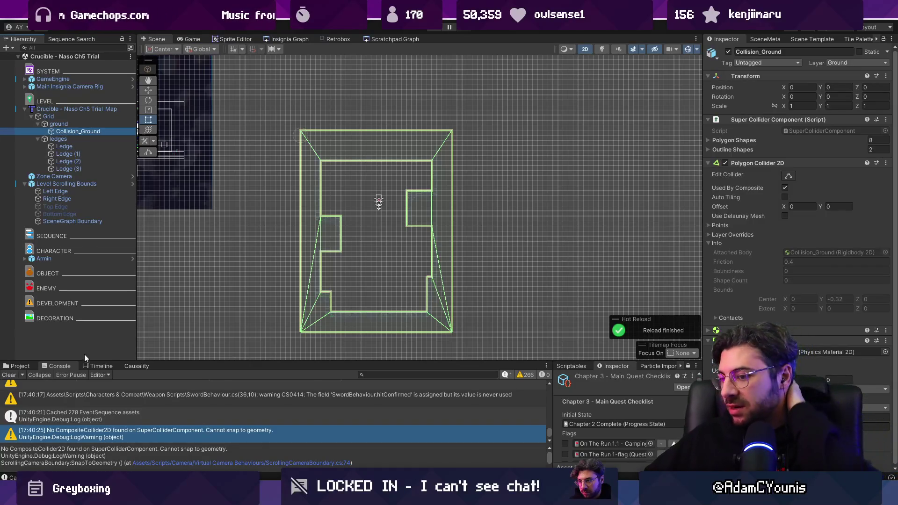
{"action": "mouse_move", "coordinate": [326, 495]}
{"action": "left_click", "coordinate": [326, 456]}
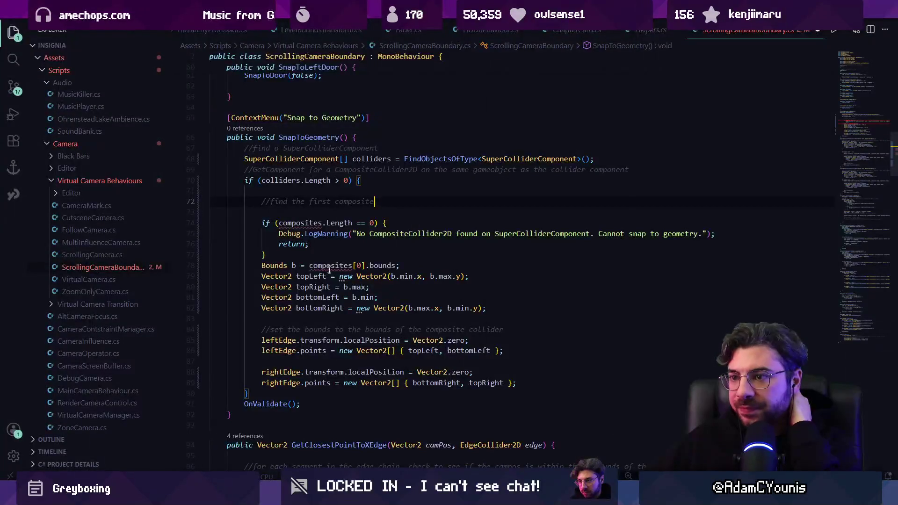
Look up where leftEdge is declared and come back to the bounds line
{"action": "key", "text": "Down"}
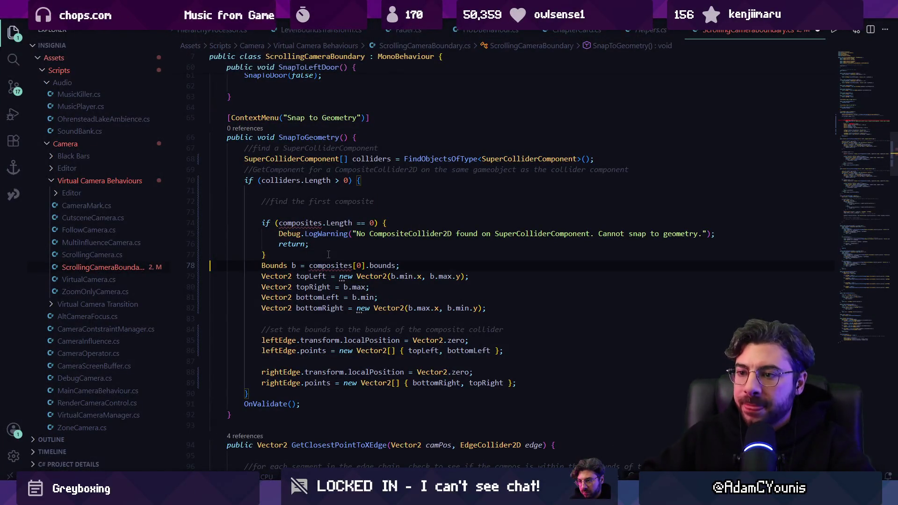
{"action": "key", "text": "shift+Down"}
{"action": "key", "text": "shift+Down"}
{"action": "key", "text": "shift+Down"}
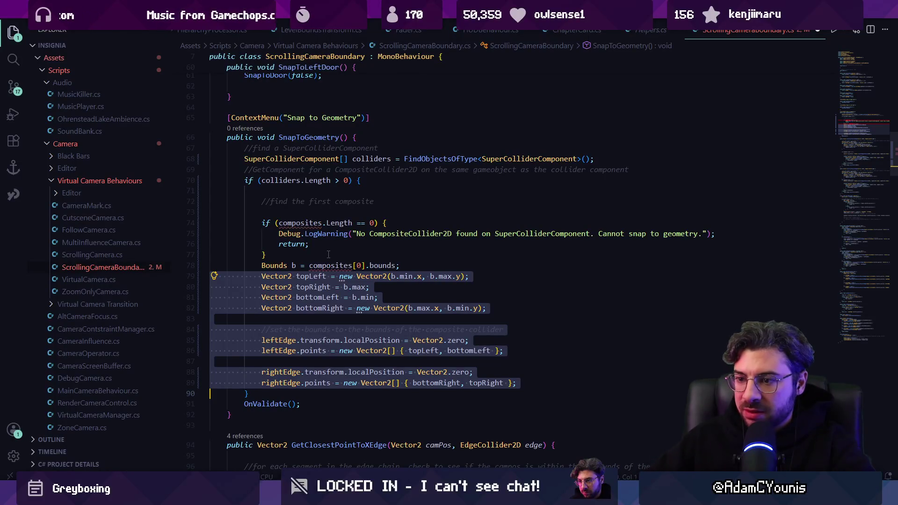
{"action": "scroll", "coordinate": [328, 247], "scroll_direction": "down", "scroll_amount": 2}
{"action": "left_click", "coordinate": [296, 257]}
{"action": "left_click", "coordinate": [278, 270]}
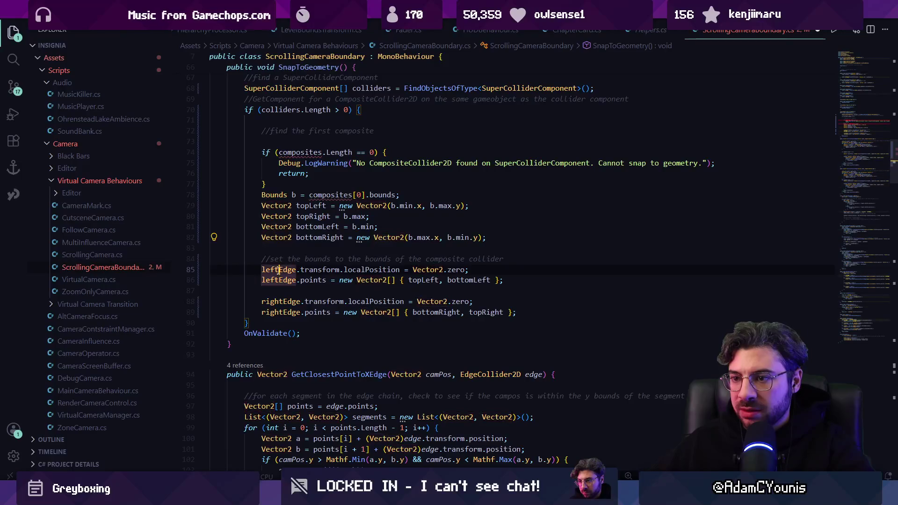
{"action": "key", "text": "F12"}
{"action": "key", "text": "alt+Left"}
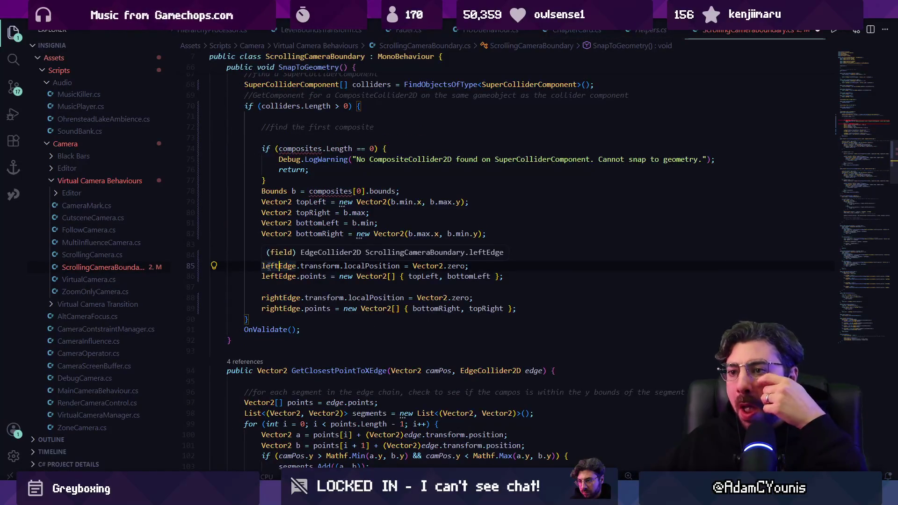
{"action": "left_click", "coordinate": [400, 191]}
{"action": "scroll", "coordinate": [410, 198], "scroll_direction": "up", "scroll_amount": 1}
{"action": "scroll", "coordinate": [411, 198], "scroll_direction": "up", "scroll_amount": 2}
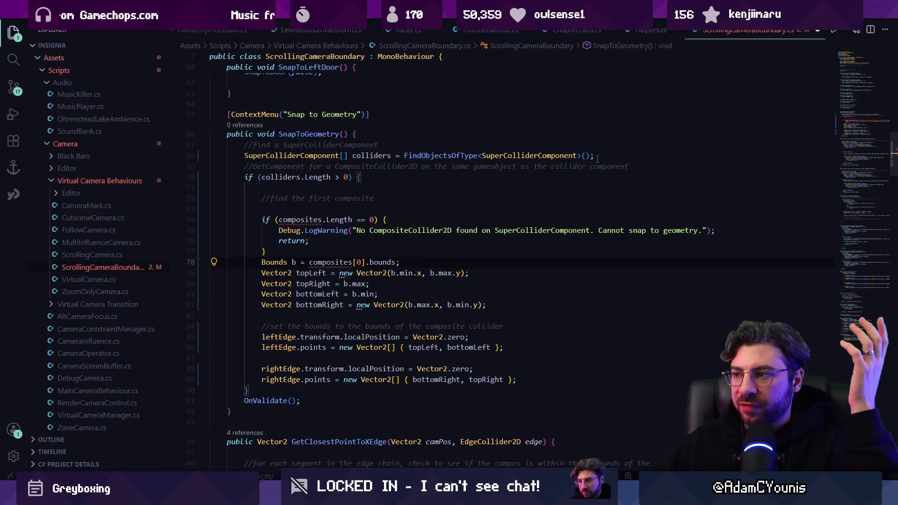
Add 'List<Bounds> candidateBounds = new();' below the colliders declaration
{"action": "left_click", "coordinate": [649, 152]}
{"action": "key", "text": "Return"}
{"action": "type", "text": "Bounds["}
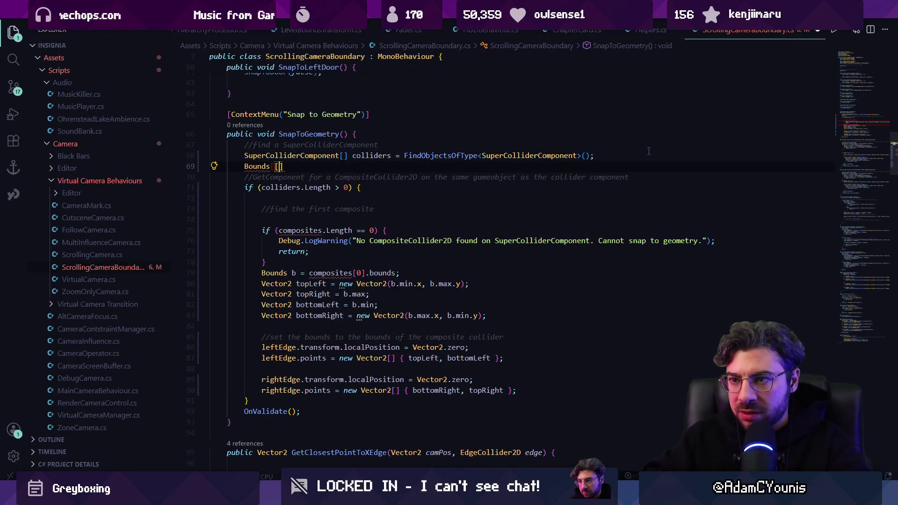
{"action": "type", "text": "v"}
{"action": "key", "text": "BackSpace"}
{"action": "type", "text": "camn"}
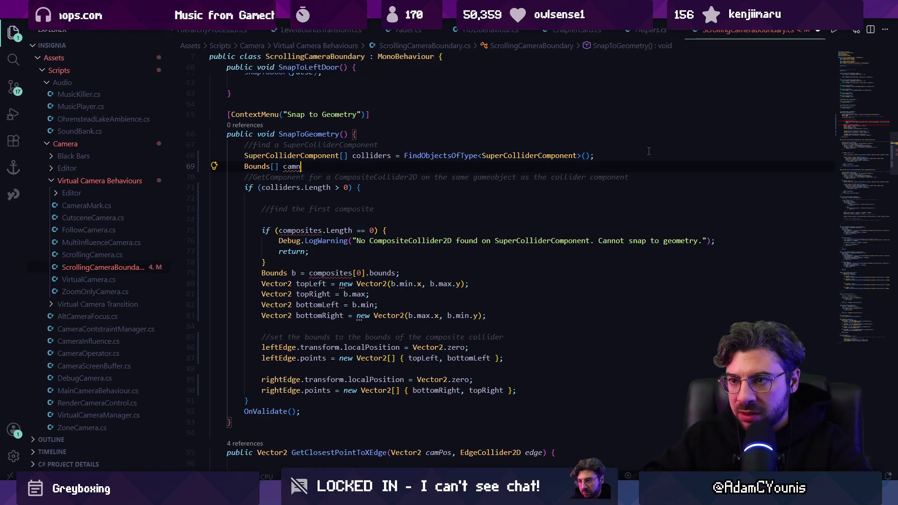
{"action": "key", "text": "BackSpace"}
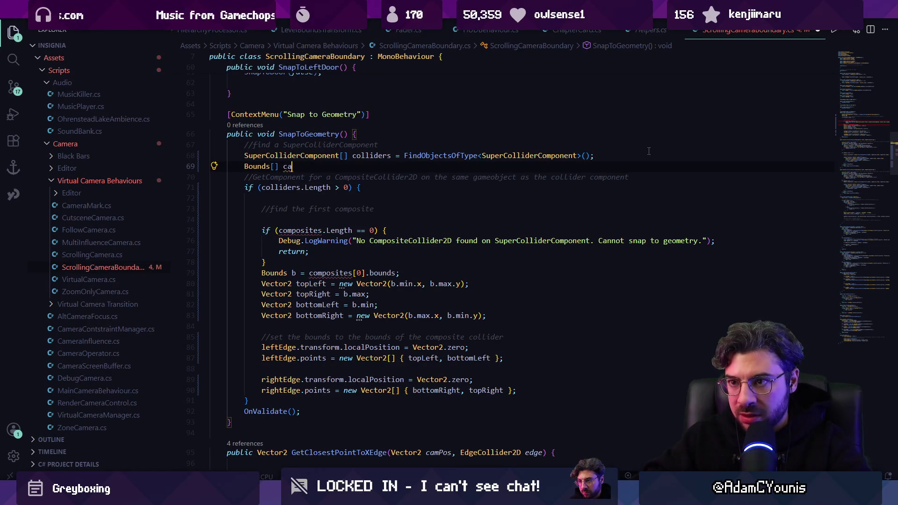
{"action": "type", "text": "date"}
{"action": "key", "text": "BackSpace"}
{"action": "key", "text": "BackSpace"}
{"action": "key", "text": "Tab"}
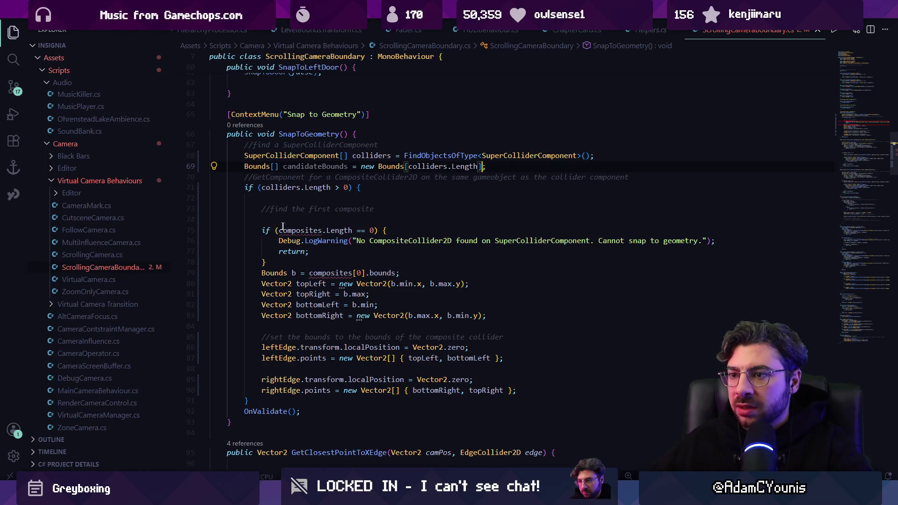
{"action": "left_click", "coordinate": [303, 219]}
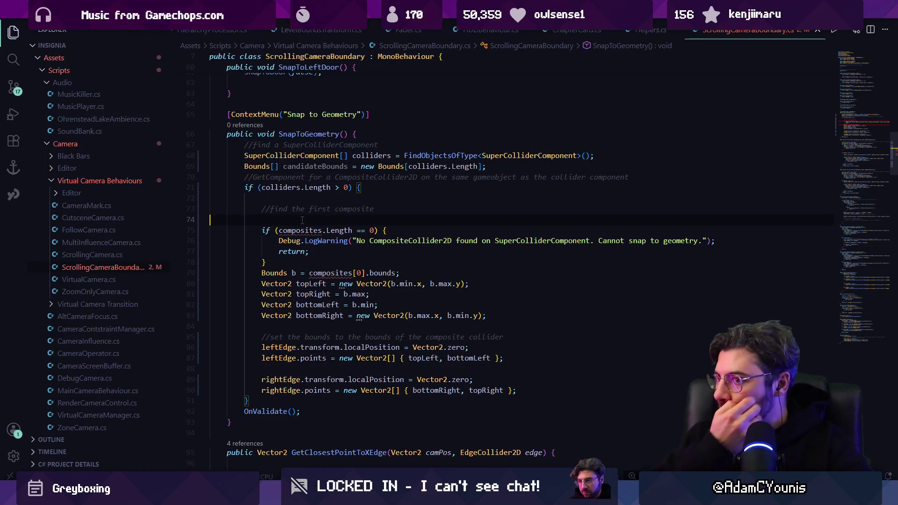
{"action": "left_click", "coordinate": [285, 165]}
{"action": "key", "text": "ctrl+BackSpace"}
{"action": "key", "text": "ctrl+BackSpace"}
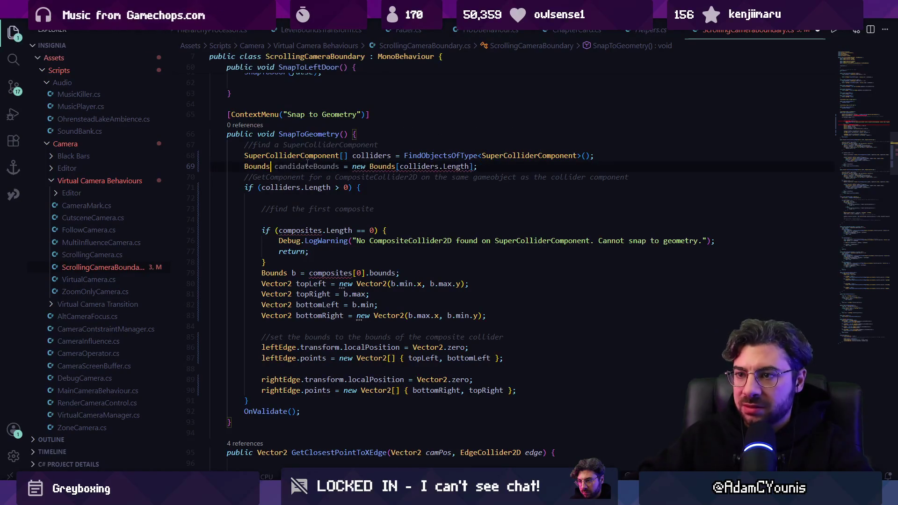
{"action": "type", "text": "List<Boun"}
{"action": "type", "text": "ds>"}
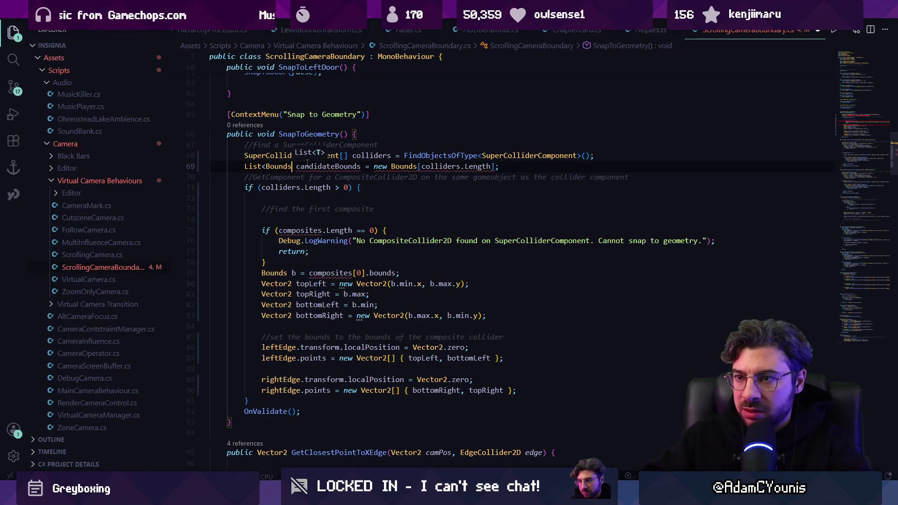
{"action": "key", "text": "Tab"}
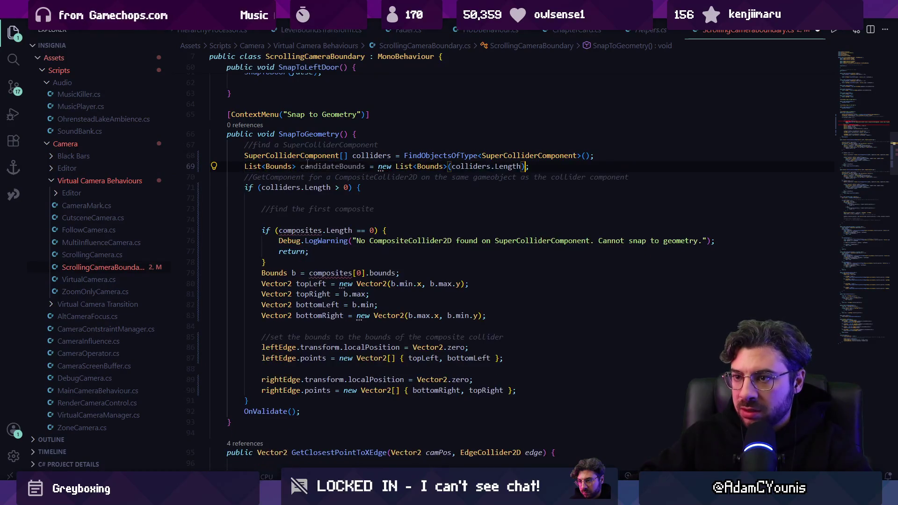
{"action": "key", "text": "ctrl+shift+Left"}
{"action": "key", "text": "ctrl+shift+Left"}
{"action": "key", "text": "ctrl+shift+Left"}
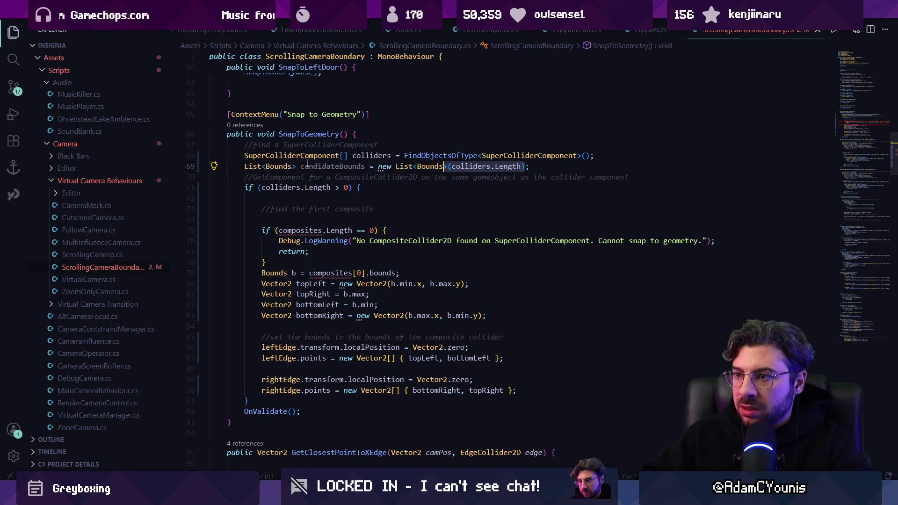
{"action": "key", "text": "ctrl+shift+Right"}
{"action": "key", "text": "ctrl+shift+Right"}
{"action": "key", "text": "ctrl+shift+Left"}
{"action": "key", "text": "BackSpace"}
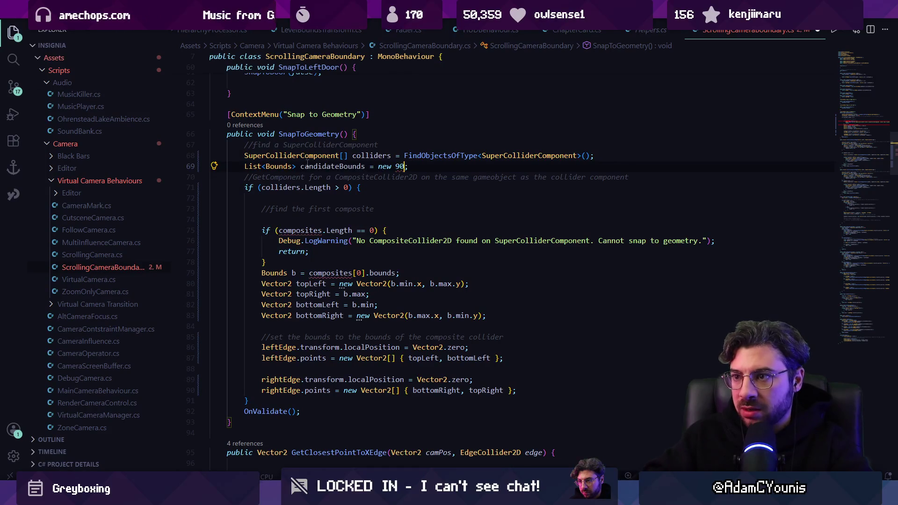
{"action": "type", "text": ";"}
{"action": "key", "text": "Delete"}
{"action": "key", "text": "BackSpace"}
Switch the colliders array type and FindObjectsOfType lookup to CompositeCollider2D, and save
{"action": "key", "text": "Down"}
{"action": "key", "text": "Down"}
{"action": "key", "text": "Down"}
{"action": "key", "text": "Up"}
{"action": "key", "text": "Up"}
{"action": "key", "text": "Home"}
{"action": "key", "text": "Home"}
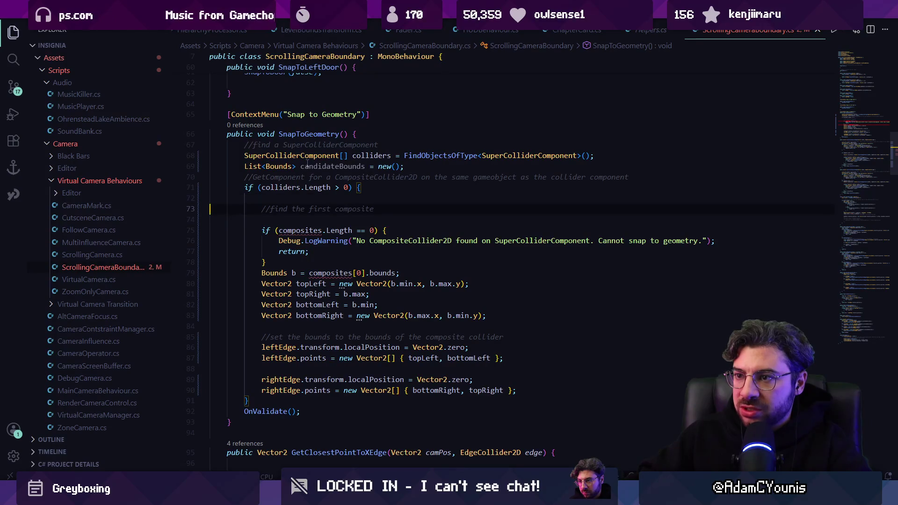
{"action": "key", "text": "shift+Up"}
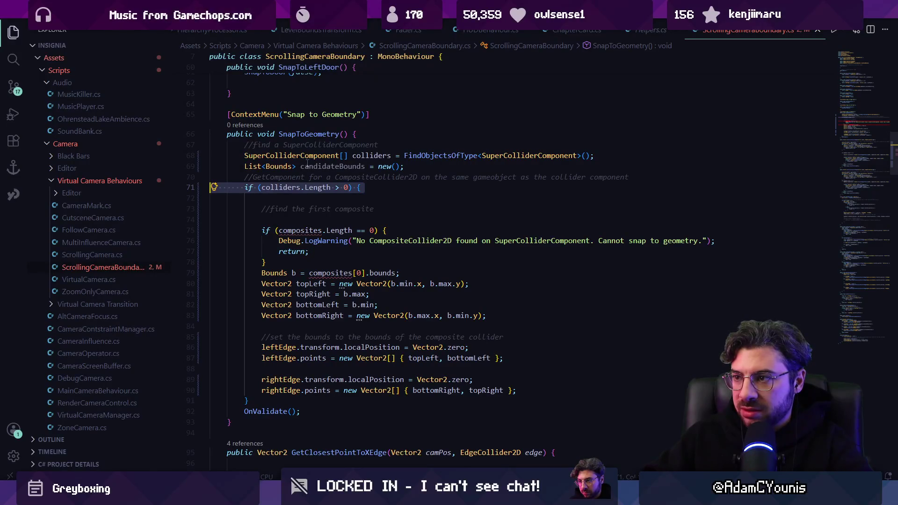
{"action": "key", "text": "Up"}
{"action": "key", "text": "Up"}
{"action": "key", "text": "Up"}
{"action": "key", "text": "End"}
{"action": "key", "text": "Left"}
{"action": "key", "text": "Left"}
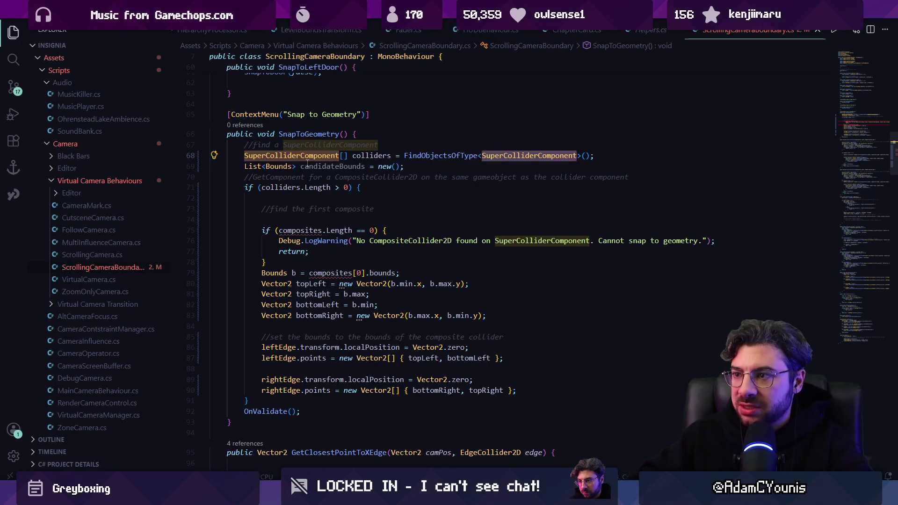
{"action": "key", "text": "ctrl+BackSpace"}
{"action": "type", "text": "CompositeCo"}
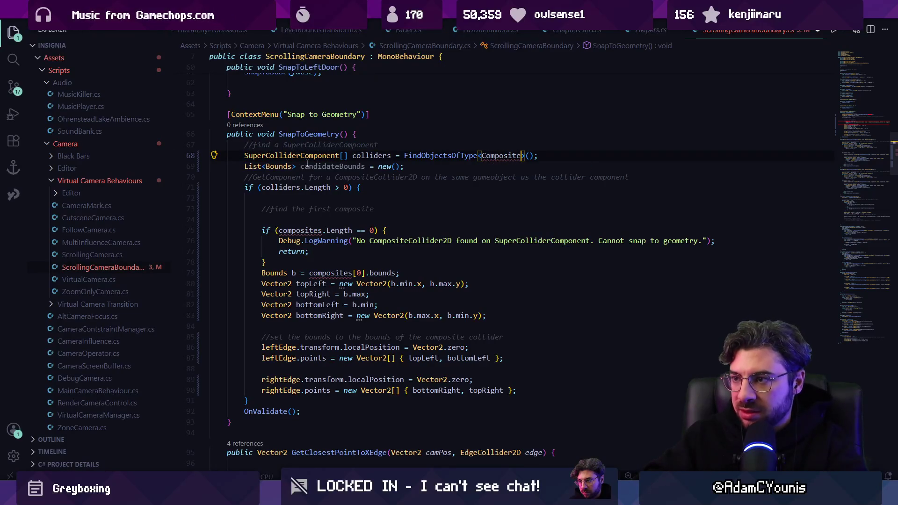
{"action": "type", "text": "llider2"}
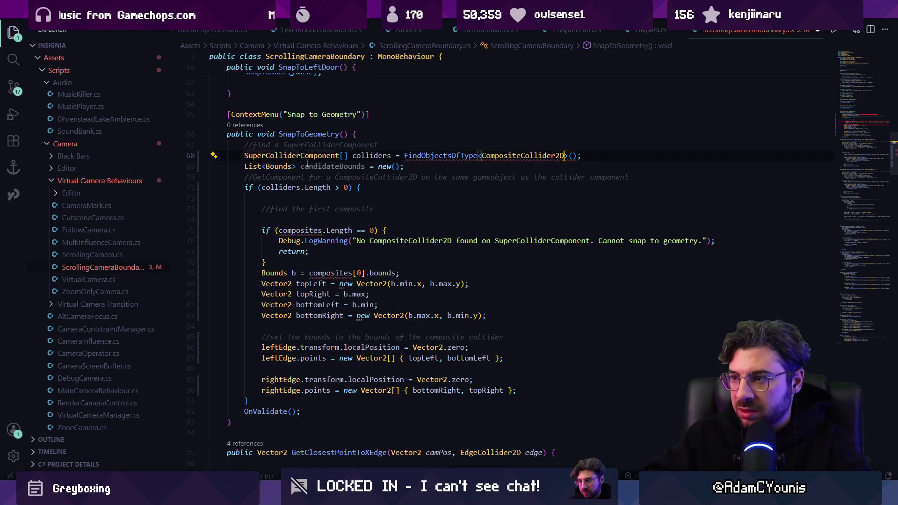
{"action": "type", "text": "D"}
{"action": "key", "text": "Home"}
{"action": "key", "text": "ctrl+Right"}
{"action": "key", "text": "ctrl+shift+Left"}
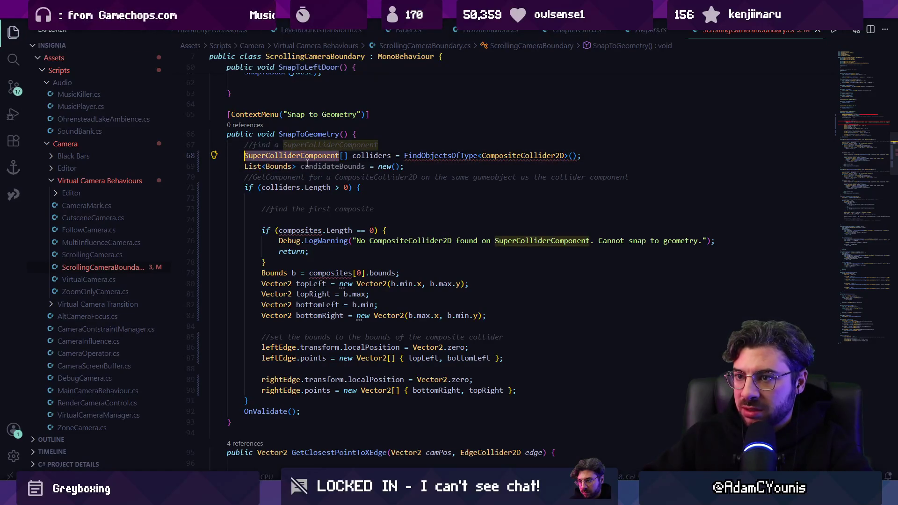
{"action": "type", "text": "Com"}
{"action": "key", "text": "Tab"}
{"action": "key", "text": "ctrl+s"}
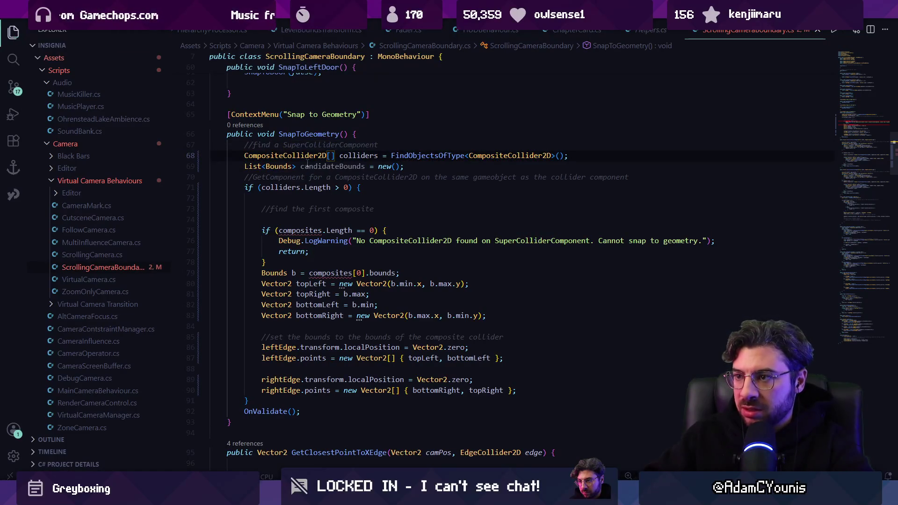
Insert blank lines above the first-composite comment for a loop
{"action": "key", "text": "Down"}
{"action": "key", "text": "Down"}
{"action": "key", "text": "Down"}
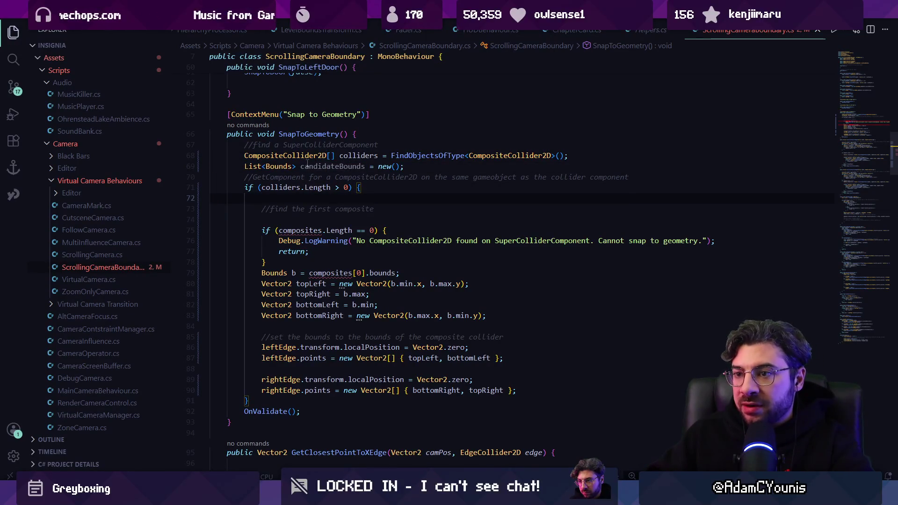
{"action": "left_click", "coordinate": [327, 176]}
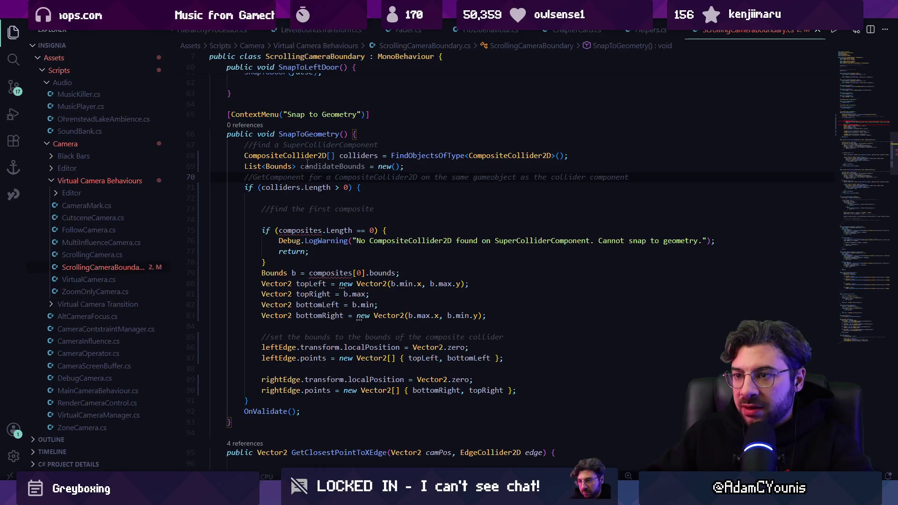
{"action": "key", "text": "Home"}
{"action": "key", "text": "Return"}
{"action": "key", "text": "Return"}
{"action": "key", "text": "Up"}
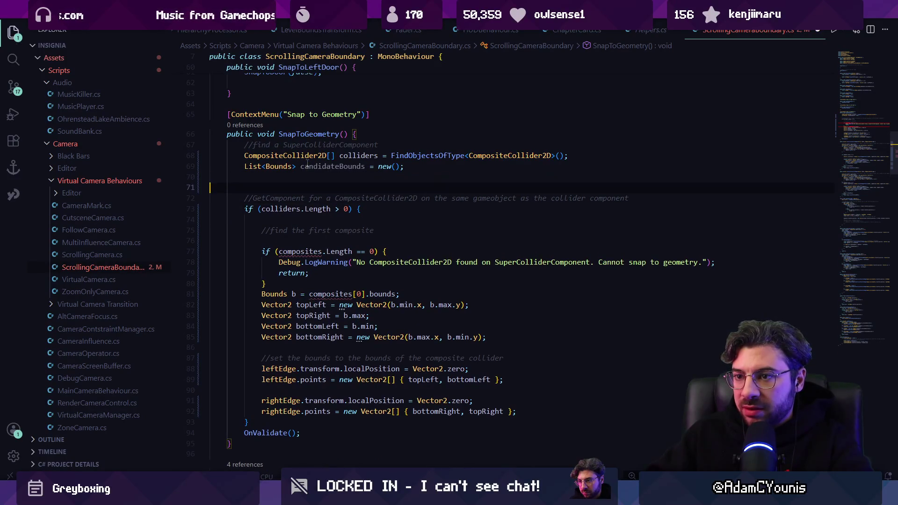
Add the suggested foreach loop over the colliders
{"action": "key", "text": "Tab"}
{"action": "type", "text": "foreach"}
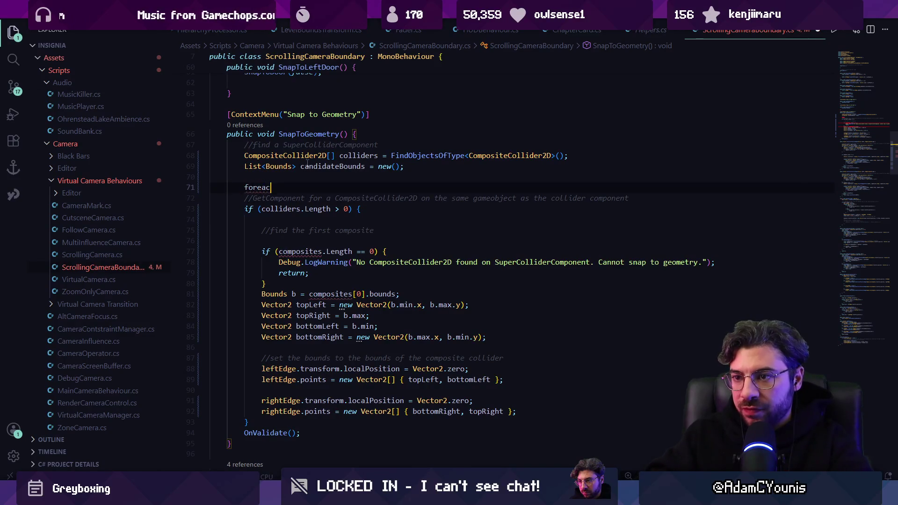
{"action": "key", "text": "Tab"}
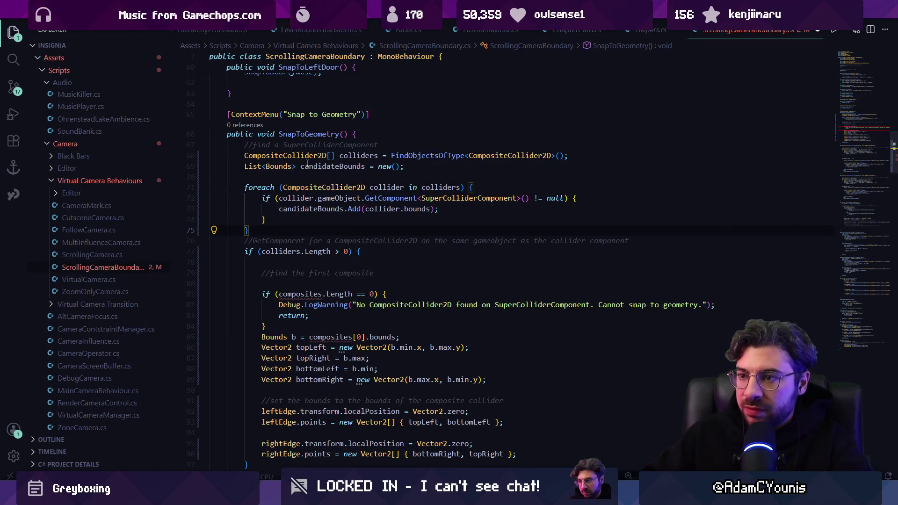
{"action": "key", "text": "Up"}
{"action": "key", "text": "End"}
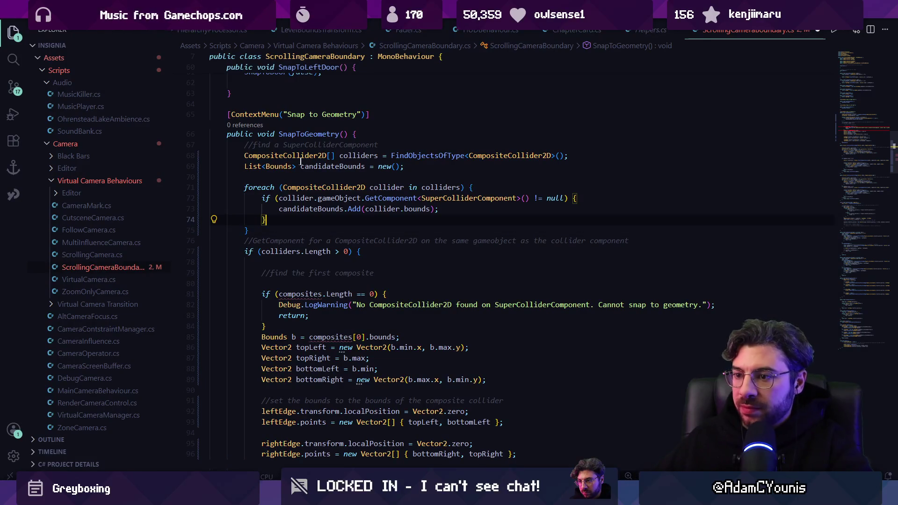
{"action": "left_click", "coordinate": [382, 339]}
{"action": "scroll", "coordinate": [346, 281], "scroll_direction": "up", "scroll_amount": 2}
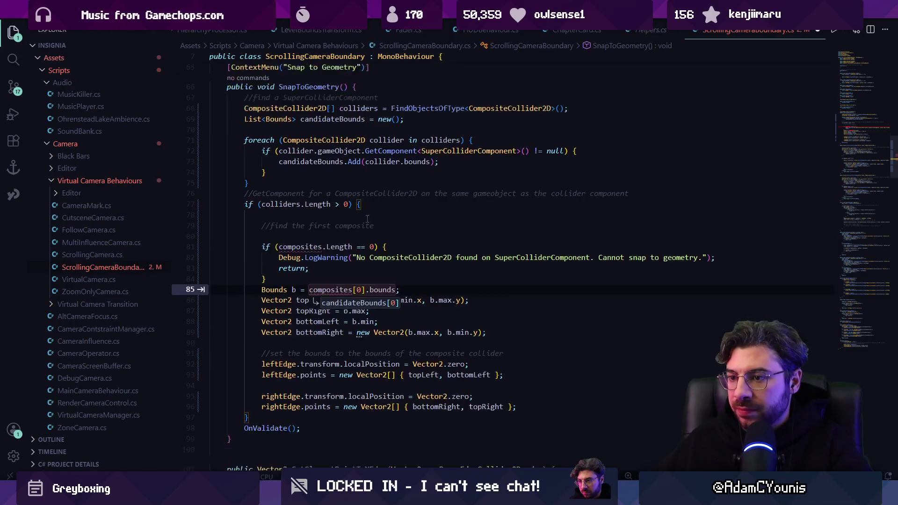
{"action": "left_click", "coordinate": [382, 223]}
Replace candidateBounds with 'Bounds largestBounds = new Bounds()' and drop the candidateBounds.Add call
{"action": "type", "text": "largest"}
{"action": "key", "text": "Tab"}
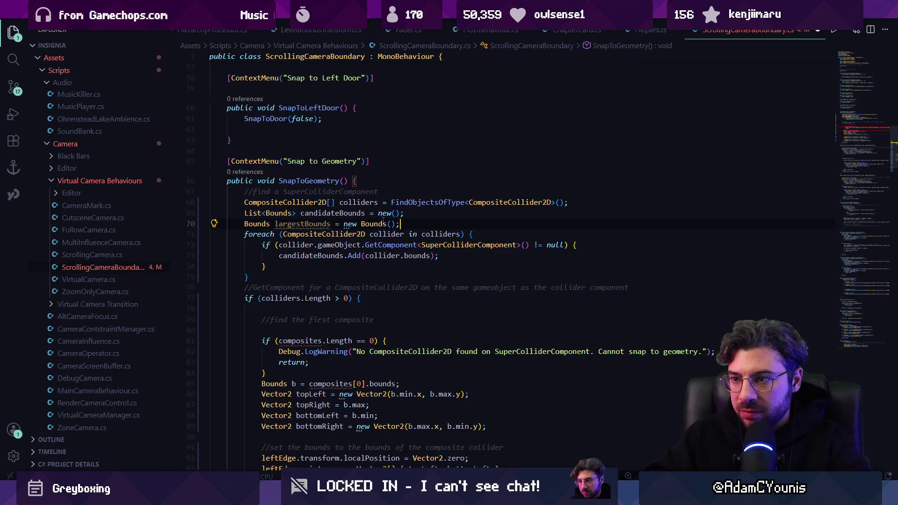
{"action": "key", "text": "ctrl+x"}
{"action": "key", "text": "Left"}
{"action": "key", "text": "Right"}
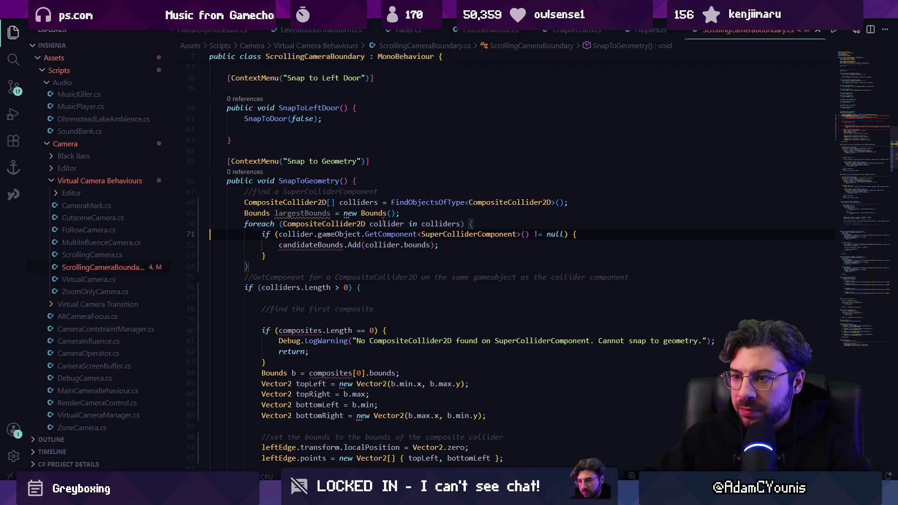
{"action": "key", "text": "Down"}
{"action": "key", "text": "shift+Home"}
{"action": "key", "text": "BackSpace"}
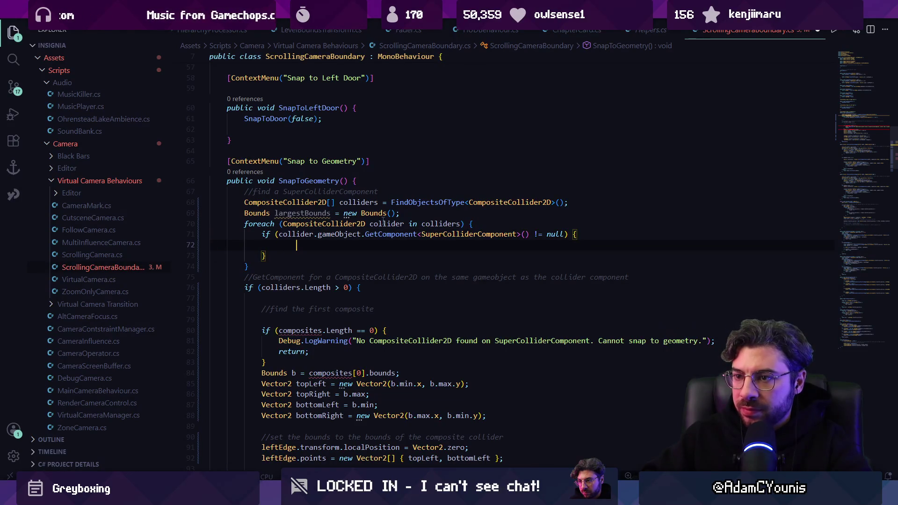
Keep the largest collider bounds inside the loop and begin an 'if (largestBounds' check after it
{"action": "type", "text": "if"}
{"action": "key", "text": "Tab"}
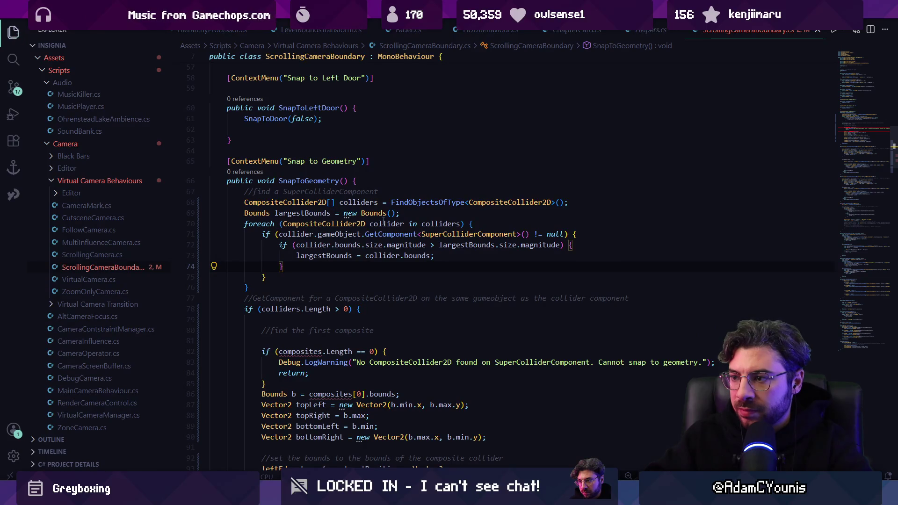
{"action": "key", "text": "Down"}
{"action": "key", "text": "Down"}
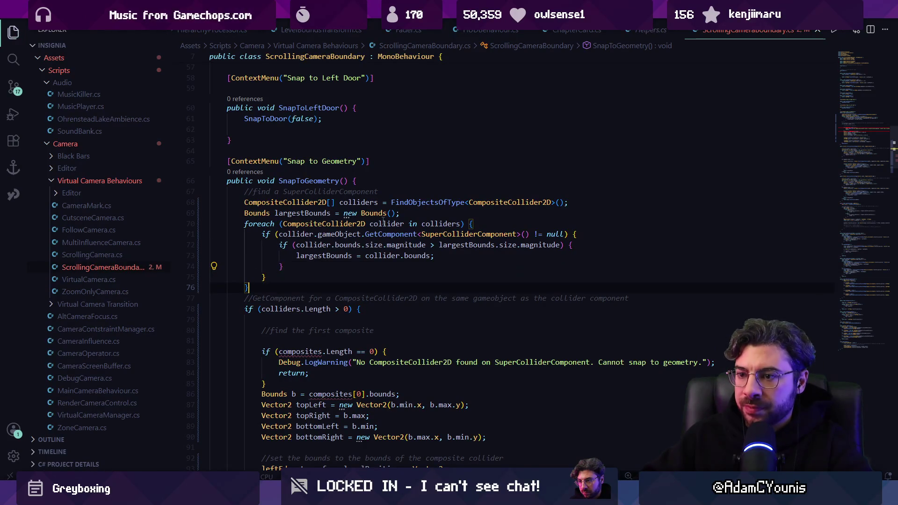
{"action": "key", "text": "Return"}
{"action": "key", "text": "Return"}
{"action": "type", "text": "if(lar"}
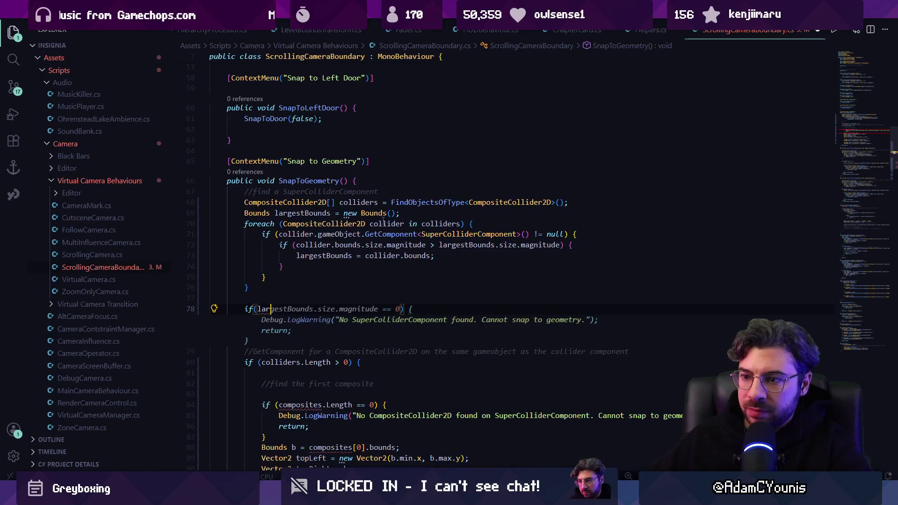
Add the magnitude == 0 warning-and-return check and delete the old length and composites checks
{"action": "key", "text": "Tab"}
{"action": "scroll", "coordinate": [274, 253], "scroll_direction": "down", "scroll_amount": 3}
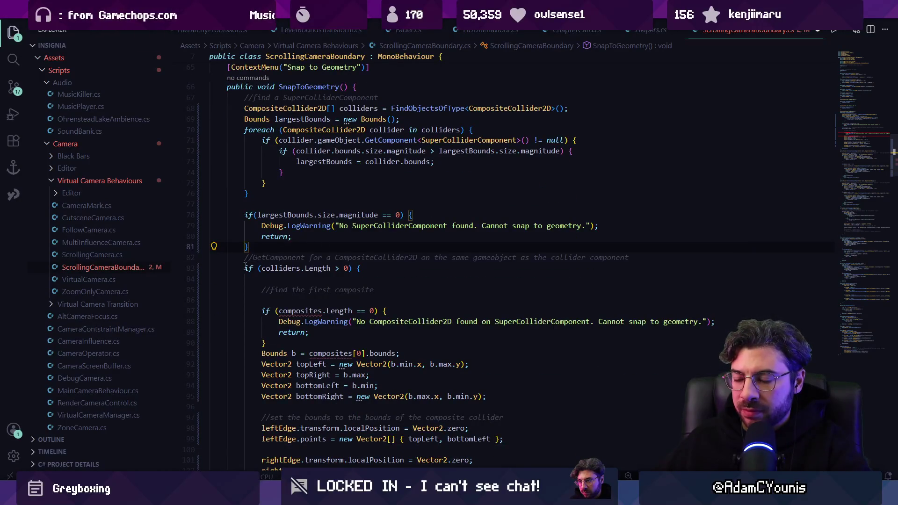
{"action": "scroll", "coordinate": [245, 267], "scroll_direction": "down", "scroll_amount": 2}
{"action": "triple_click", "coordinate": [367, 220]}
{"action": "key", "text": "ctrl+v"}
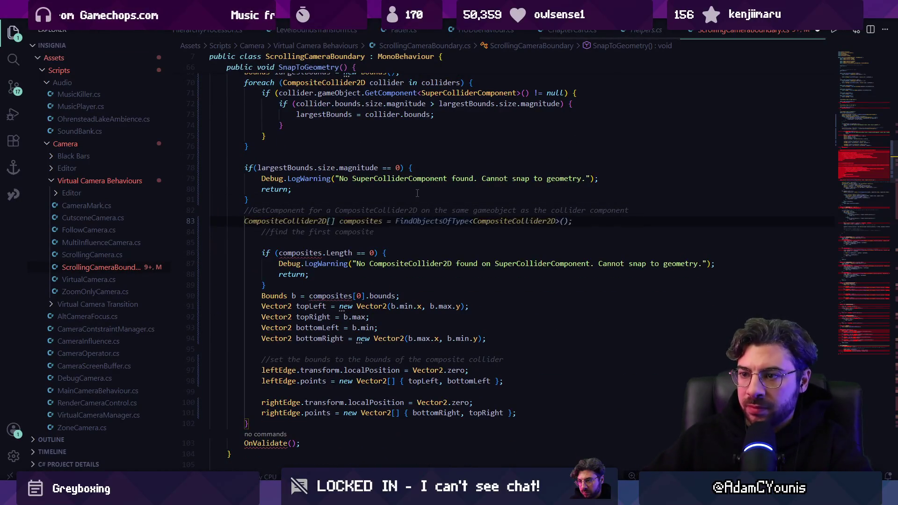
{"action": "key", "text": "ctrl+x"}
{"action": "left_click", "coordinate": [248, 423]}
{"action": "key", "text": "BackSpace"}
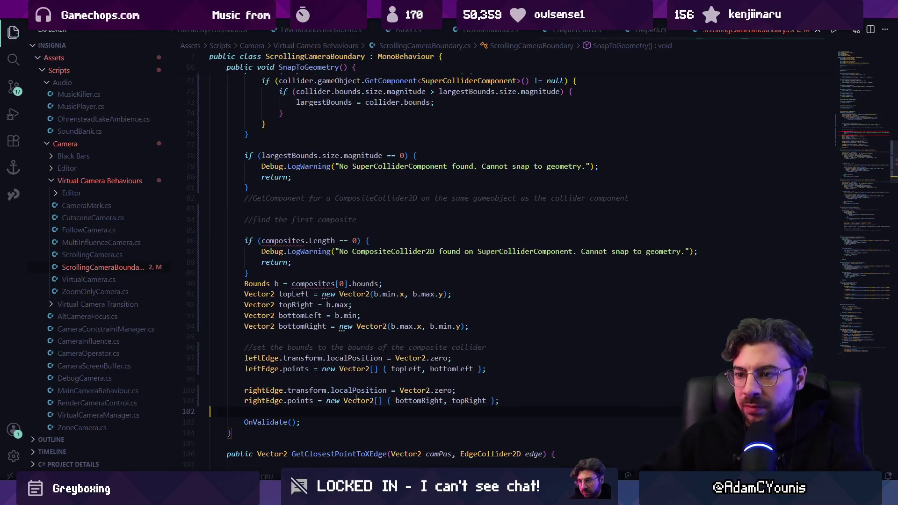
{"action": "left_click", "coordinate": [271, 240]}
{"action": "mouse_move", "coordinate": [249, 274]}
{"action": "left_mouse_down"}
{"action": "mouse_move", "coordinate": [213, 238]}
{"action": "mouse_move", "coordinate": [210, 208]}
{"action": "mouse_move", "coordinate": [223, 199]}
{"action": "left_mouse_up"}
{"action": "key", "text": "BackSpace"}
{"action": "key", "text": "Down"}
{"action": "key", "text": "ctrl+Right"}
{"action": "key", "text": "Right"}
Rewrite line 83 as 'Bounds b = largestBounds;' and save the script
{"action": "key", "text": "ctrl+l"}
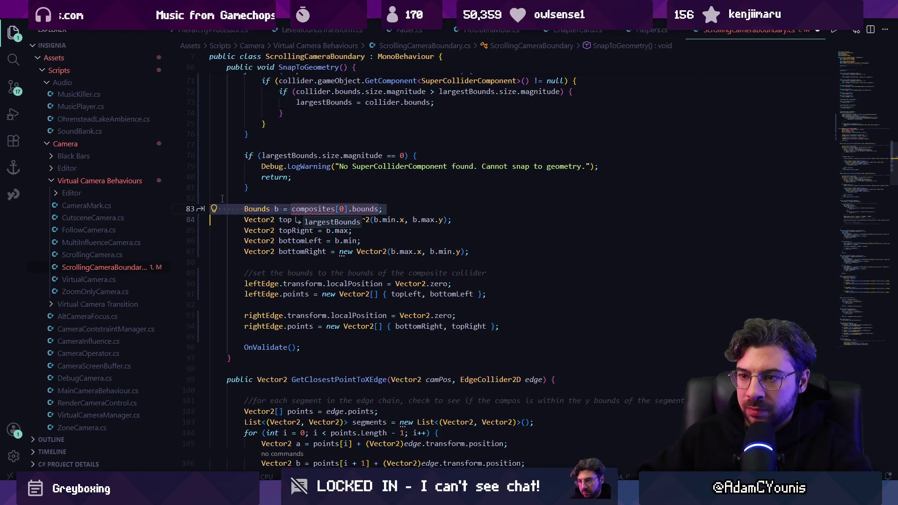
{"action": "key", "text": "BackSpace"}
{"action": "key", "text": "ctrl+z"}
{"action": "key", "text": "Down"}
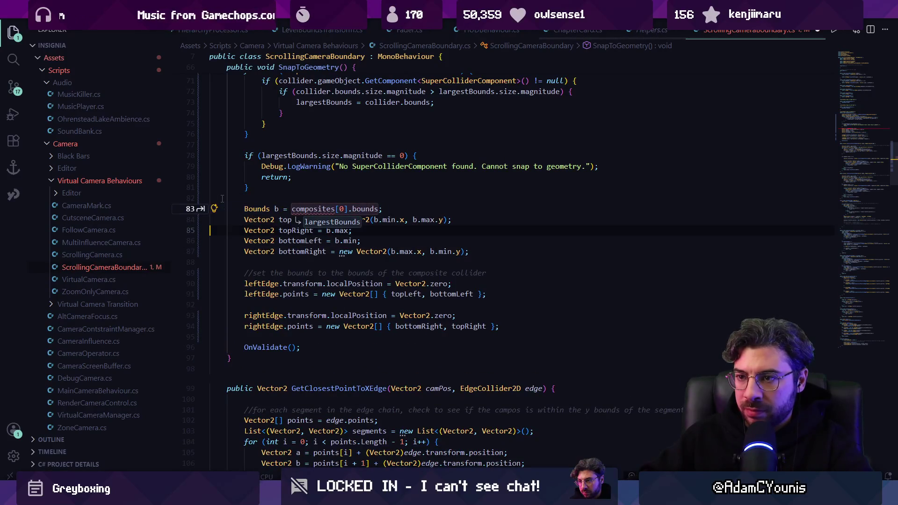
{"action": "key", "text": "Tab"}
{"action": "key", "text": "ctrl+s"}
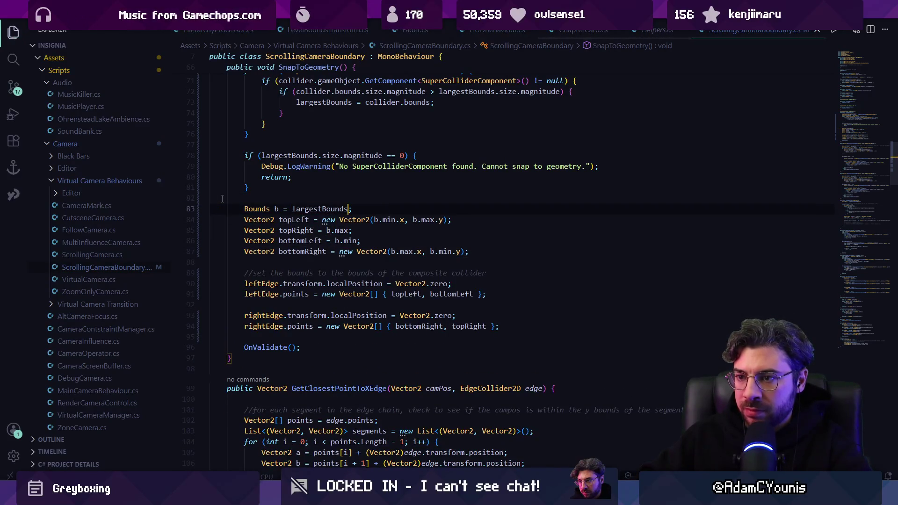
{"action": "scroll", "coordinate": [222, 199], "scroll_direction": "up", "scroll_amount": 4}
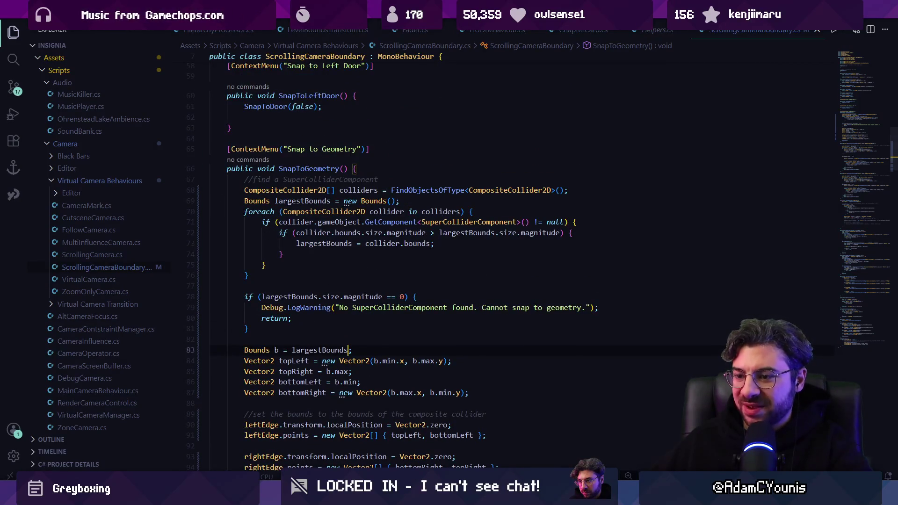
{"action": "key", "text": "alt+Tab"}
{"action": "left_click", "coordinate": [75, 118]}
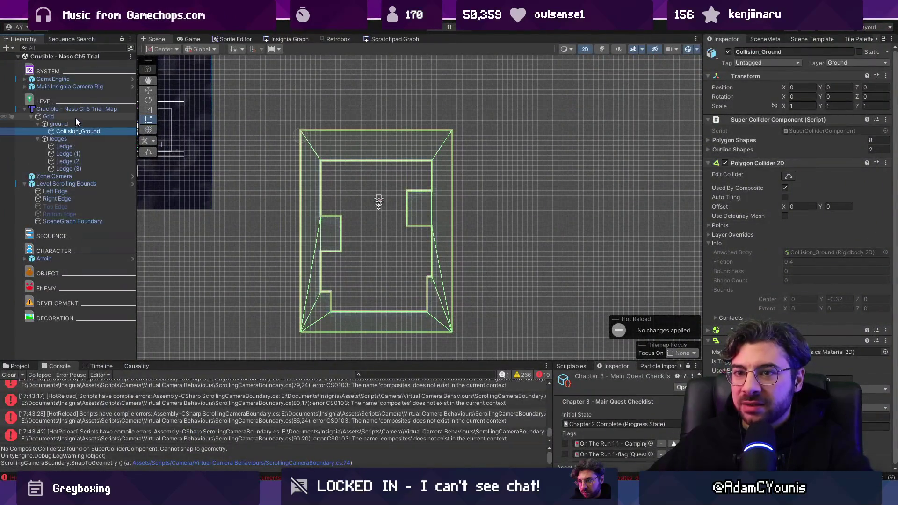
Run Snap to Geometry on Level Scrolling Bounds' Scrolling Camera Boundary component
{"action": "left_click", "coordinate": [66, 184]}
{"action": "left_click", "coordinate": [892, 143]}
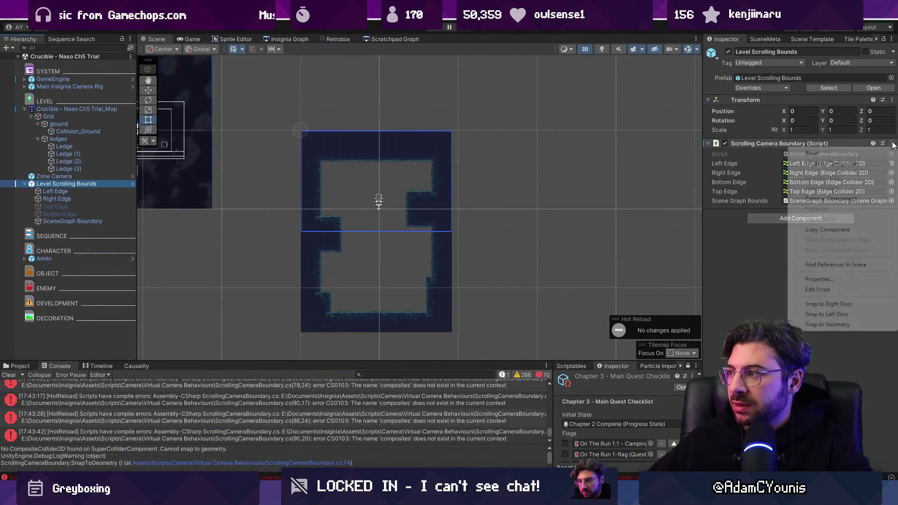
{"action": "left_click", "coordinate": [836, 326]}
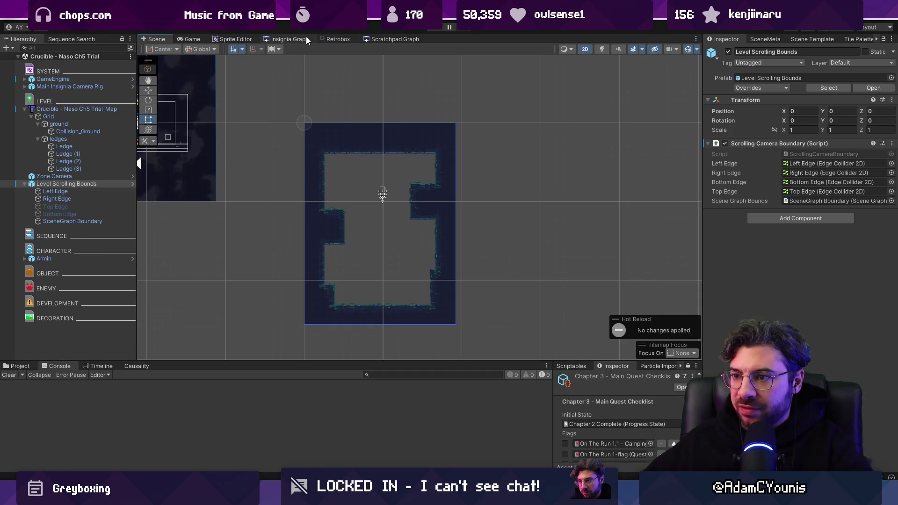
Nudge the Crucible - Naso Ch5 Trial node up-left in the Insignia Graph
{"action": "left_click", "coordinate": [382, 39]}
{"action": "left_click", "coordinate": [291, 38]}
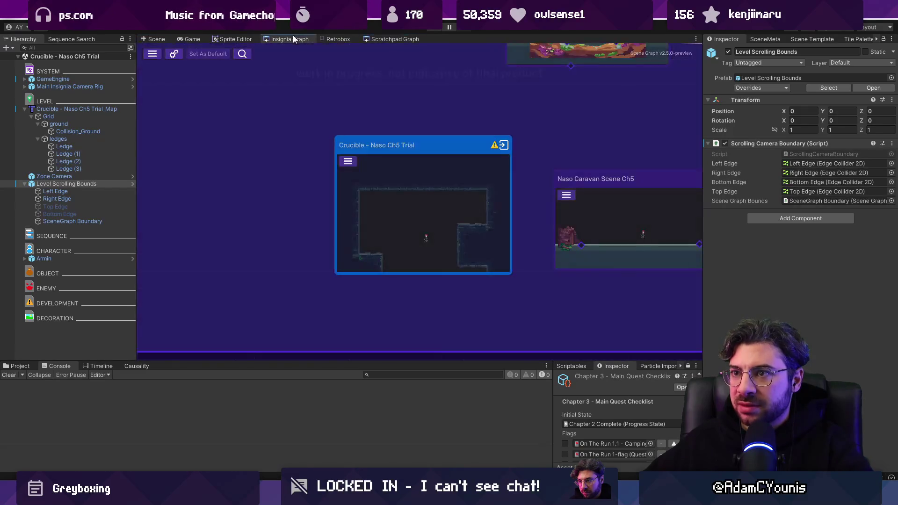
{"action": "scroll", "coordinate": [414, 152], "scroll_direction": "down", "scroll_amount": 3}
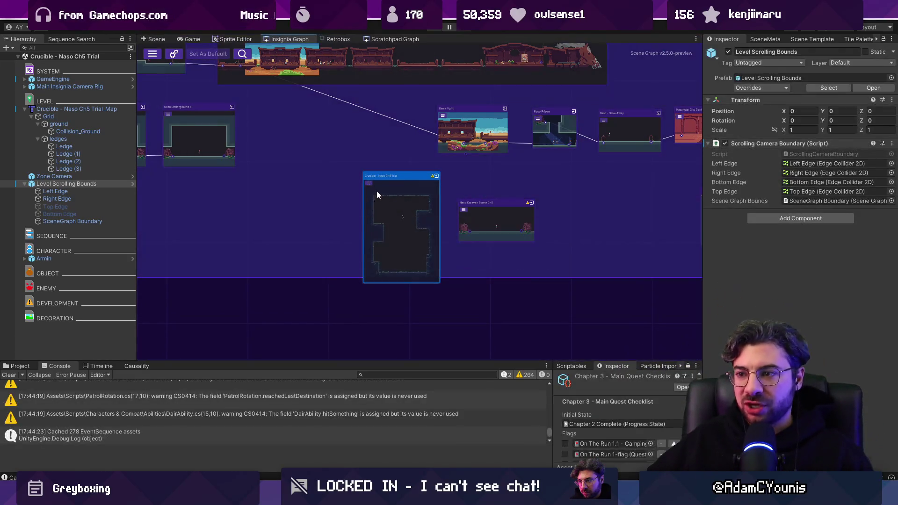
{"action": "left_click_drag", "start_coordinate": [377, 195], "coordinate": [368, 187]}
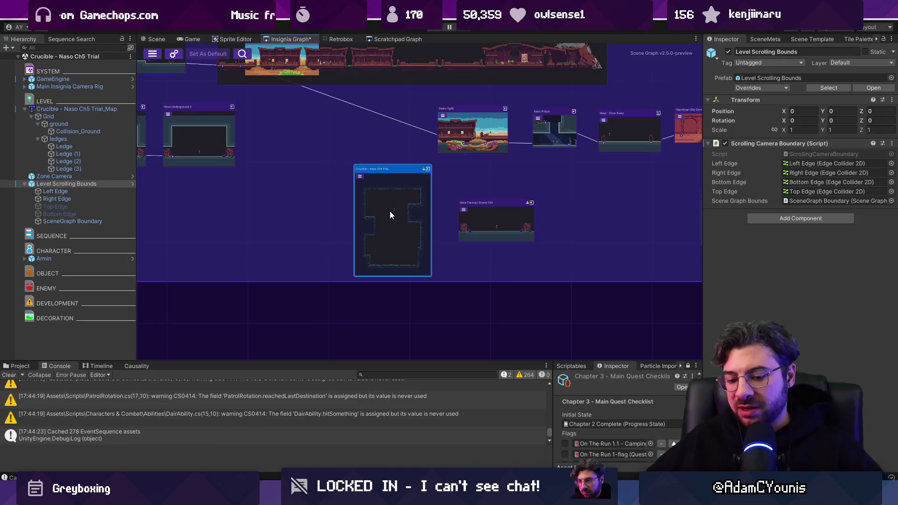
{"action": "key", "text": "alt+Tab"}
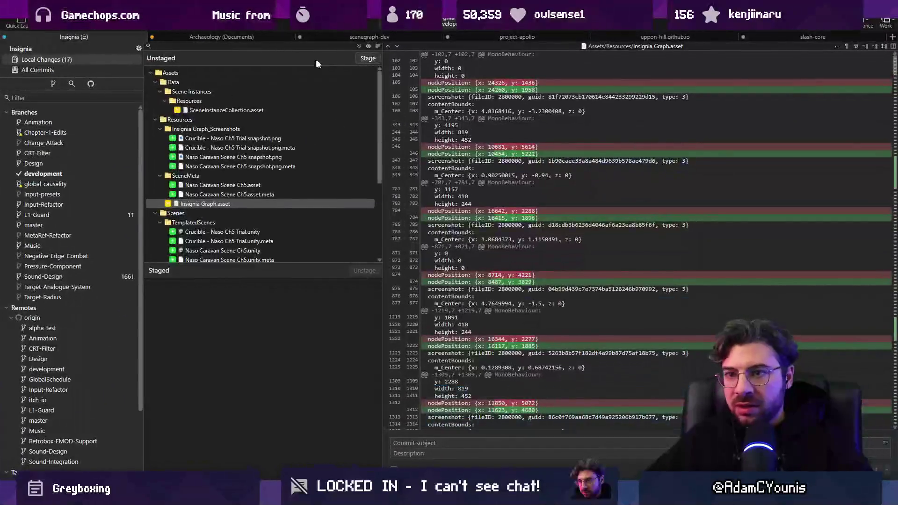
Stage all 17 changes and commit them as 'Adds scenes, updates level scrolling bounds snap to geometry feature'
{"action": "left_click", "coordinate": [360, 46]}
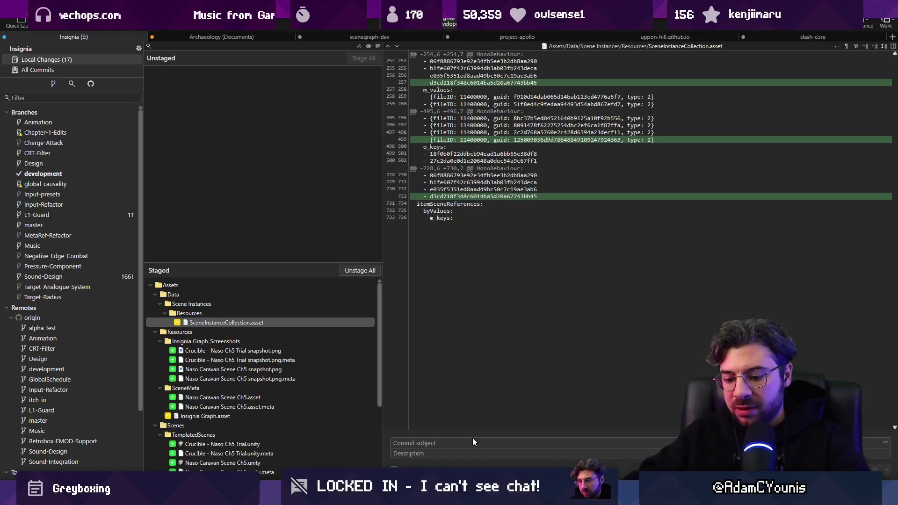
{"action": "type", "text": "Updates"}
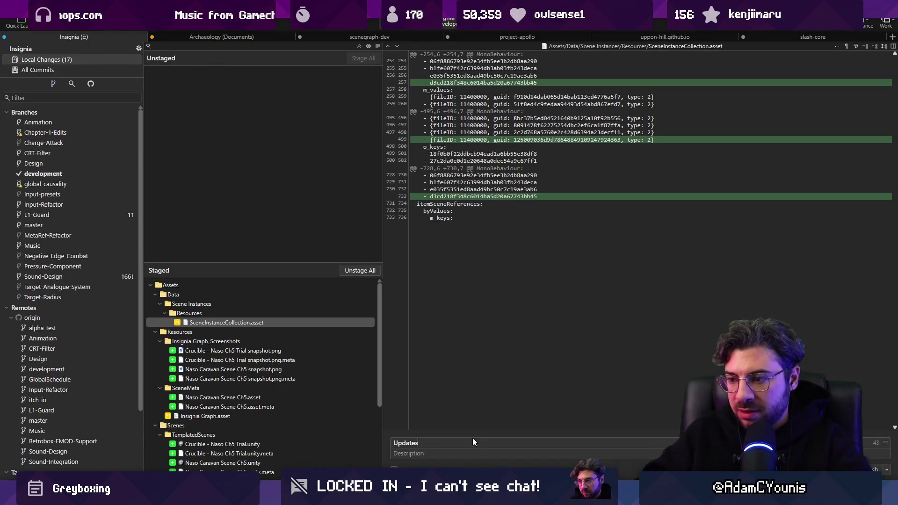
{"action": "key", "text": "ctrl+BackSpace"}
{"action": "type", "text": "Adds scenes, u"}
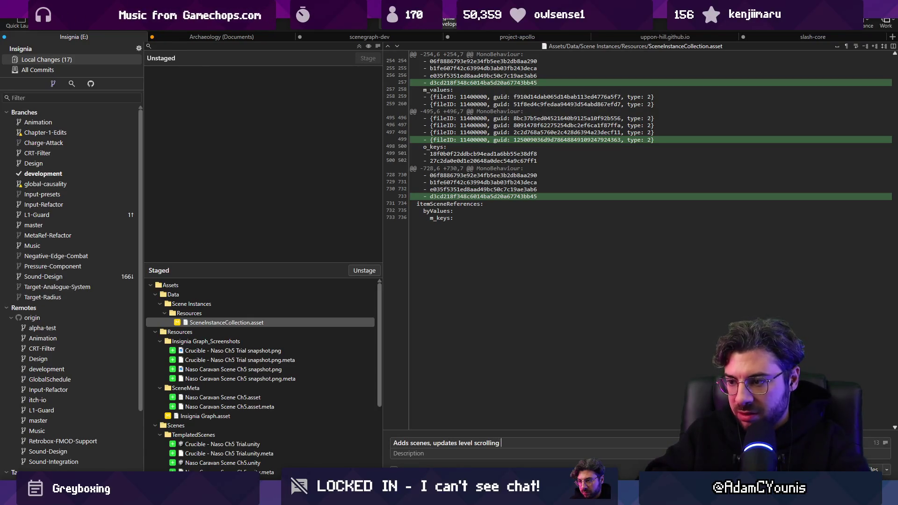
{"action": "type", "text": "geoma"}
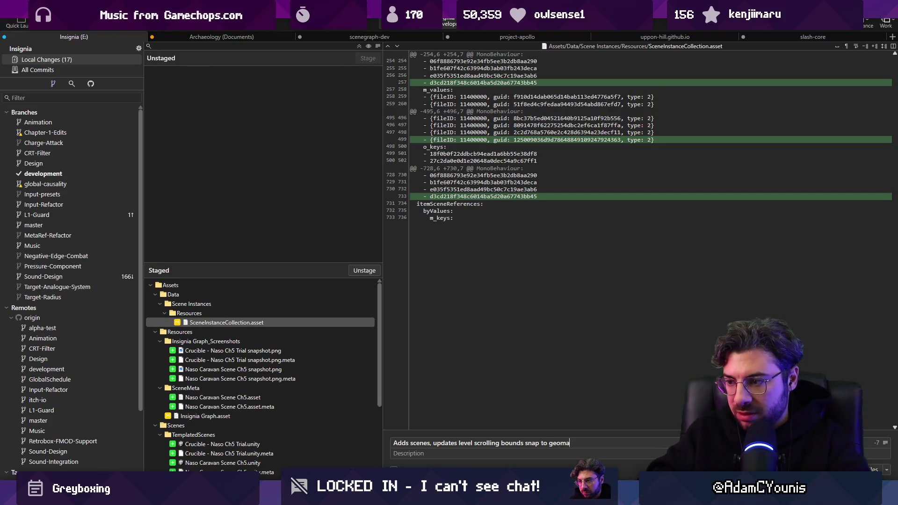
{"action": "type", "text": "try fea"}
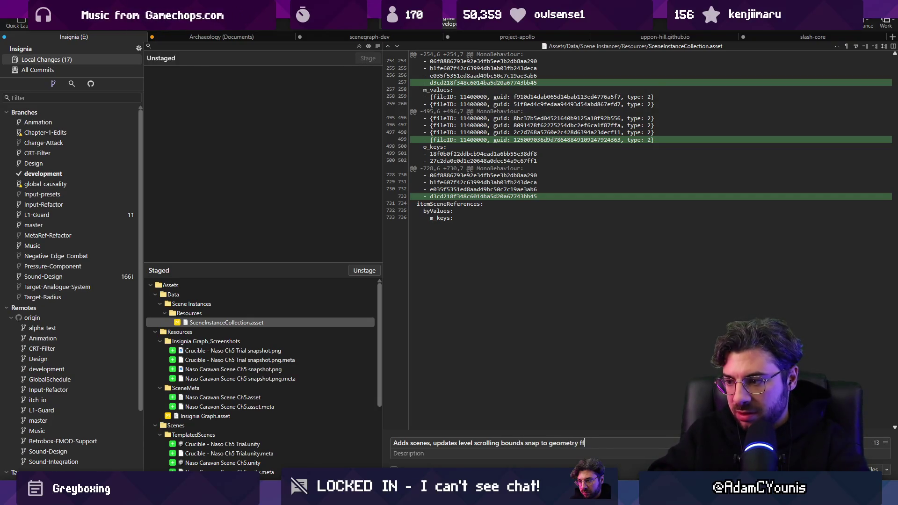
{"action": "type", "text": "ture"}
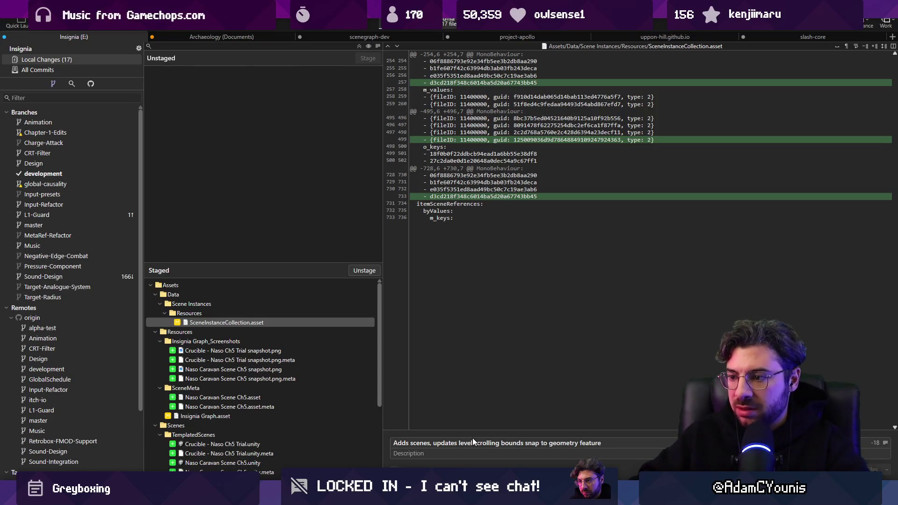
{"action": "key", "text": "ctrl+Return"}
Push the development branch to origin/development
{"action": "key", "text": "ctrl+shift+p"}
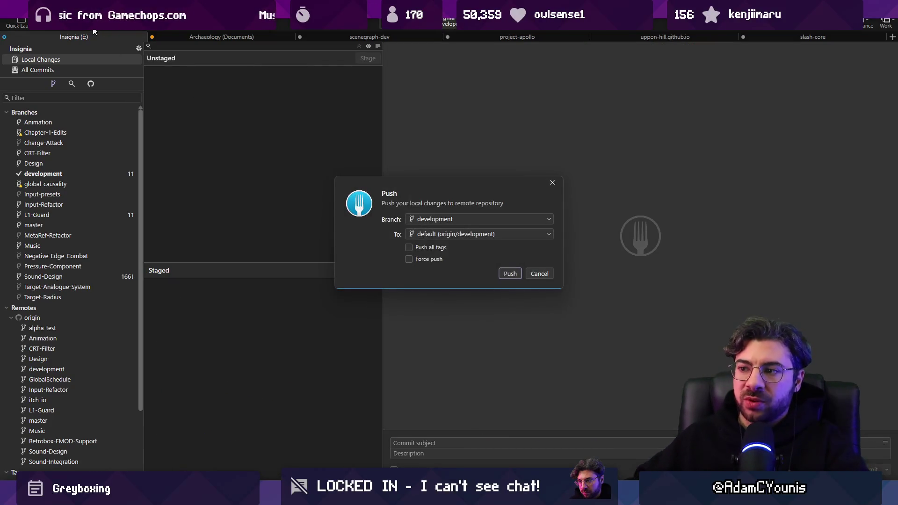
{"action": "key", "text": "Return"}
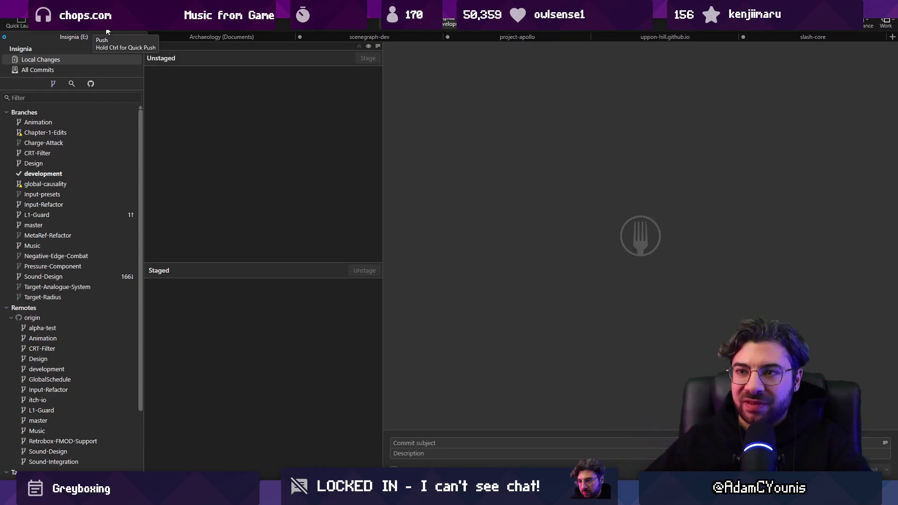
{"action": "key", "text": "alt+Tab"}
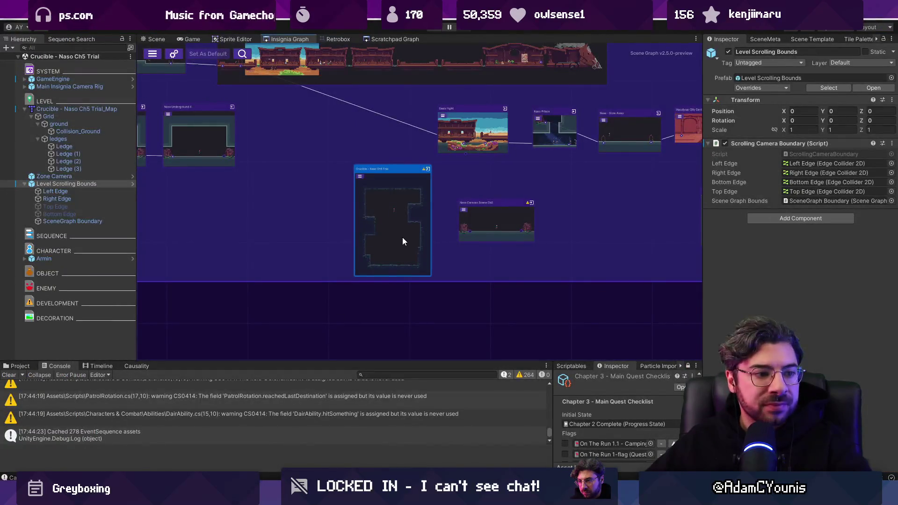
Tidy the room nodes into their Insignia Graph group box and save the graph
{"action": "scroll", "coordinate": [402, 237], "scroll_direction": "down", "scroll_amount": 3}
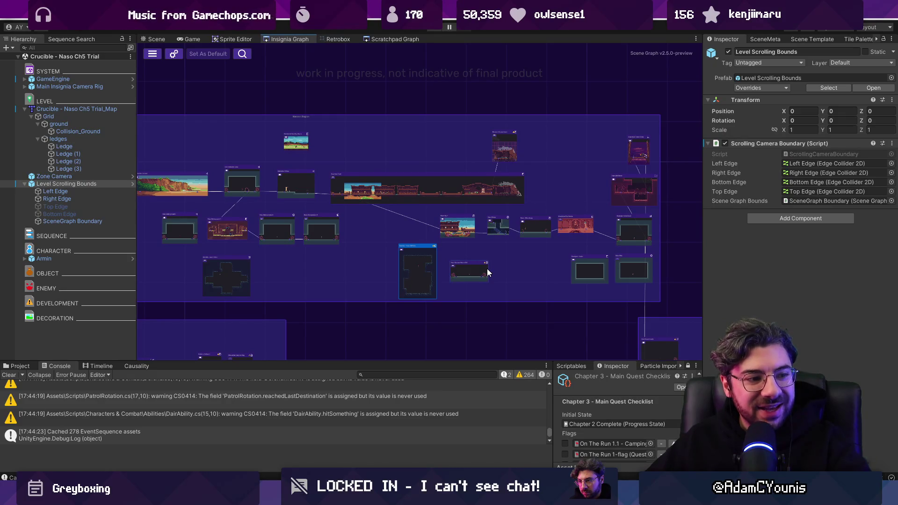
{"action": "scroll", "coordinate": [453, 253], "scroll_direction": "down", "scroll_amount": 5}
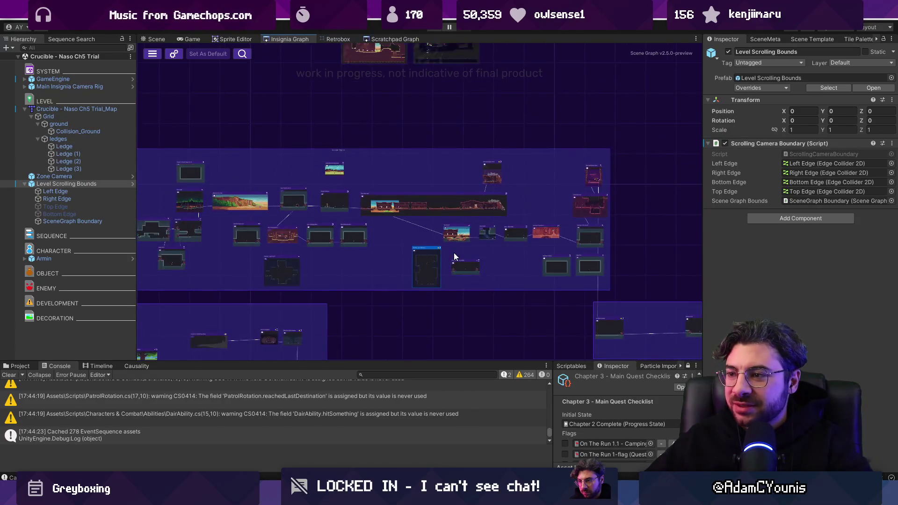
{"action": "scroll", "coordinate": [401, 244], "scroll_direction": "up", "scroll_amount": 6}
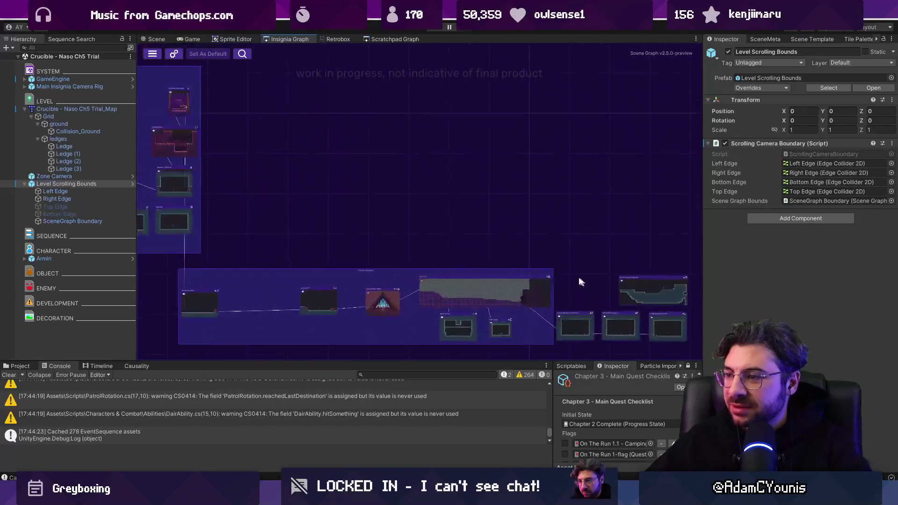
{"action": "mouse_move", "coordinate": [375, 278]}
{"action": "left_mouse_down"}
{"action": "mouse_move", "coordinate": [363, 277]}
{"action": "mouse_move", "coordinate": [421, 281]}
{"action": "mouse_move", "coordinate": [425, 274]}
{"action": "mouse_move", "coordinate": [401, 257]}
{"action": "mouse_move", "coordinate": [498, 281]}
{"action": "mouse_move", "coordinate": [445, 276]}
{"action": "left_mouse_up"}
{"action": "mouse_move", "coordinate": [498, 234]}
{"action": "left_mouse_down"}
{"action": "mouse_move", "coordinate": [470, 243]}
{"action": "mouse_move", "coordinate": [474, 236]}
{"action": "left_mouse_up"}
{"action": "left_click", "coordinate": [428, 279]}
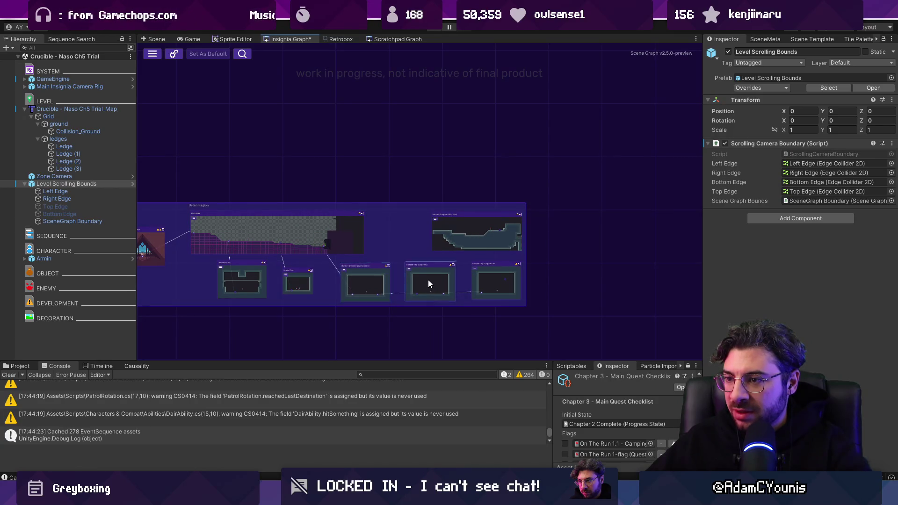
{"action": "left_click_drag", "start_coordinate": [370, 283], "coordinate": [357, 280]}
{"action": "left_click", "coordinate": [495, 285]}
{"action": "mouse_move", "coordinate": [469, 237]}
{"action": "left_mouse_down"}
{"action": "mouse_move", "coordinate": [430, 239]}
{"action": "mouse_move", "coordinate": [450, 245]}
{"action": "left_mouse_up"}
{"action": "key", "text": "ctrl+s"}
{"action": "scroll", "coordinate": [450, 246], "scroll_direction": "down", "scroll_amount": 6}
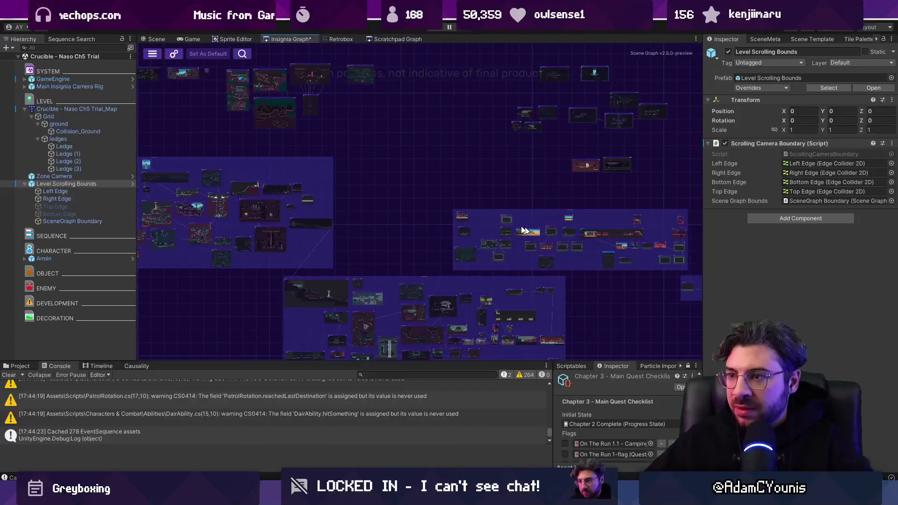
{"action": "key", "text": "alt+Tab"}
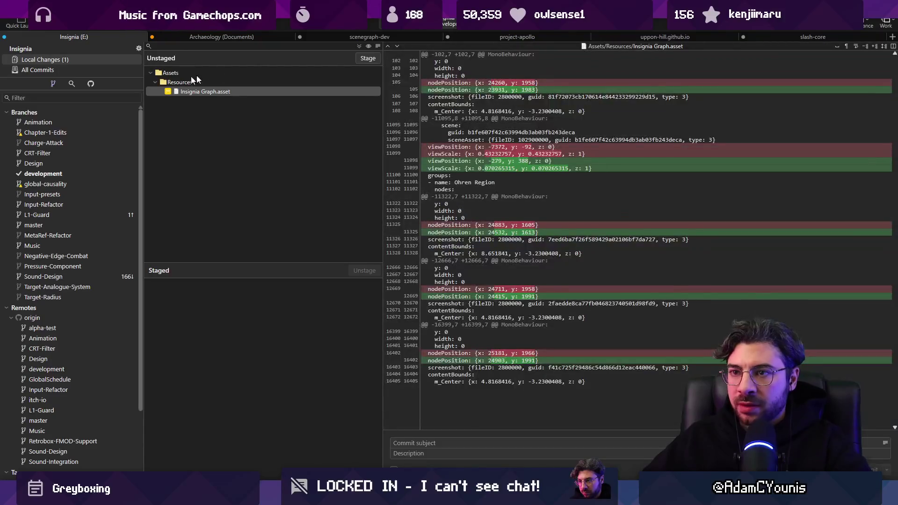
Stage Insignia Graph.asset and commit it as 'Updates Scene Graph positions'
{"action": "left_click", "coordinate": [367, 58]}
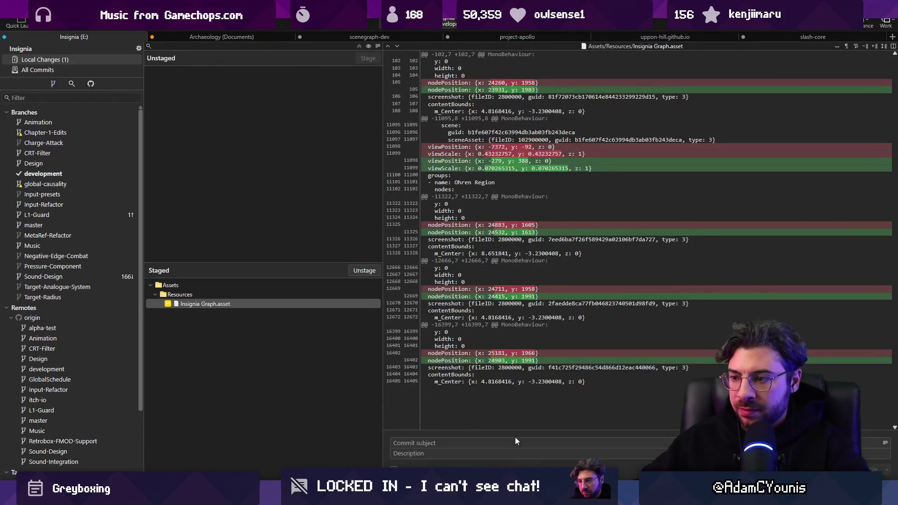
{"action": "type", "text": "UPdtes"}
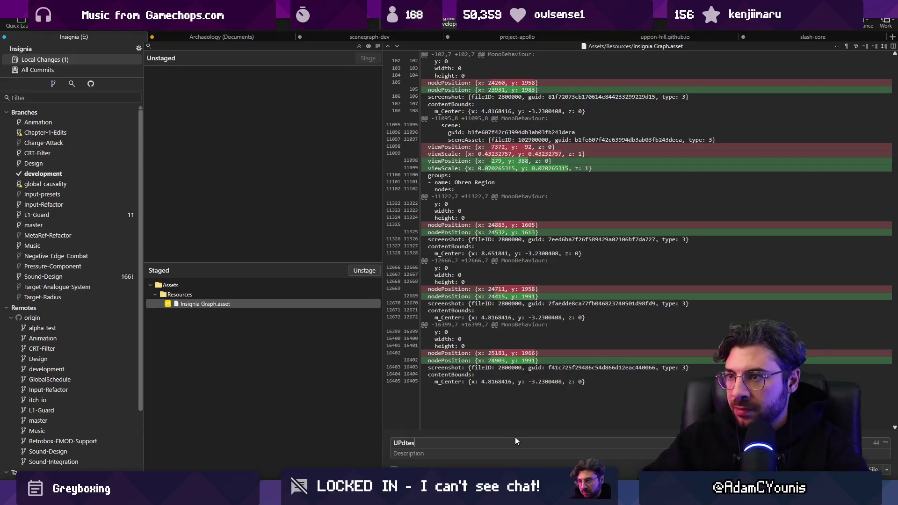
{"action": "mouse_move", "coordinate": [486, 134]}
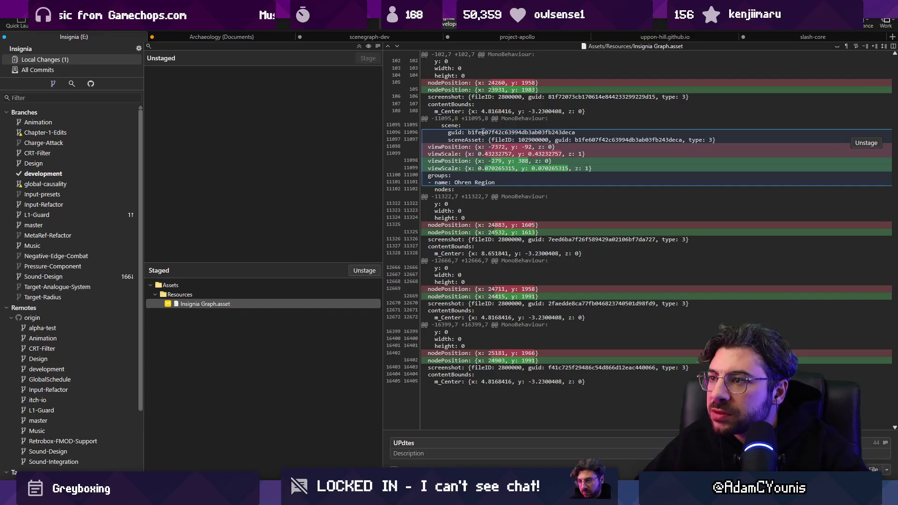
{"action": "mouse_move", "coordinate": [494, 299]}
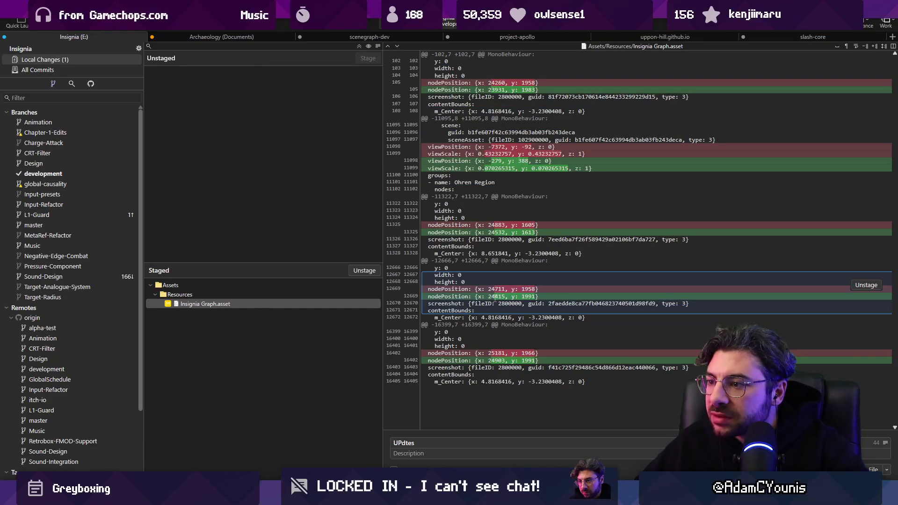
{"action": "mouse_move", "coordinate": [488, 349]}
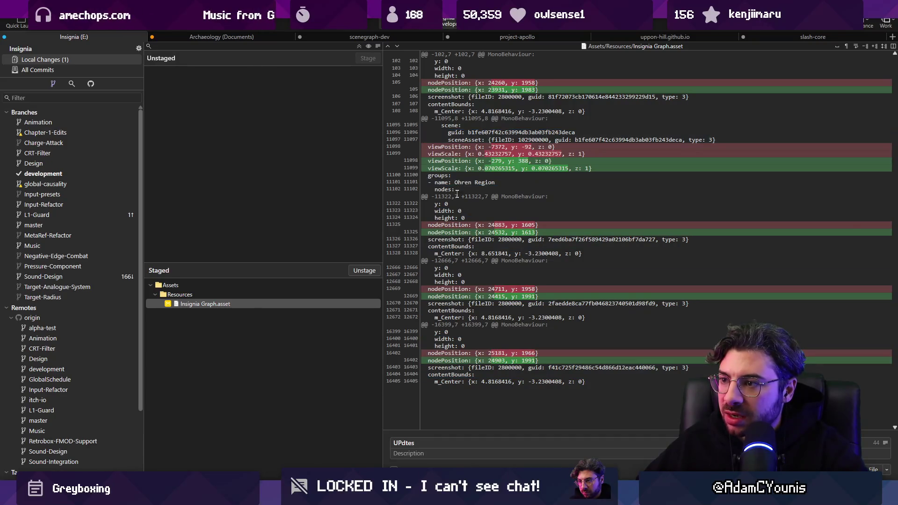
{"action": "key", "text": "ctrl+BackSpace"}
{"action": "type", "text": "Updates Scene Graph"}
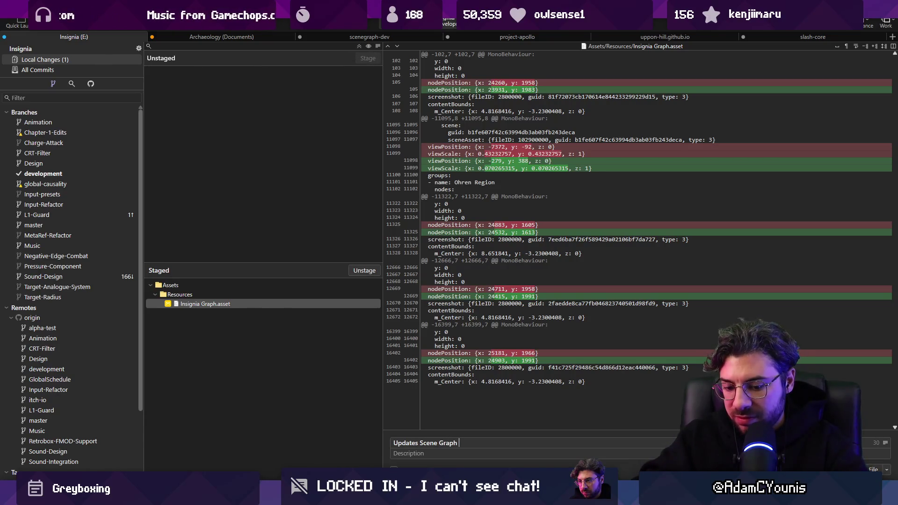
{"action": "type", "text": "ions"}
{"action": "key", "text": "ctrl+Return"}
Push the new commit to origin
{"action": "key", "text": "ctrl+shift+p"}
{"action": "key", "text": "Return"}
{"action": "key", "text": "alt+Tab"}
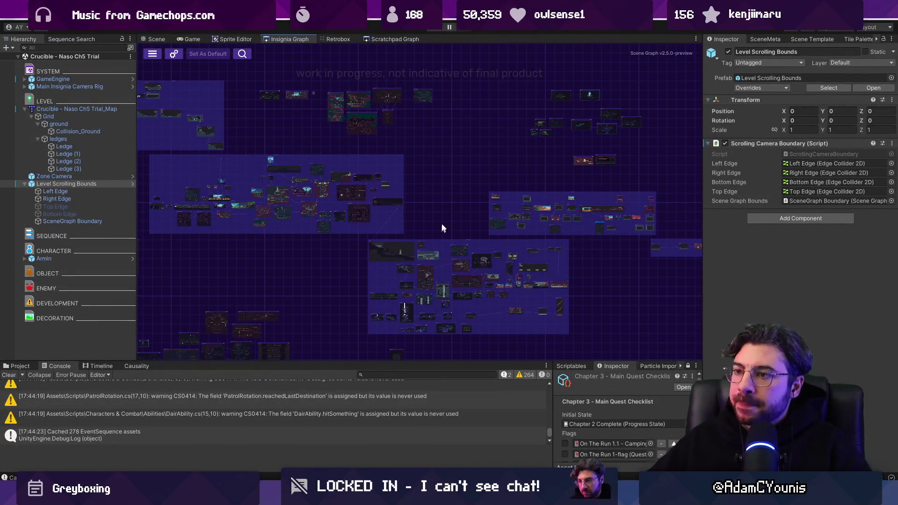
Relocate a small node cluster to a new spot in the Insignia Graph
{"action": "mouse_move", "coordinate": [443, 220]}
{"action": "left_mouse_down"}
{"action": "mouse_move", "coordinate": [363, 168]}
{"action": "mouse_move", "coordinate": [465, 230]}
{"action": "mouse_move", "coordinate": [627, 280]}
{"action": "mouse_move", "coordinate": [608, 244]}
{"action": "mouse_move", "coordinate": [526, 233]}
{"action": "left_mouse_up"}
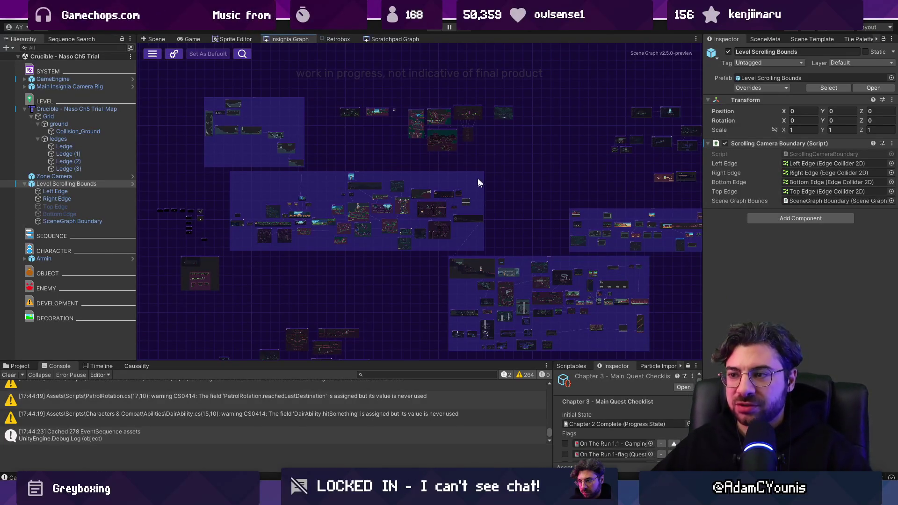
{"action": "scroll", "coordinate": [223, 127], "scroll_direction": "up", "scroll_amount": 4}
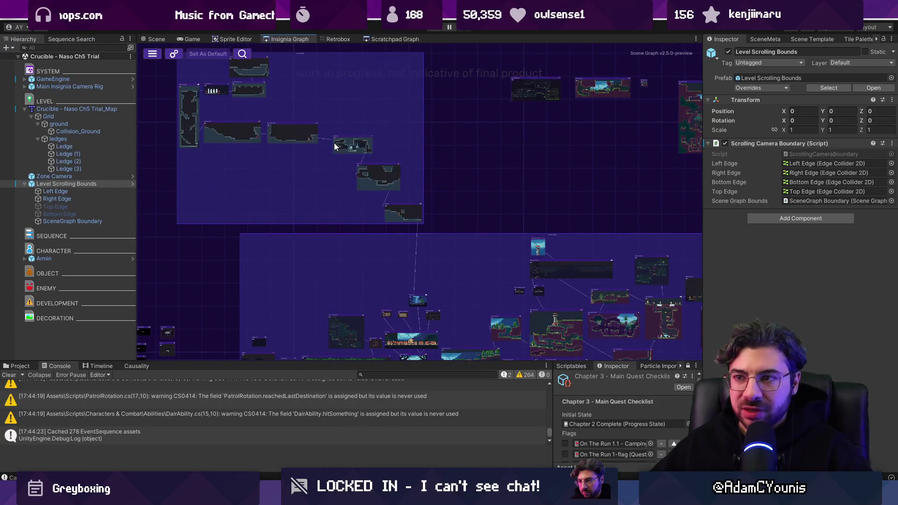
{"action": "scroll", "coordinate": [337, 149], "scroll_direction": "up", "scroll_amount": 5}
{"action": "scroll", "coordinate": [365, 145], "scroll_direction": "down", "scroll_amount": 10}
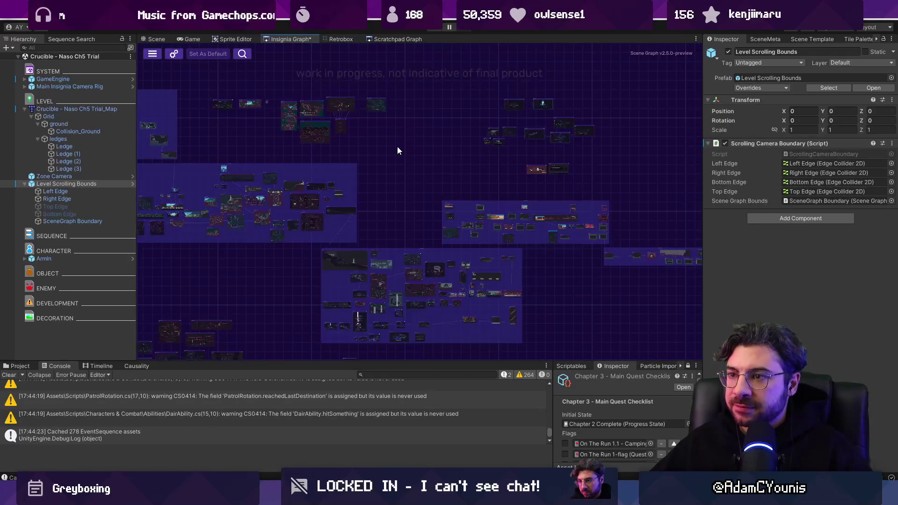
{"action": "scroll", "coordinate": [237, 92], "scroll_direction": "up", "scroll_amount": 5}
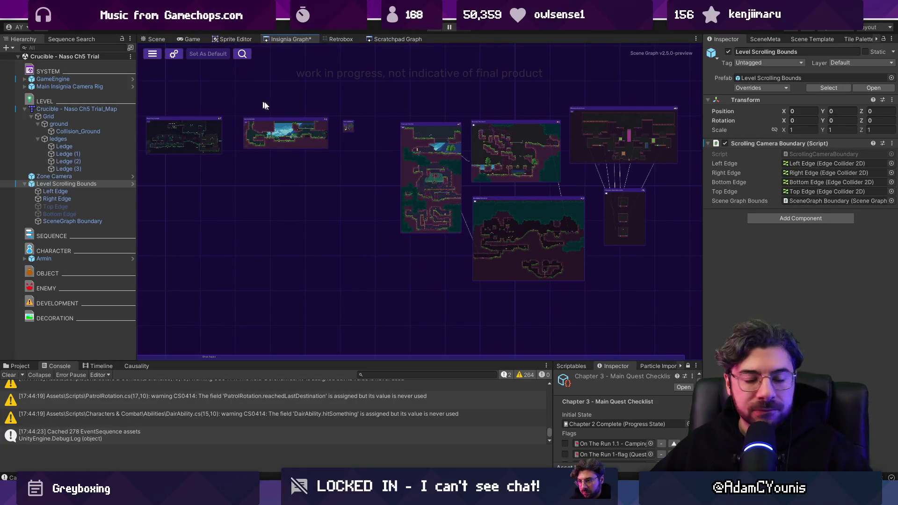
{"action": "scroll", "coordinate": [350, 135], "scroll_direction": "up", "scroll_amount": 3}
{"action": "scroll", "coordinate": [351, 135], "scroll_direction": "up", "scroll_amount": 2}
{"action": "scroll", "coordinate": [348, 129], "scroll_direction": "down", "scroll_amount": 8}
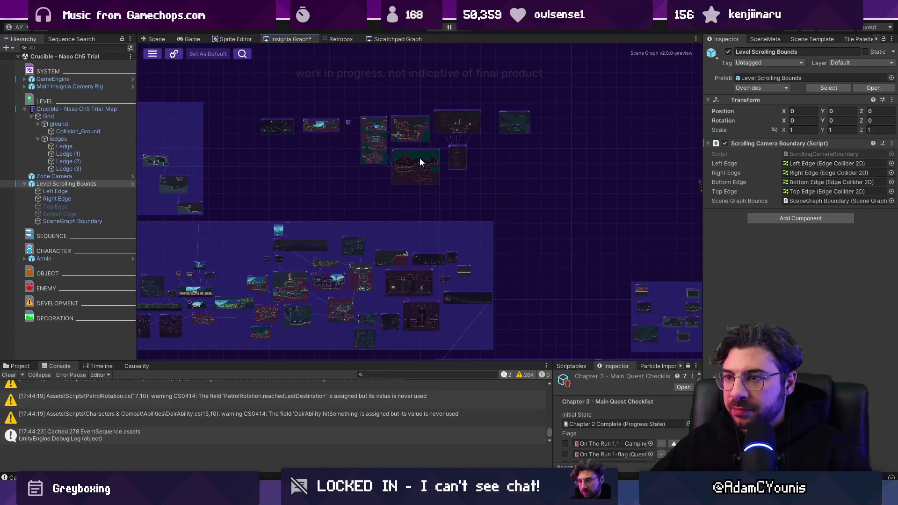
{"action": "scroll", "coordinate": [435, 155], "scroll_direction": "down", "scroll_amount": 2}
{"action": "scroll", "coordinate": [505, 147], "scroll_direction": "down", "scroll_amount": 2}
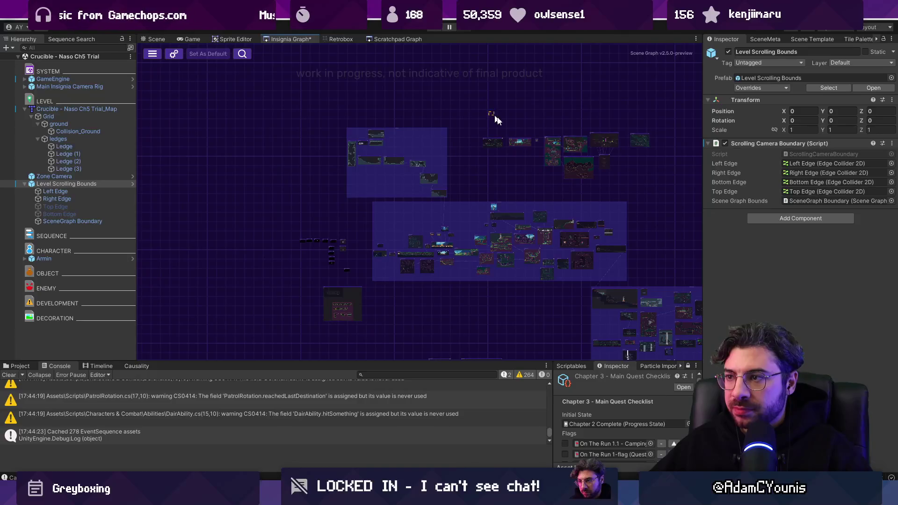
{"action": "left_click_drag", "start_coordinate": [281, 239], "coordinate": [451, 190]}
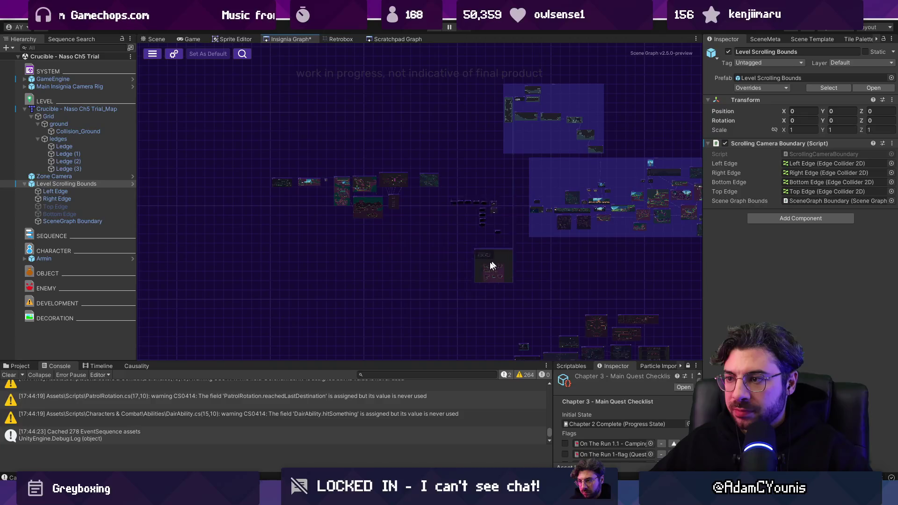
{"action": "left_click_drag", "start_coordinate": [492, 265], "coordinate": [367, 310]}
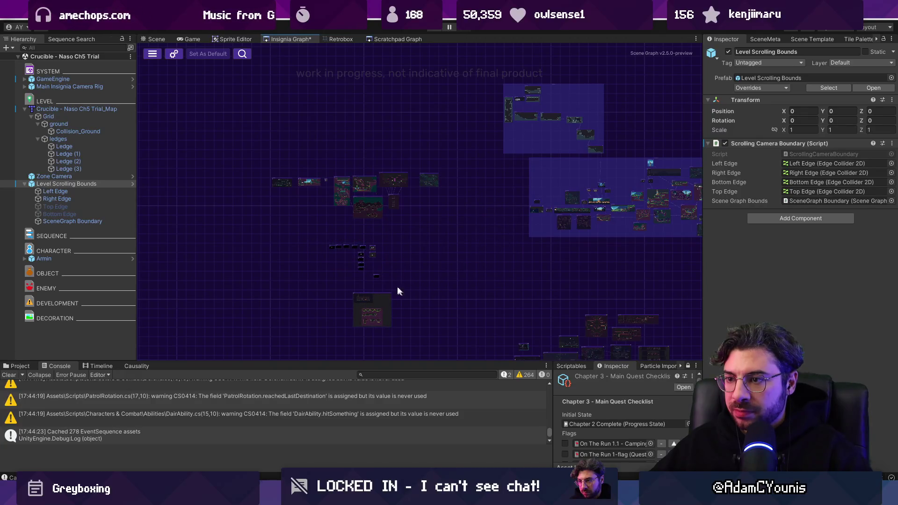
{"action": "mouse_move", "coordinate": [376, 276]}
{"action": "left_mouse_down"}
{"action": "mouse_move", "coordinate": [485, 215]}
{"action": "mouse_move", "coordinate": [493, 229]}
{"action": "left_mouse_up"}
Box-select the row of node groups and lift it higher in the graph
{"action": "left_click_drag", "start_coordinate": [287, 163], "coordinate": [420, 239]}
{"action": "left_click_drag", "start_coordinate": [371, 209], "coordinate": [366, 153]}
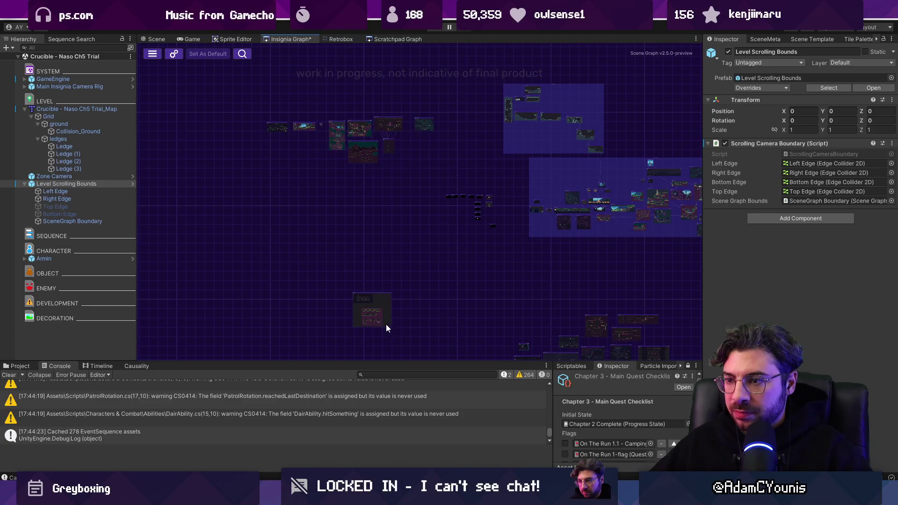
{"action": "key", "text": "f"}
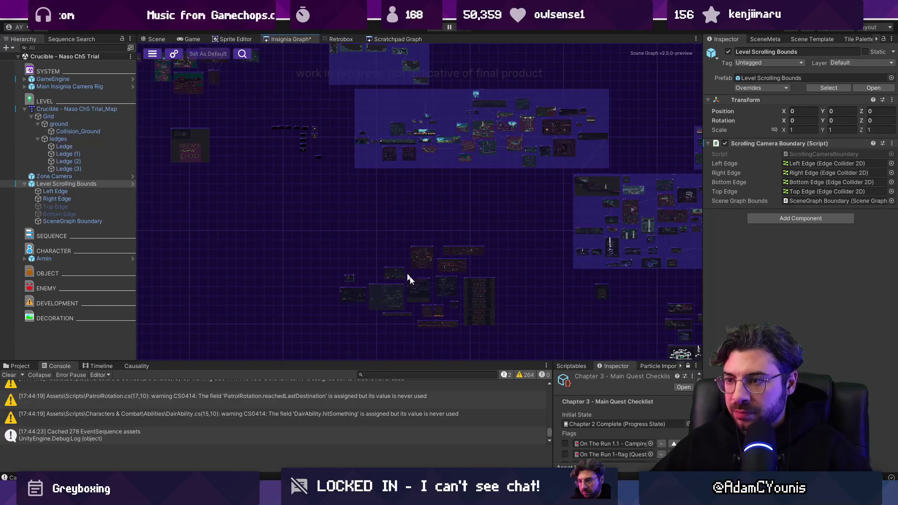
{"action": "scroll", "coordinate": [408, 278], "scroll_direction": "up", "scroll_amount": 3}
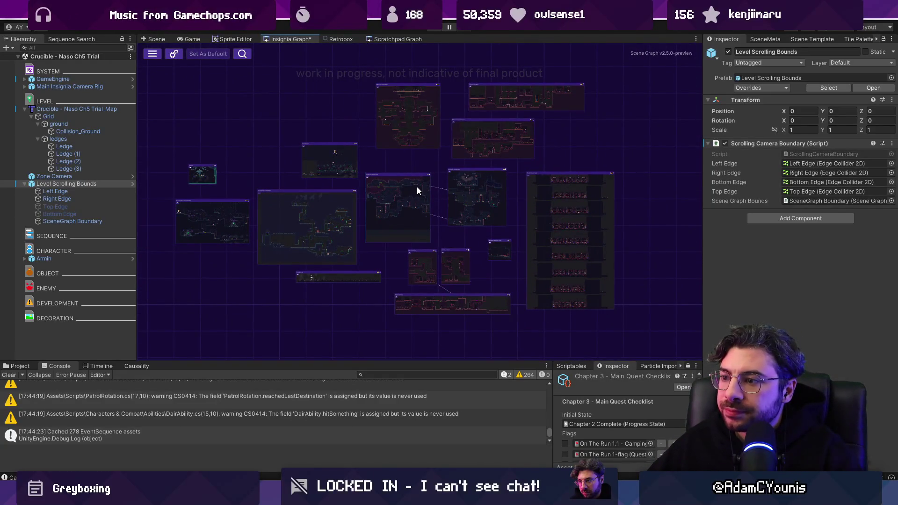
{"action": "scroll", "coordinate": [418, 187], "scroll_direction": "down", "scroll_amount": 5}
{"action": "scroll", "coordinate": [252, 195], "scroll_direction": "up", "scroll_amount": 5}
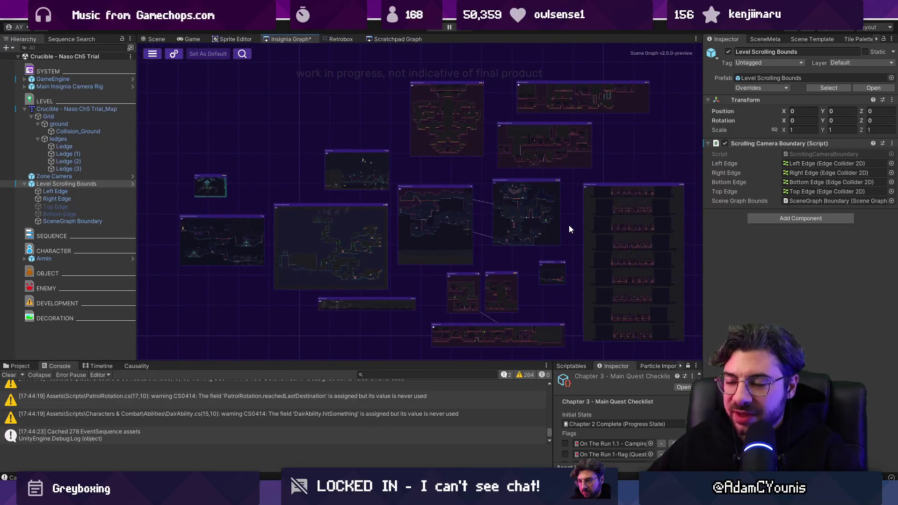
{"action": "scroll", "coordinate": [347, 168], "scroll_direction": "up", "scroll_amount": 6}
{"action": "scroll", "coordinate": [394, 191], "scroll_direction": "down", "scroll_amount": 4}
{"action": "scroll", "coordinate": [573, 251], "scroll_direction": "up", "scroll_amount": 4}
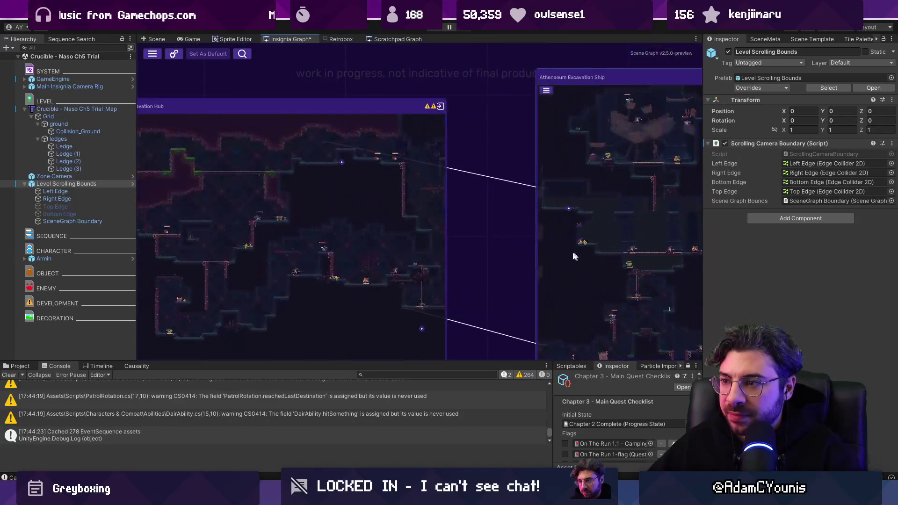
{"action": "scroll", "coordinate": [428, 228], "scroll_direction": "down", "scroll_amount": 6}
{"action": "left_click_drag", "start_coordinate": [699, 226], "coordinate": [220, 161]}
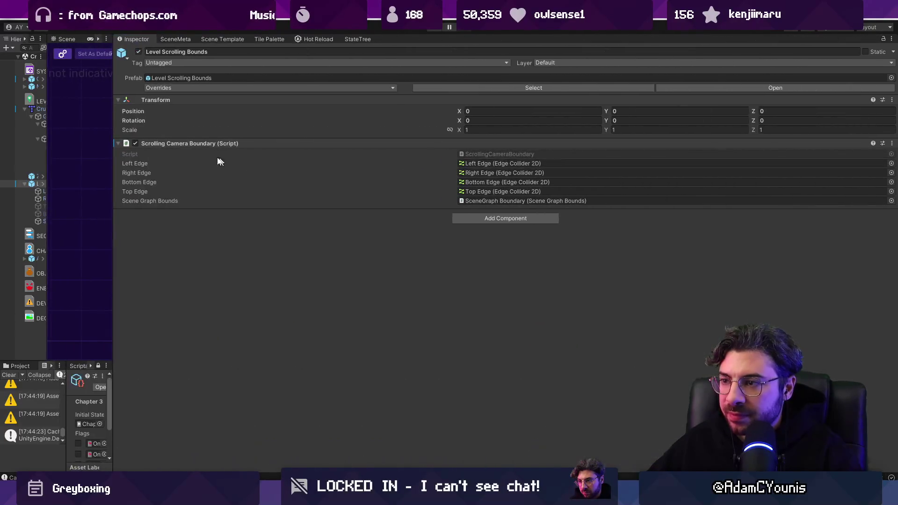
Restore the hierarchy and scene graph panels to full width and pan the graph right
{"action": "left_click_drag", "start_coordinate": [112, 148], "coordinate": [702, 162]}
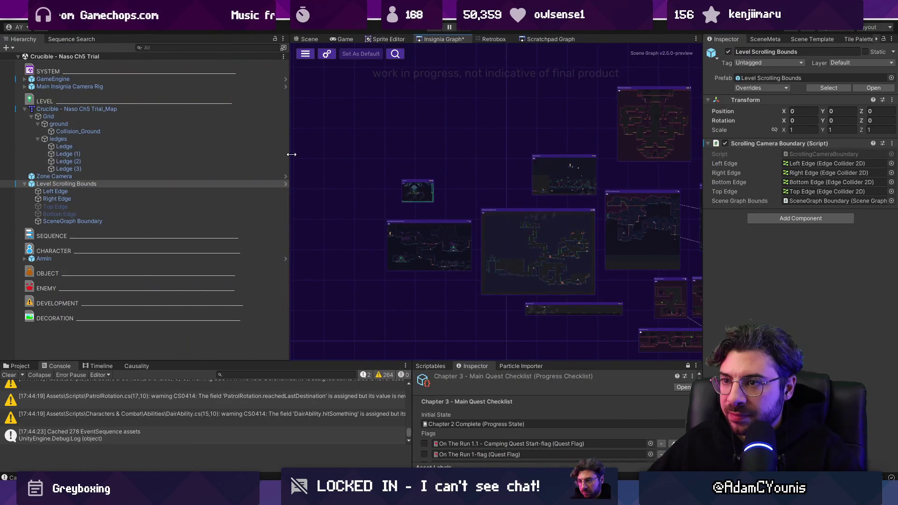
{"action": "left_click_drag", "start_coordinate": [291, 154], "coordinate": [147, 157]}
{"action": "scroll", "coordinate": [402, 183], "scroll_direction": "up", "scroll_amount": 5}
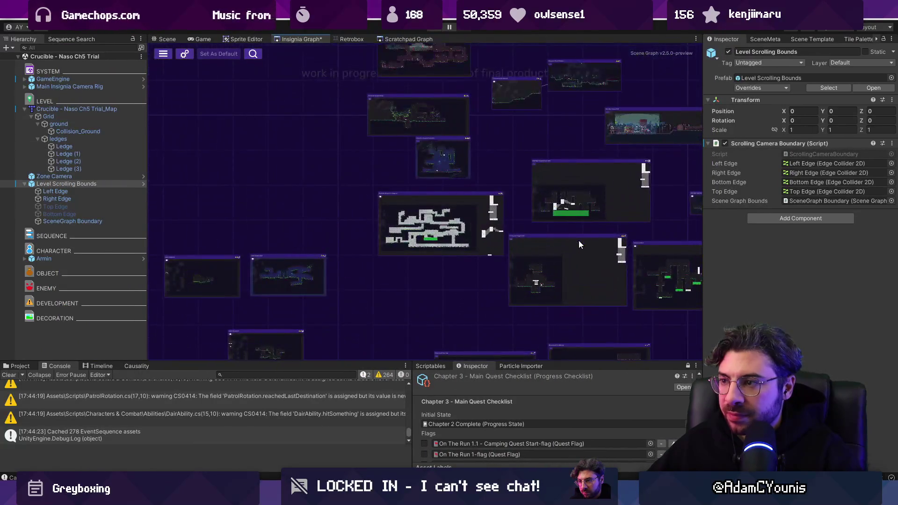
{"action": "scroll", "coordinate": [579, 244], "scroll_direction": "down", "scroll_amount": 5}
{"action": "scroll", "coordinate": [358, 273], "scroll_direction": "down", "scroll_amount": 3}
{"action": "scroll", "coordinate": [532, 326], "scroll_direction": "up", "scroll_amount": 3}
{"action": "scroll", "coordinate": [415, 120], "scroll_direction": "up", "scroll_amount": 5}
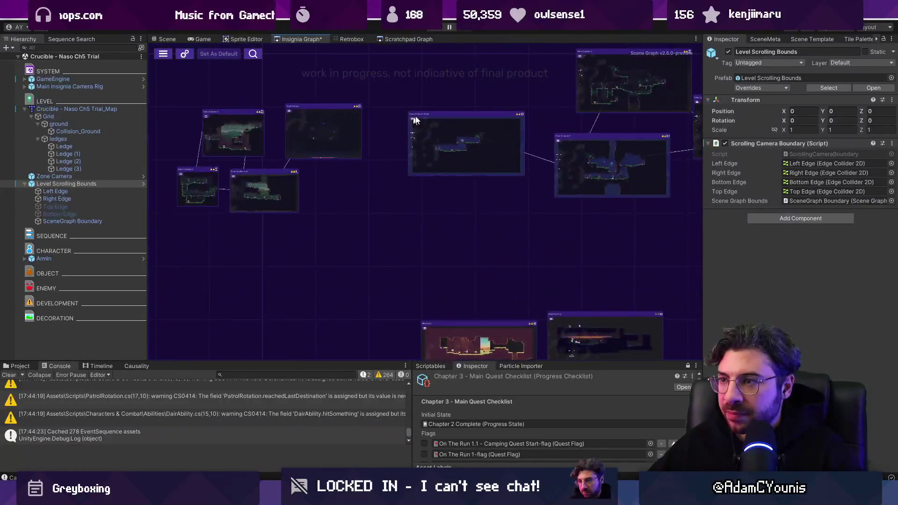
{"action": "scroll", "coordinate": [415, 120], "scroll_direction": "down", "scroll_amount": 3}
{"action": "scroll", "coordinate": [506, 191], "scroll_direction": "down", "scroll_amount": 2}
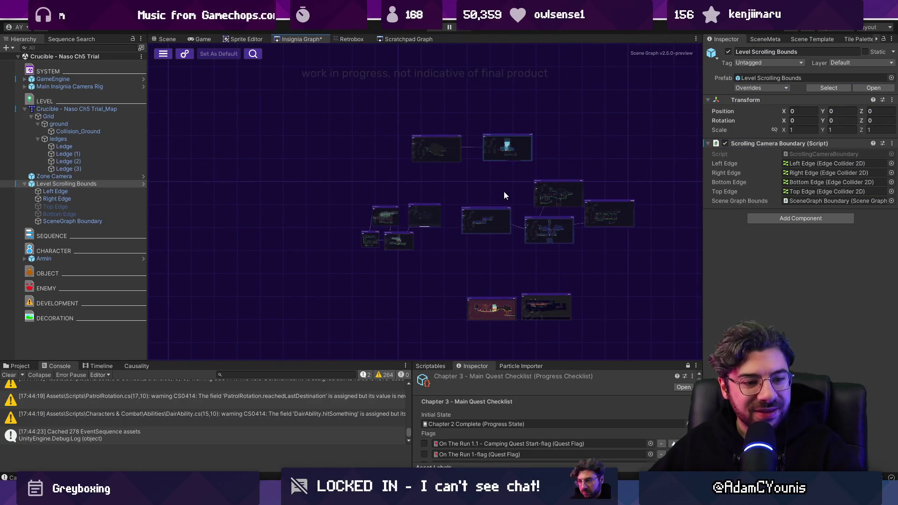
{"action": "scroll", "coordinate": [519, 187], "scroll_direction": "down", "scroll_amount": 3}
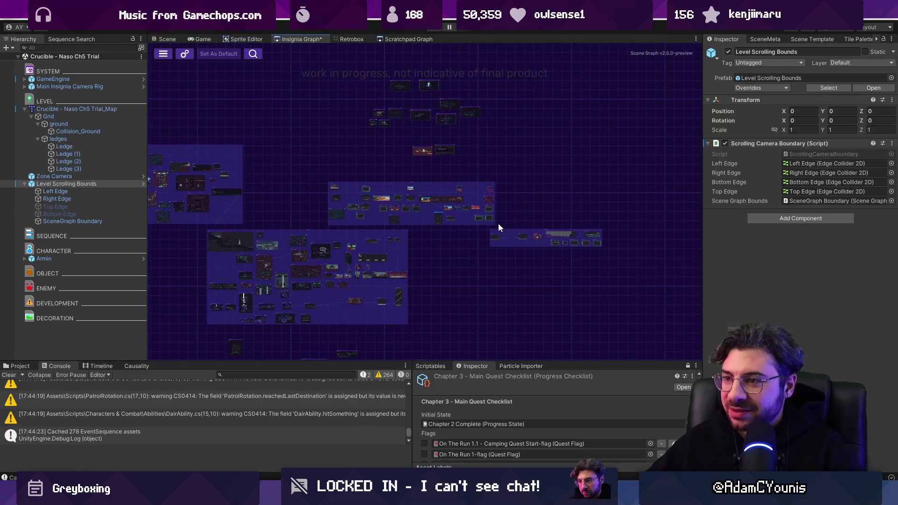
{"action": "left_click_drag", "start_coordinate": [452, 234], "coordinate": [535, 229]}
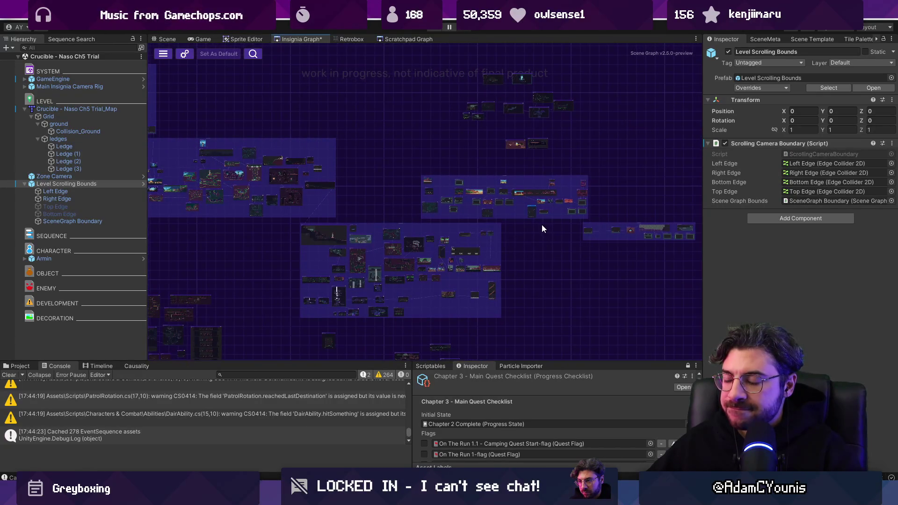
Enlarge the bottom panels and show the Virtual Camera Behaviours scripts in the Project browser
{"action": "mouse_move", "coordinate": [413, 382]}
{"action": "left_mouse_down"}
{"action": "mouse_move", "coordinate": [557, 382]}
{"action": "mouse_move", "coordinate": [541, 382]}
{"action": "left_mouse_up"}
{"action": "left_click_drag", "start_coordinate": [451, 362], "coordinate": [451, 305]}
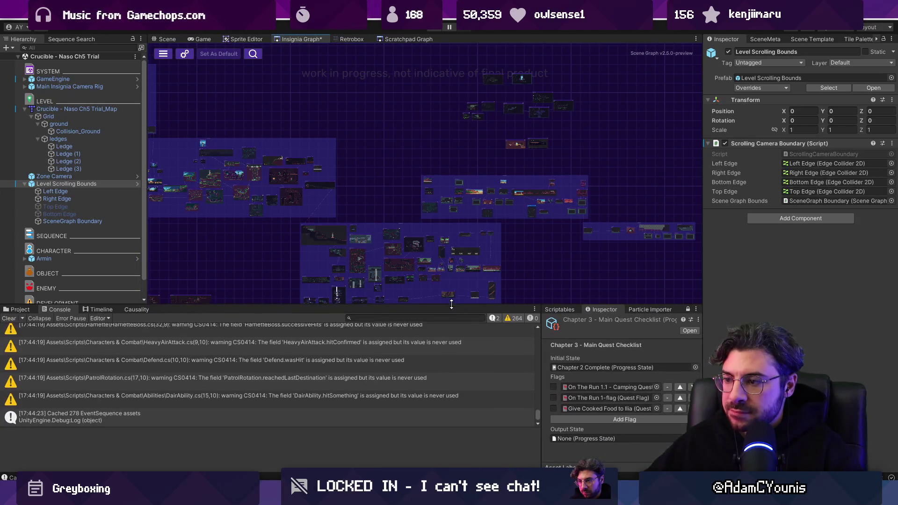
{"action": "left_click", "coordinate": [18, 309]}
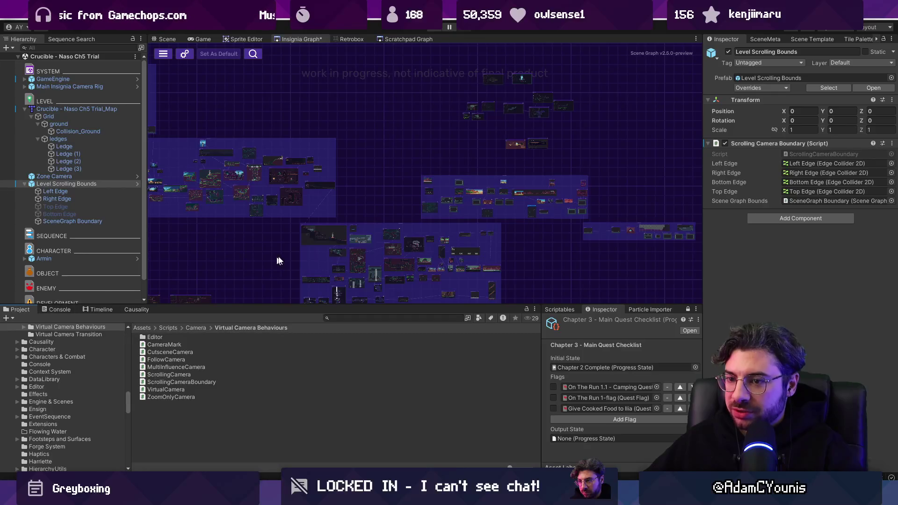
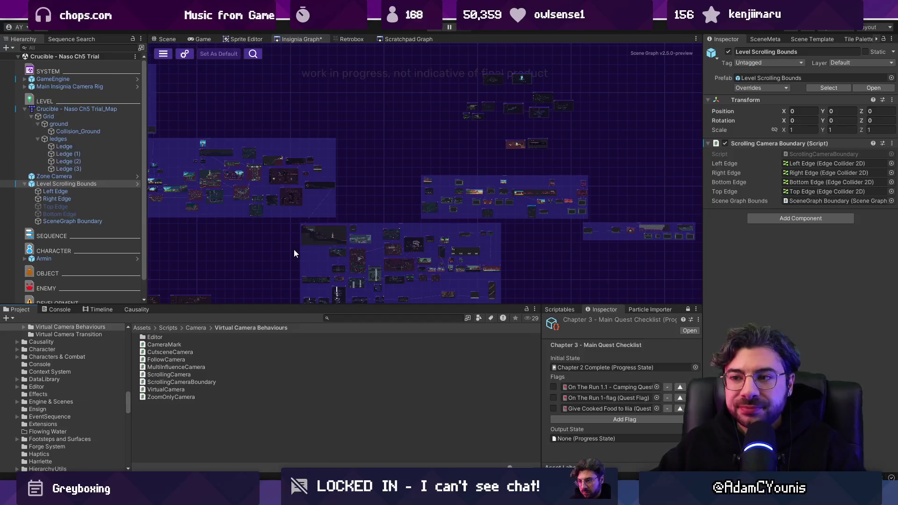
Frame the Pillo's Landing Site node in the Insignia graph and save the scene graph
{"action": "left_click_drag", "start_coordinate": [288, 247], "coordinate": [450, 242]}
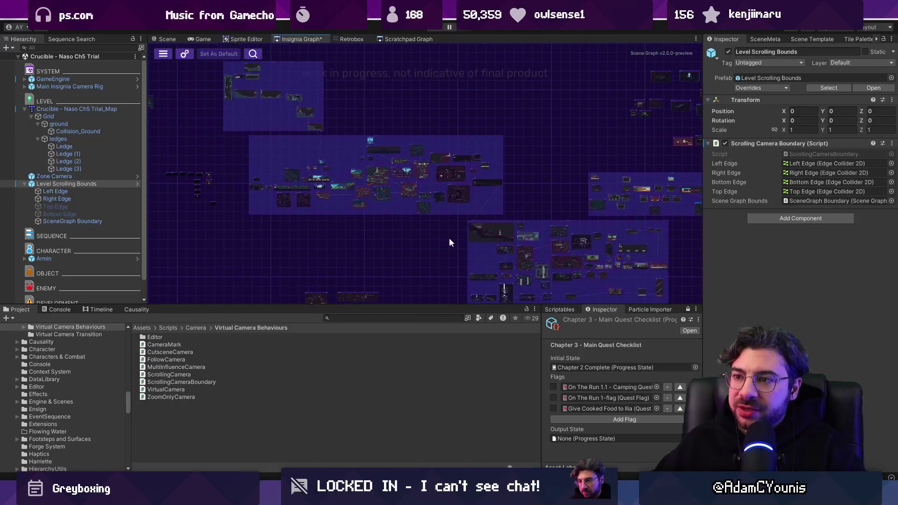
{"action": "scroll", "coordinate": [374, 184], "scroll_direction": "up", "scroll_amount": 5}
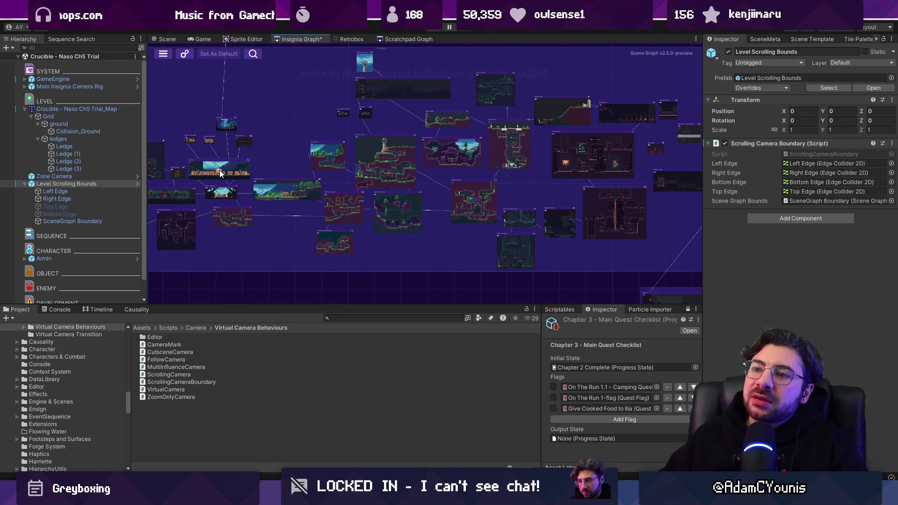
{"action": "double_click", "coordinate": [220, 170]}
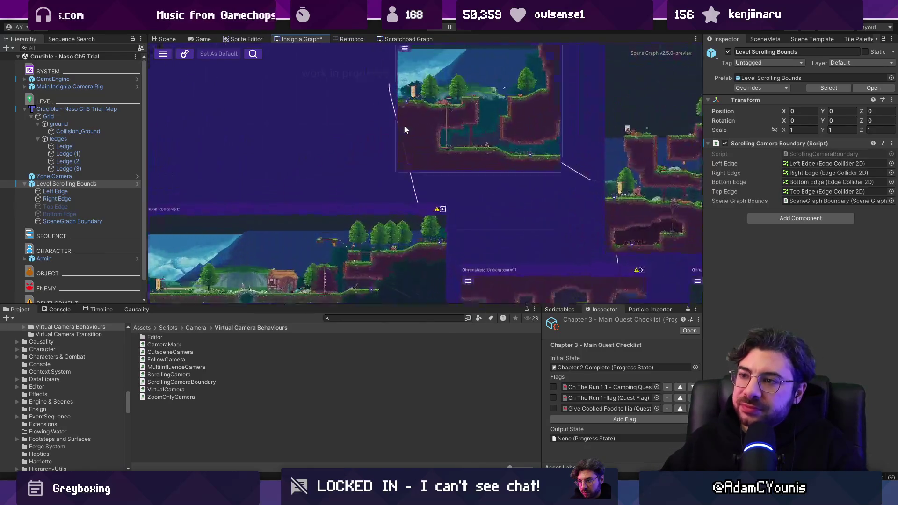
{"action": "scroll", "coordinate": [400, 172], "scroll_direction": "down", "scroll_amount": 5}
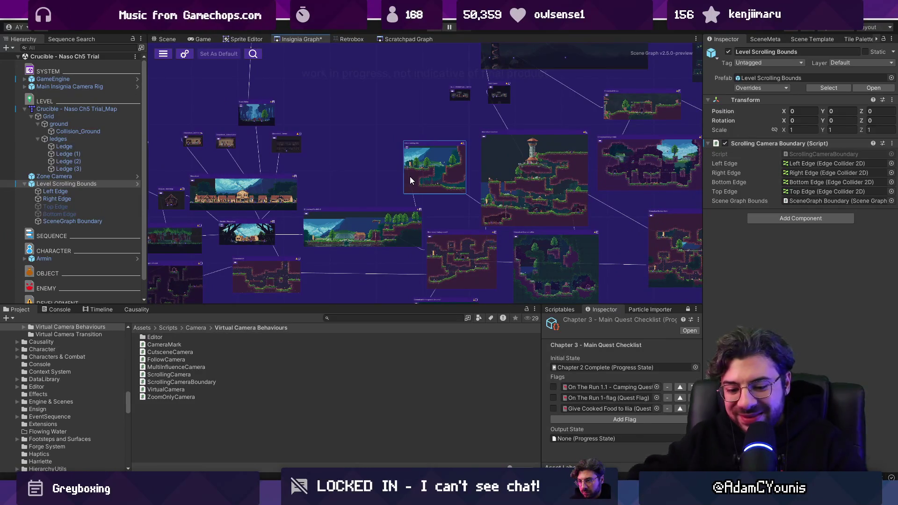
{"action": "key", "text": "ctrl+s"}
Drag the panel splitter down so the graph and hierarchy area is taller
{"action": "scroll", "coordinate": [410, 179], "scroll_direction": "down", "scroll_amount": 5}
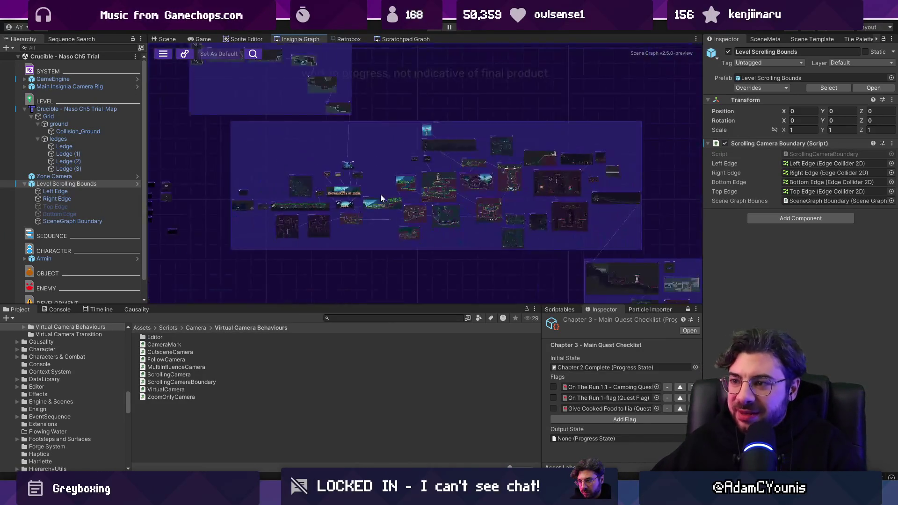
{"action": "left_click_drag", "start_coordinate": [527, 210], "coordinate": [299, 189]}
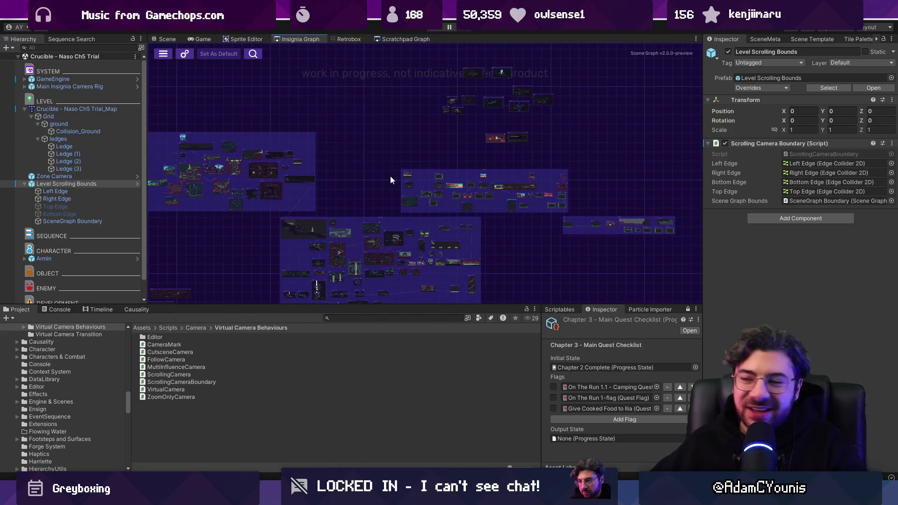
{"action": "scroll", "coordinate": [528, 206], "scroll_direction": "up", "scroll_amount": 4}
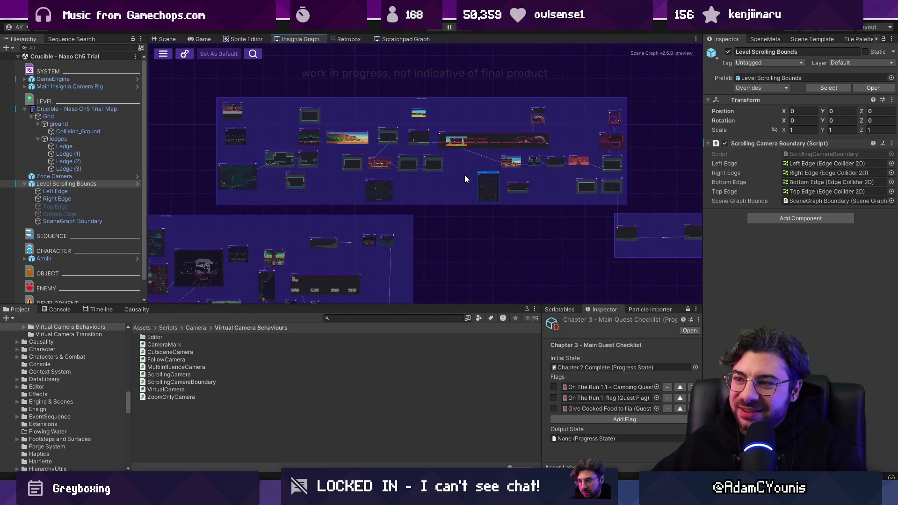
{"action": "scroll", "coordinate": [465, 175], "scroll_direction": "up", "scroll_amount": 4}
{"action": "left_click_drag", "start_coordinate": [386, 195], "coordinate": [386, 191]}
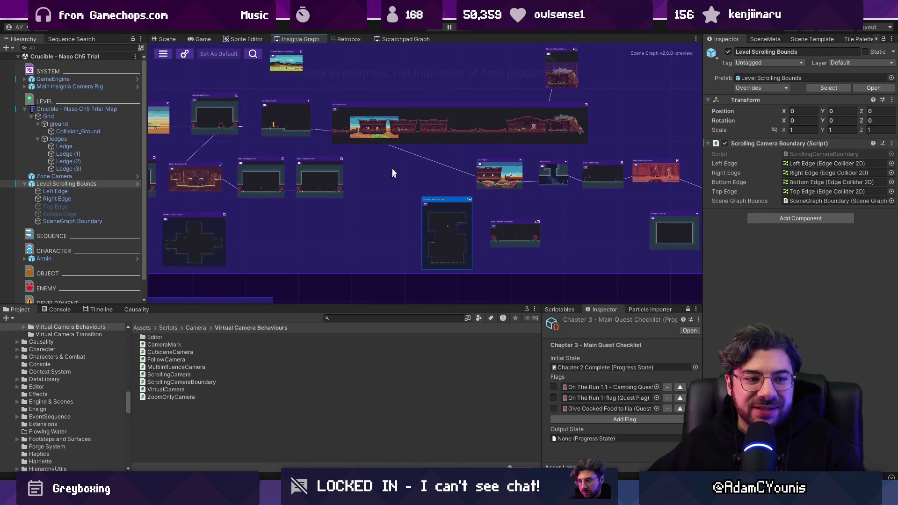
{"action": "scroll", "coordinate": [377, 204], "scroll_direction": "down", "scroll_amount": 3}
{"action": "scroll", "coordinate": [373, 200], "scroll_direction": "down", "scroll_amount": 3}
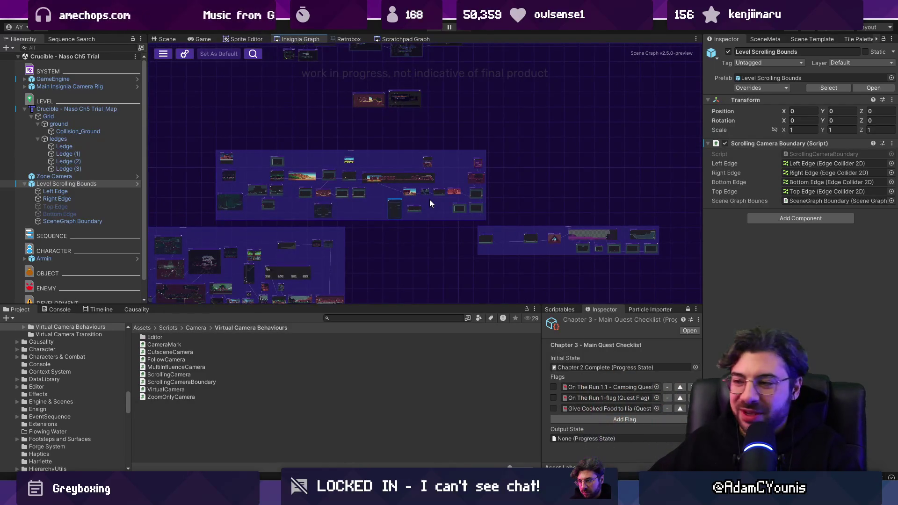
{"action": "scroll", "coordinate": [429, 199], "scroll_direction": "up", "scroll_amount": 1}
{"action": "scroll", "coordinate": [579, 200], "scroll_direction": "up", "scroll_amount": 3}
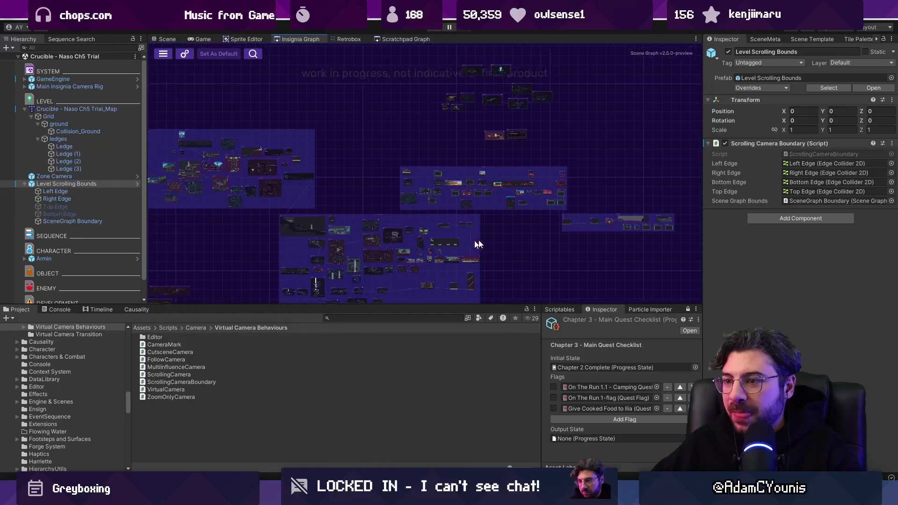
{"action": "left_click_drag", "start_coordinate": [489, 305], "coordinate": [492, 343]}
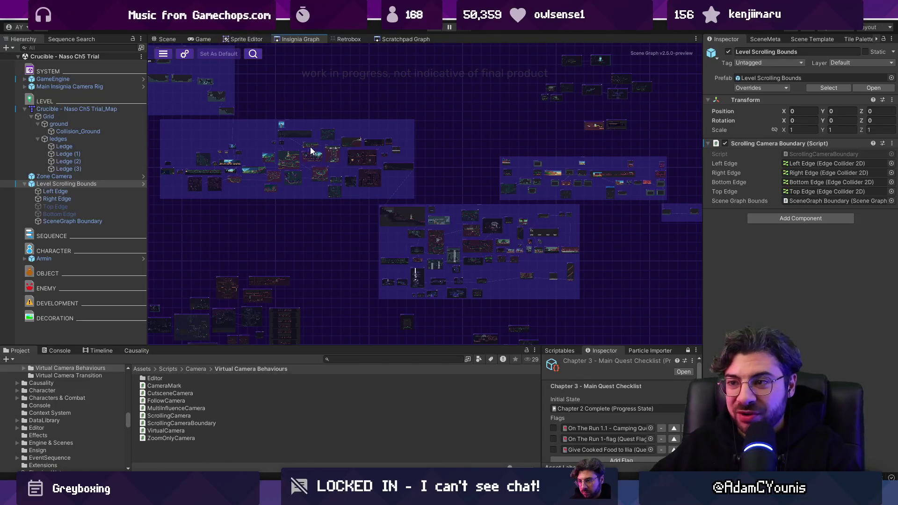
{"action": "mouse_move", "coordinate": [299, 208]}
{"action": "left_mouse_down"}
{"action": "mouse_move", "coordinate": [255, 146]}
{"action": "mouse_move", "coordinate": [377, 228]}
{"action": "left_mouse_up"}
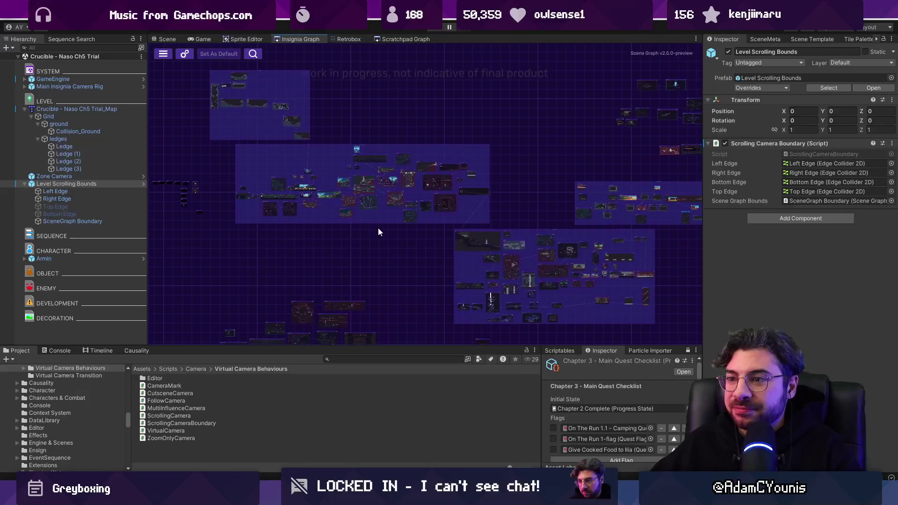
{"action": "mouse_move", "coordinate": [410, 294]}
{"action": "left_mouse_down"}
{"action": "mouse_move", "coordinate": [530, 286]}
{"action": "mouse_move", "coordinate": [596, 316]}
{"action": "mouse_move", "coordinate": [497, 276]}
{"action": "mouse_move", "coordinate": [285, 244]}
{"action": "mouse_move", "coordinate": [253, 275]}
{"action": "left_mouse_up"}
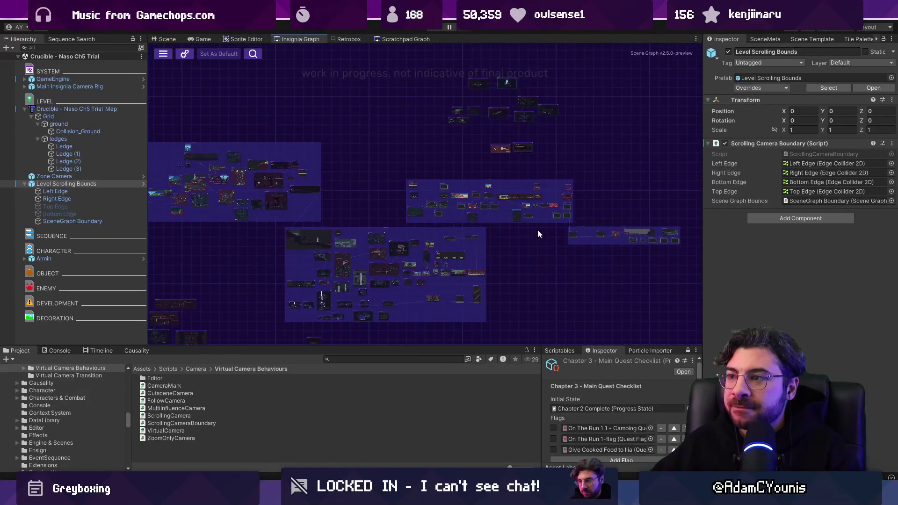
{"action": "scroll", "coordinate": [503, 119], "scroll_direction": "up", "scroll_amount": 6}
{"action": "scroll", "coordinate": [432, 131], "scroll_direction": "down", "scroll_amount": 5}
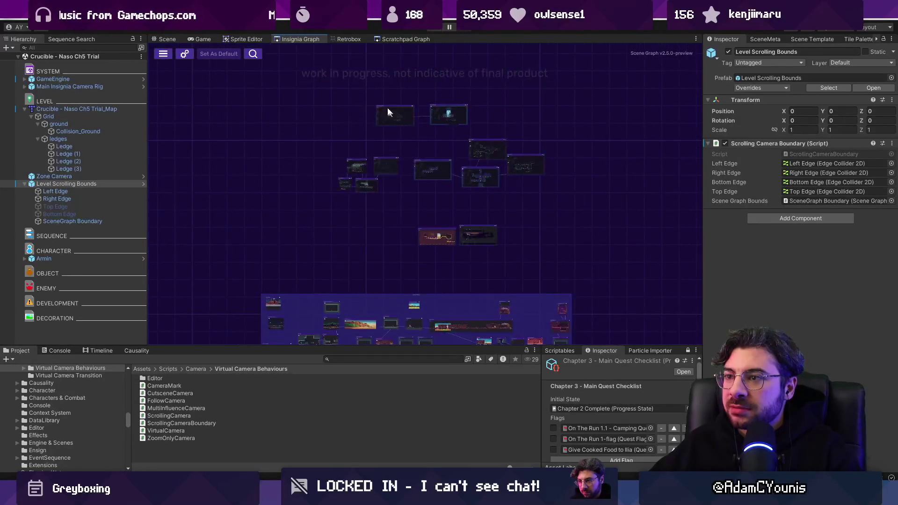
Box-select the outlying cluster's two bottom nodes and raise them about 80 px
{"action": "scroll", "coordinate": [387, 108], "scroll_direction": "up", "scroll_amount": 6}
{"action": "mouse_move", "coordinate": [577, 169]}
{"action": "left_mouse_down"}
{"action": "mouse_move", "coordinate": [531, 236]}
{"action": "mouse_move", "coordinate": [545, 220]}
{"action": "left_mouse_up"}
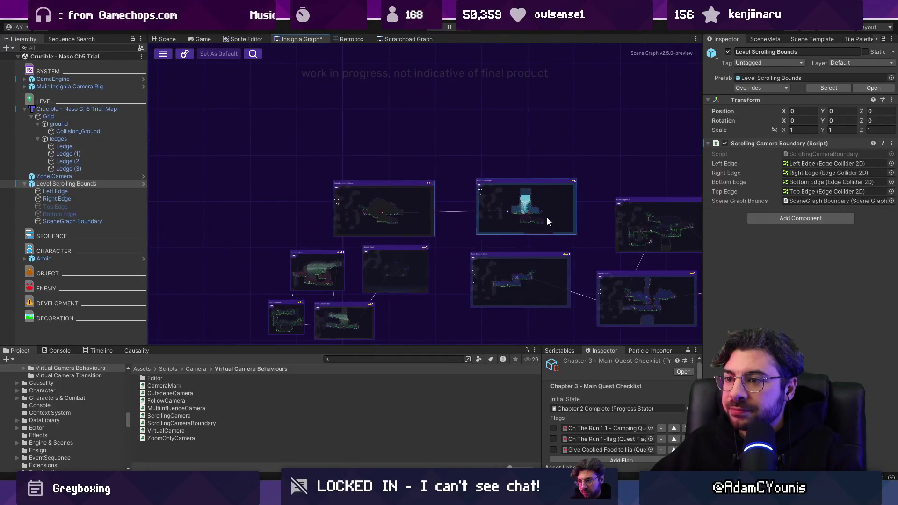
{"action": "scroll", "coordinate": [545, 220], "scroll_direction": "down", "scroll_amount": 3}
{"action": "scroll", "coordinate": [461, 254], "scroll_direction": "up", "scroll_amount": 2}
{"action": "scroll", "coordinate": [429, 240], "scroll_direction": "down", "scroll_amount": 2}
{"action": "left_click_drag", "start_coordinate": [429, 240], "coordinate": [429, 187]}
{"action": "left_click_drag", "start_coordinate": [363, 215], "coordinate": [531, 276]}
{"action": "left_click_drag", "start_coordinate": [481, 267], "coordinate": [481, 229]}
Pan the scene graph to reveal the node groups above
{"action": "scroll", "coordinate": [537, 198], "scroll_direction": "down", "scroll_amount": 5}
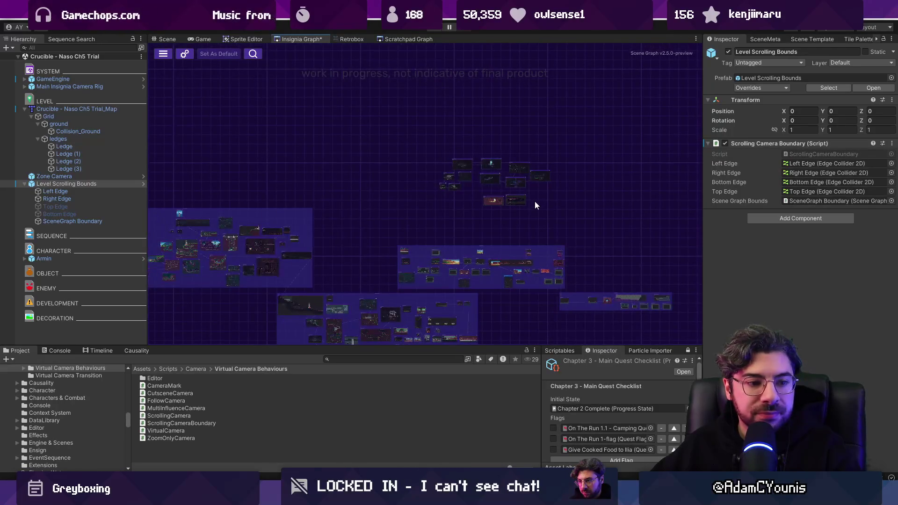
{"action": "left_click_drag", "start_coordinate": [533, 220], "coordinate": [521, 145]}
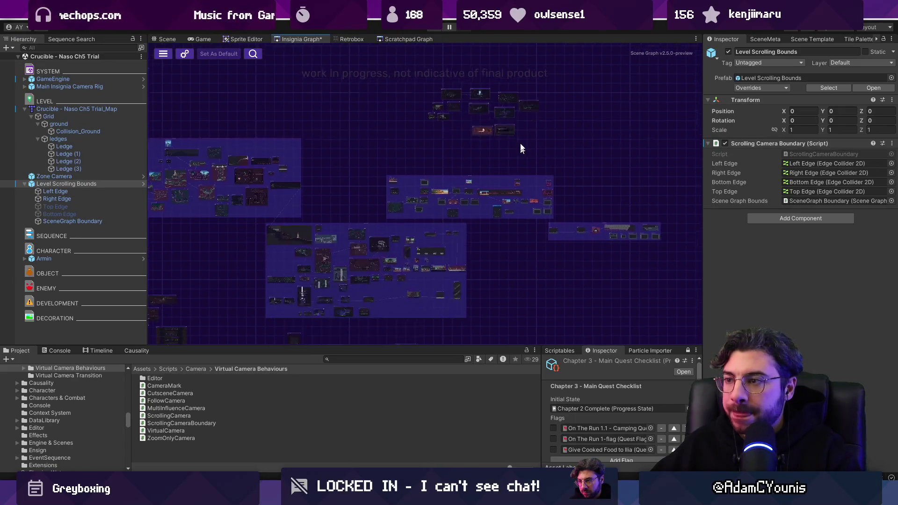
{"action": "scroll", "coordinate": [481, 196], "scroll_direction": "up", "scroll_amount": 3}
{"action": "left_click_drag", "start_coordinate": [498, 195], "coordinate": [492, 196]}
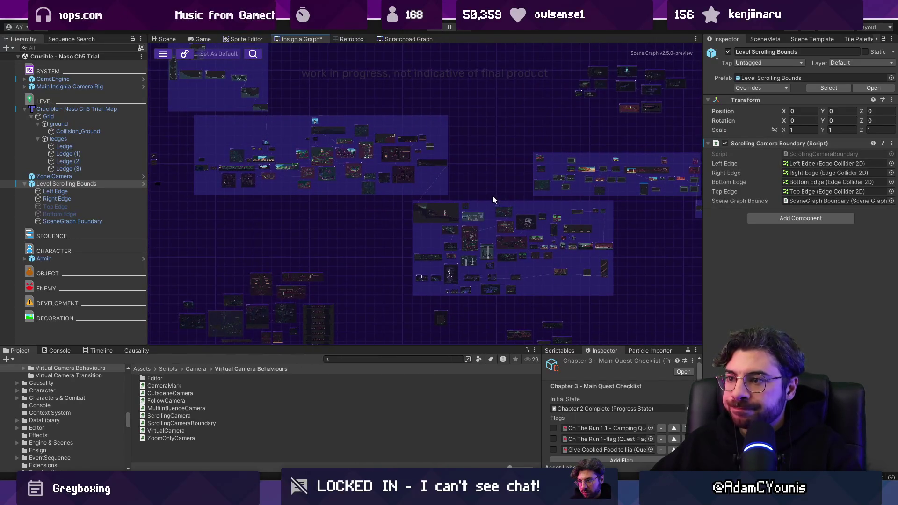
{"action": "mouse_move", "coordinate": [495, 161]}
{"action": "left_mouse_down"}
{"action": "mouse_move", "coordinate": [498, 190]}
{"action": "mouse_move", "coordinate": [421, 153]}
{"action": "mouse_move", "coordinate": [348, 139]}
{"action": "left_mouse_up"}
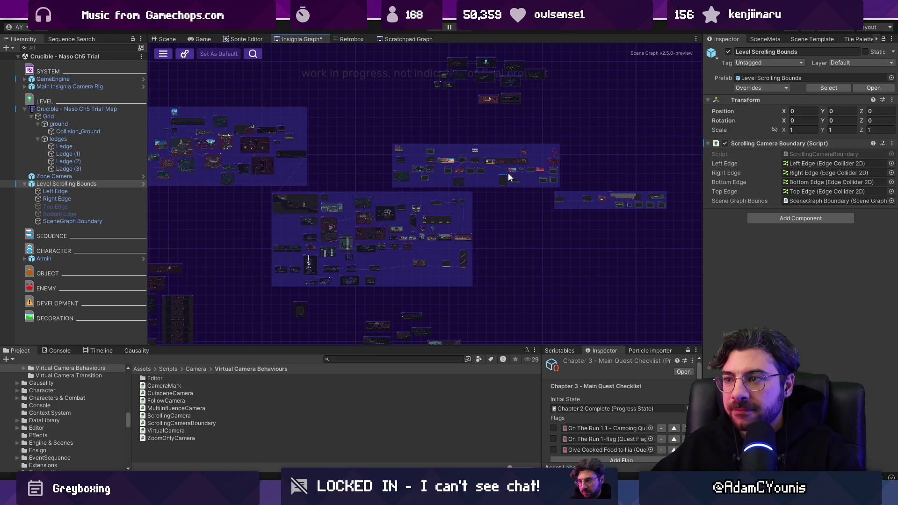
{"action": "scroll", "coordinate": [494, 153], "scroll_direction": "up", "scroll_amount": 5}
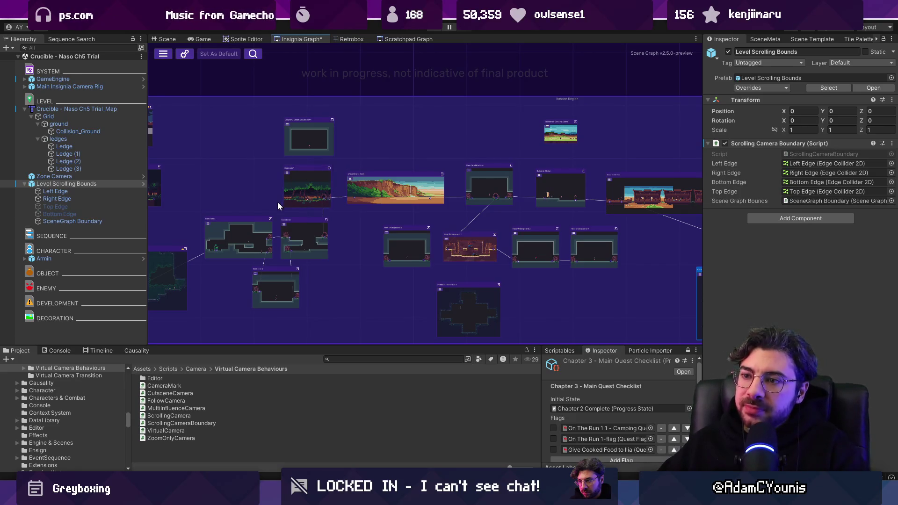
Pan and zoom the Insignia graph until the Naso Hills 1 node is centred
{"action": "scroll", "coordinate": [277, 201], "scroll_direction": "down", "scroll_amount": 3}
{"action": "scroll", "coordinate": [293, 201], "scroll_direction": "up", "scroll_amount": 4}
{"action": "mouse_move", "coordinate": [261, 186]}
{"action": "left_mouse_down"}
{"action": "mouse_move", "coordinate": [283, 170]}
{"action": "mouse_move", "coordinate": [197, 122]}
{"action": "left_mouse_up"}
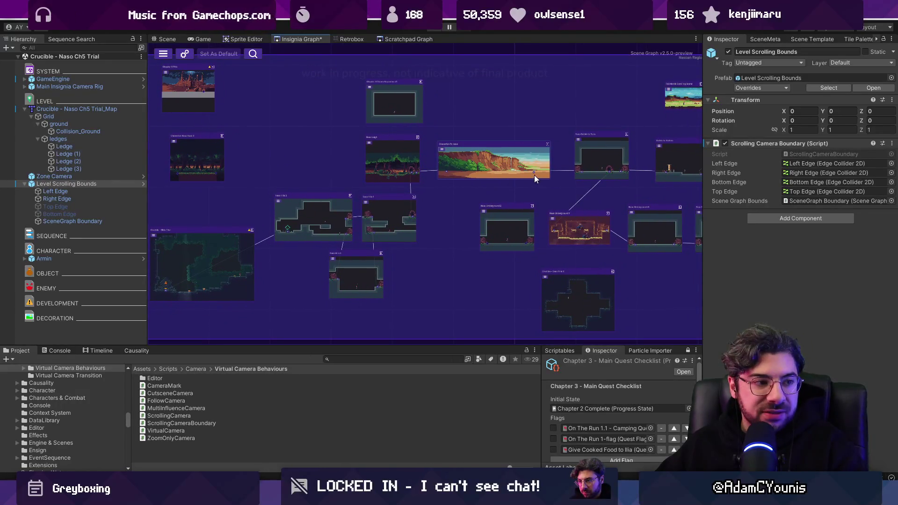
{"action": "left_click_drag", "start_coordinate": [543, 177], "coordinate": [593, 192]}
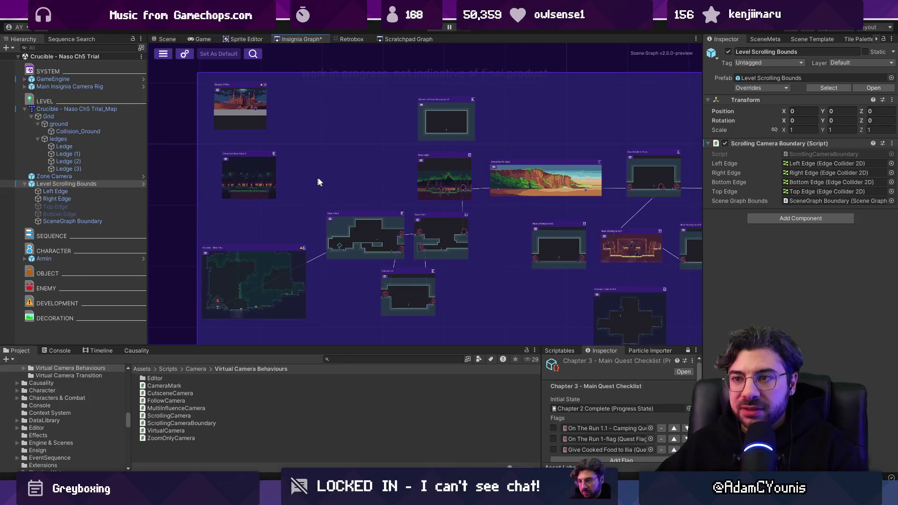
{"action": "left_click_drag", "start_coordinate": [357, 182], "coordinate": [283, 174]}
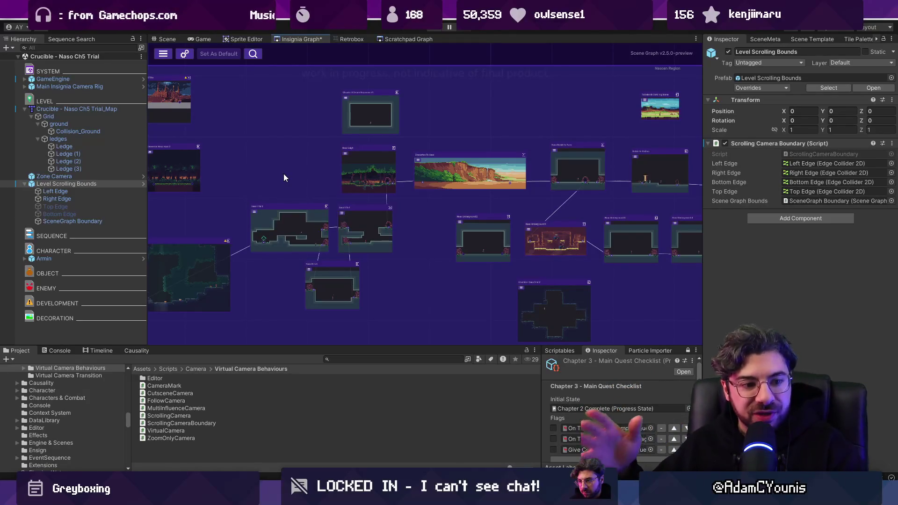
{"action": "scroll", "coordinate": [391, 204], "scroll_direction": "down", "scroll_amount": 2}
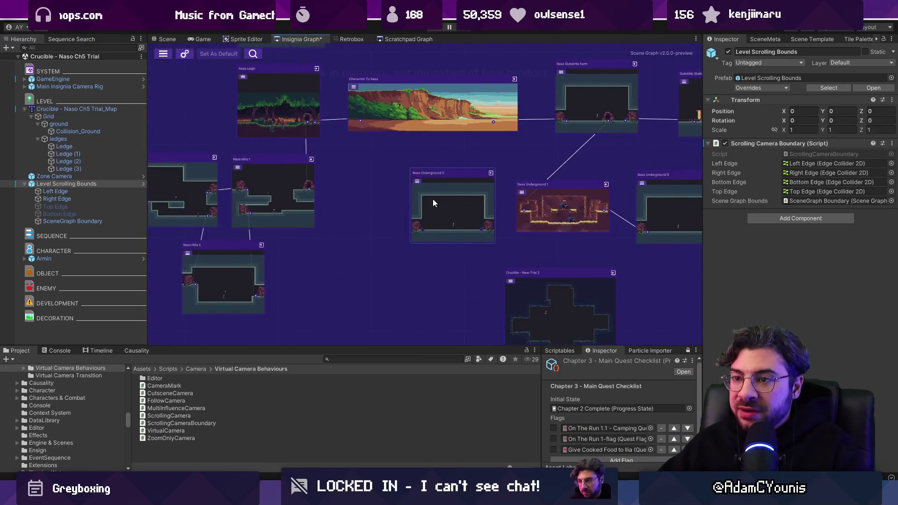
{"action": "scroll", "coordinate": [445, 213], "scroll_direction": "down", "scroll_amount": 3}
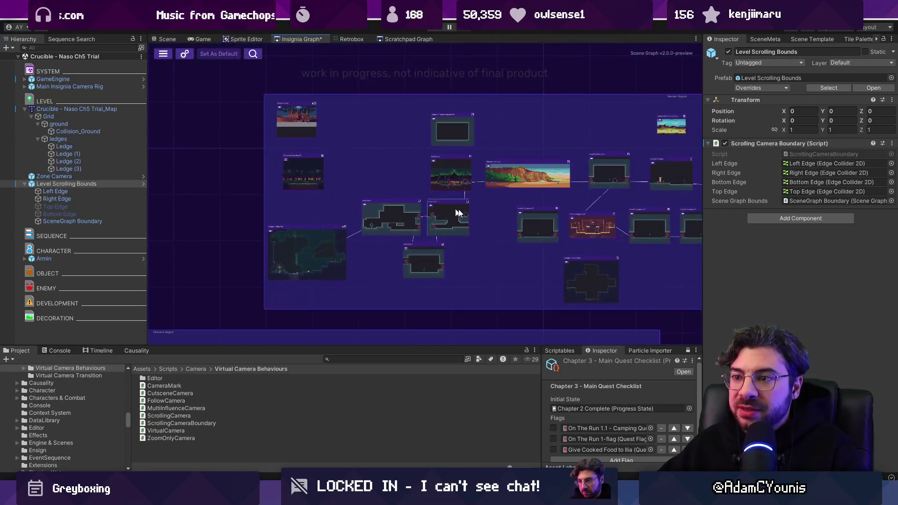
{"action": "scroll", "coordinate": [523, 217], "scroll_direction": "down", "scroll_amount": 5}
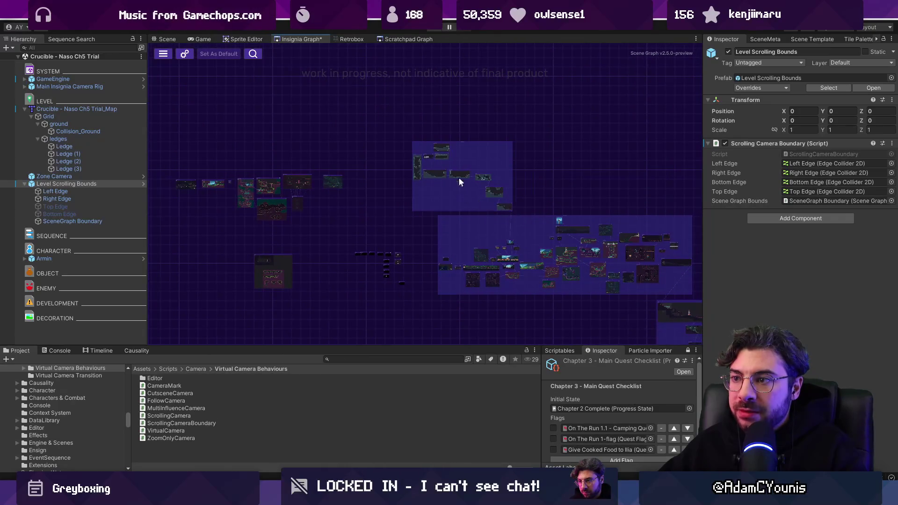
{"action": "scroll", "coordinate": [459, 183], "scroll_direction": "up", "scroll_amount": 6}
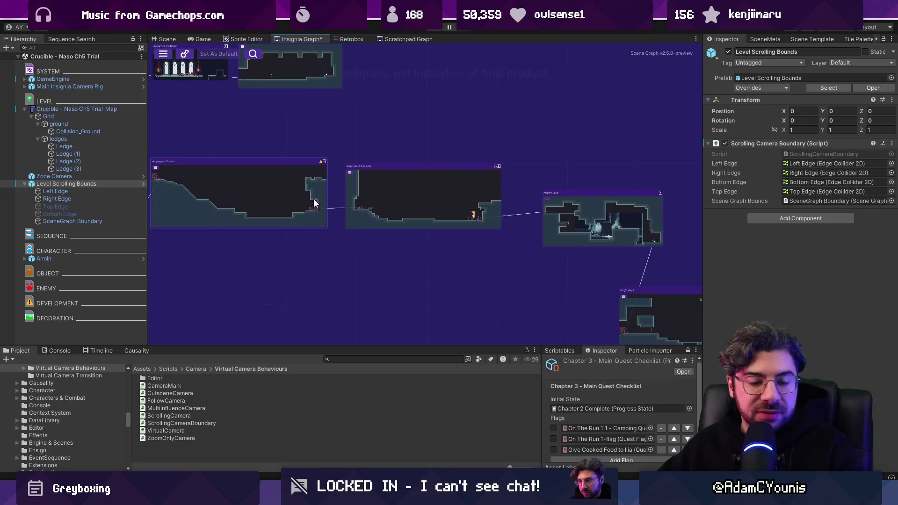
{"action": "scroll", "coordinate": [312, 201], "scroll_direction": "down", "scroll_amount": 5}
{"action": "scroll", "coordinate": [489, 203], "scroll_direction": "down", "scroll_amount": 2}
{"action": "scroll", "coordinate": [306, 167], "scroll_direction": "up", "scroll_amount": 2}
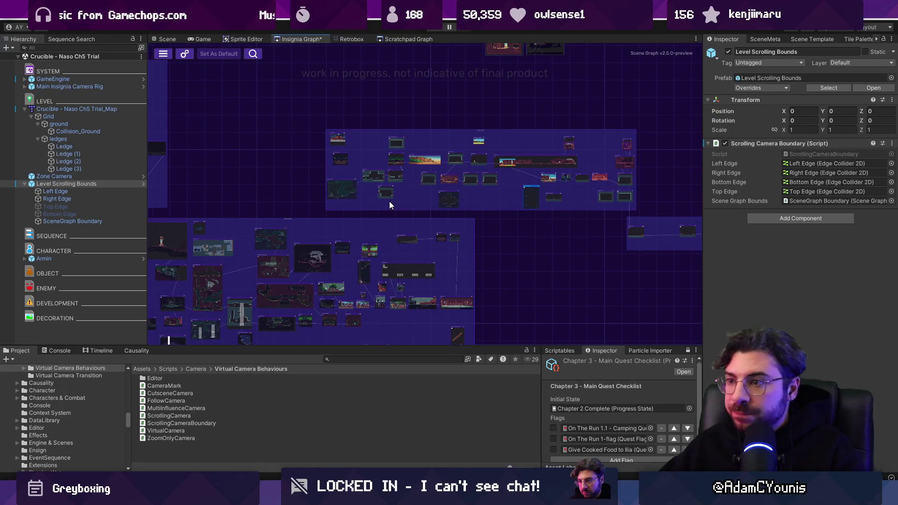
{"action": "scroll", "coordinate": [421, 187], "scroll_direction": "up", "scroll_amount": 5}
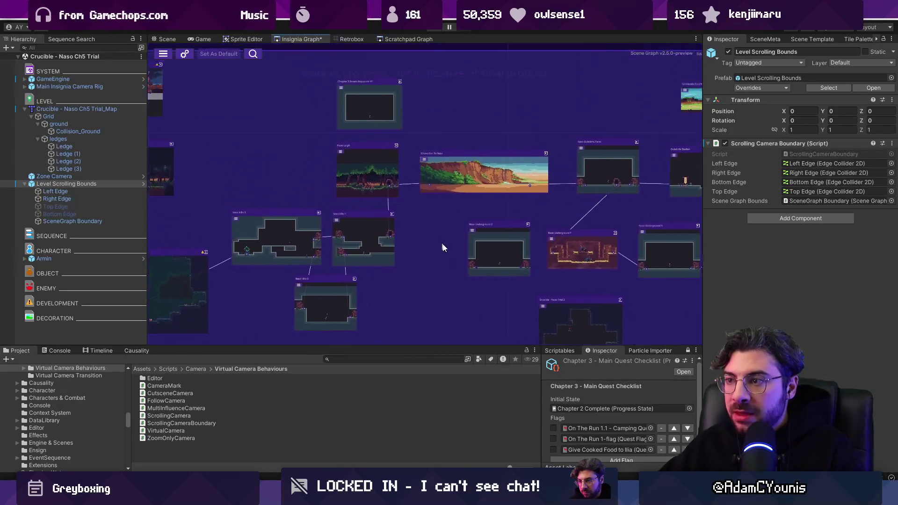
{"action": "scroll", "coordinate": [364, 243], "scroll_direction": "up", "scroll_amount": 3}
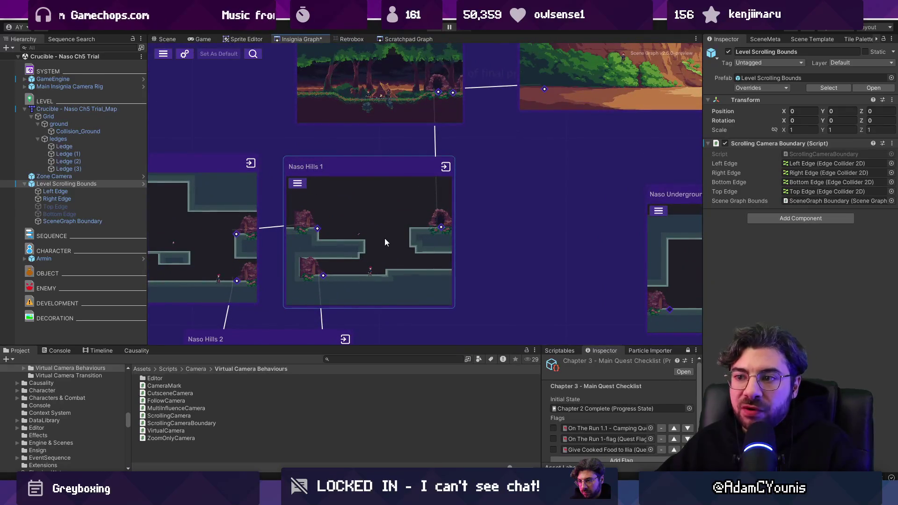
Open Naso Hills 1 and place an Annotation In Game prefab high in the room
{"action": "double_click", "coordinate": [374, 203]}
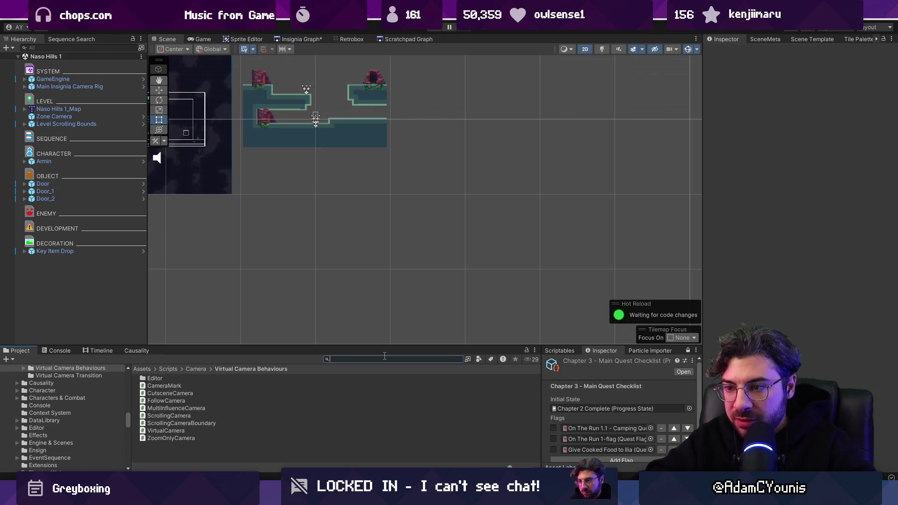
{"action": "type", "text": "ANO"}
{"action": "key", "text": "BackSpace"}
{"action": "type", "text": "annotation"}
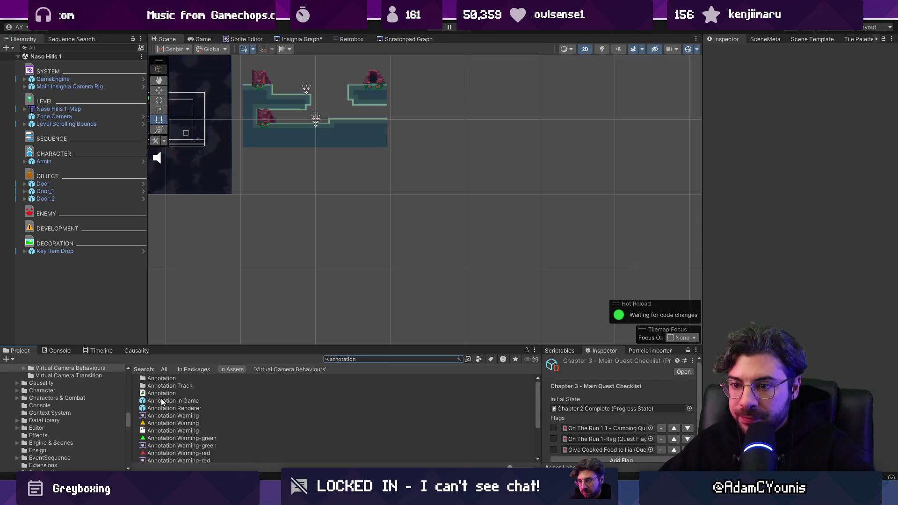
{"action": "left_click_drag", "start_coordinate": [165, 403], "coordinate": [80, 282]}
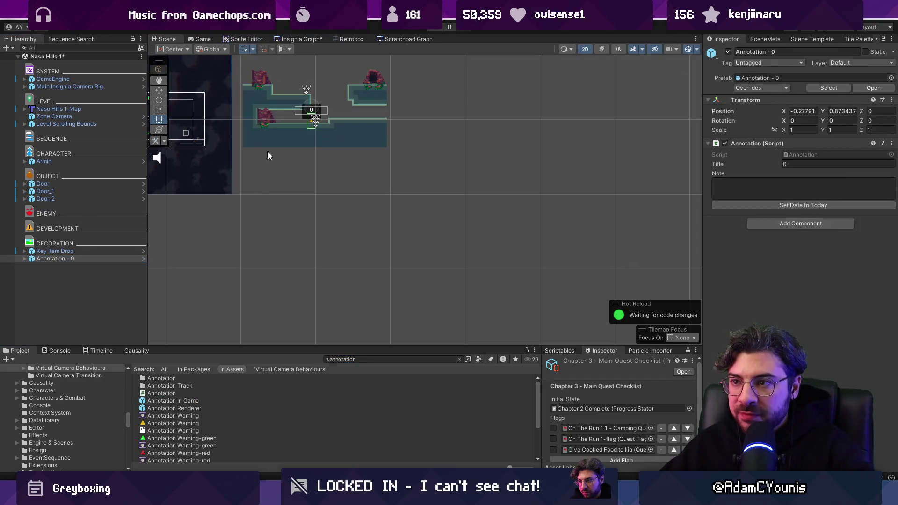
{"action": "key", "text": "f"}
{"action": "key", "text": "w"}
{"action": "left_click_drag", "start_coordinate": [359, 267], "coordinate": [405, 89]}
{"action": "key", "text": "f"}
{"action": "mouse_move", "coordinate": [416, 225]}
{"action": "left_mouse_down"}
{"action": "mouse_move", "coordinate": [355, 220]}
{"action": "mouse_move", "coordinate": [368, 221]}
{"action": "left_mouse_up"}
Set the annotation's note to 'get this right away, need to collect the power first.'
{"action": "left_click", "coordinate": [732, 185]}
{"action": "type", "text": "Not able to"}
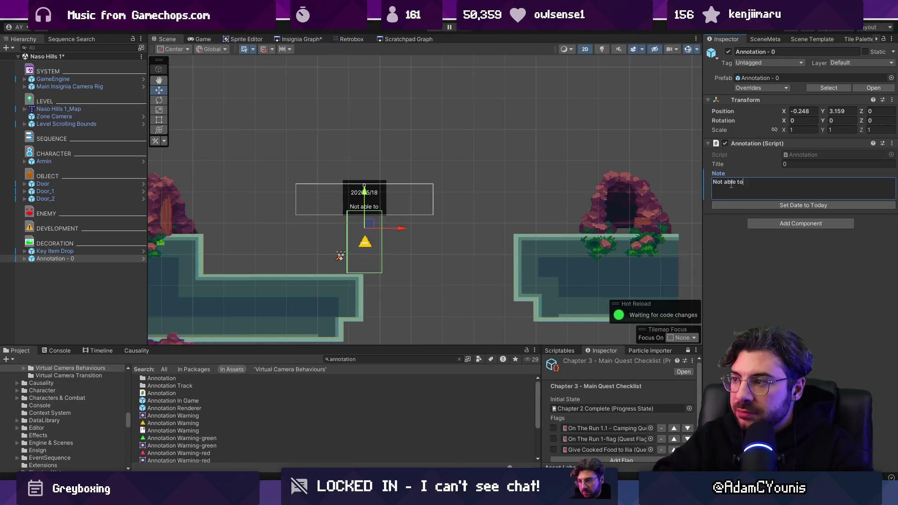
{"action": "type", "text": "get this right away"}
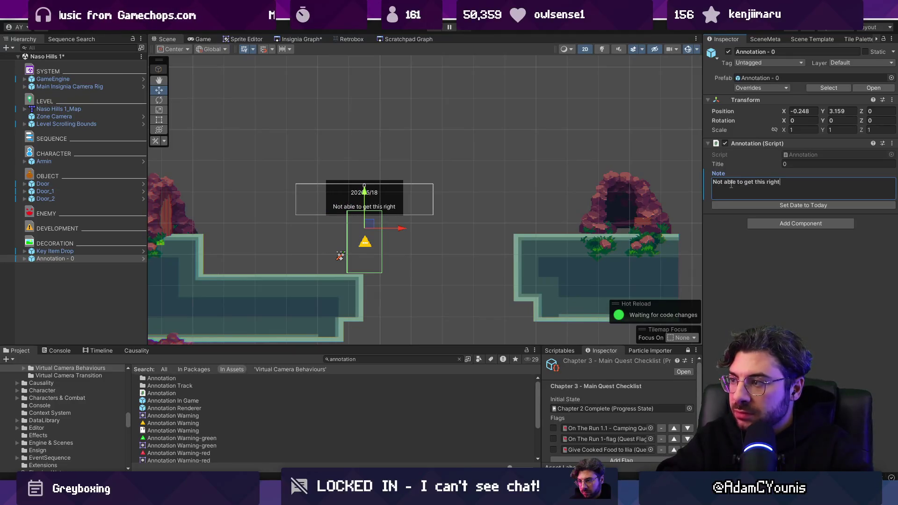
{"action": "type", "text": ", need to collect the "}
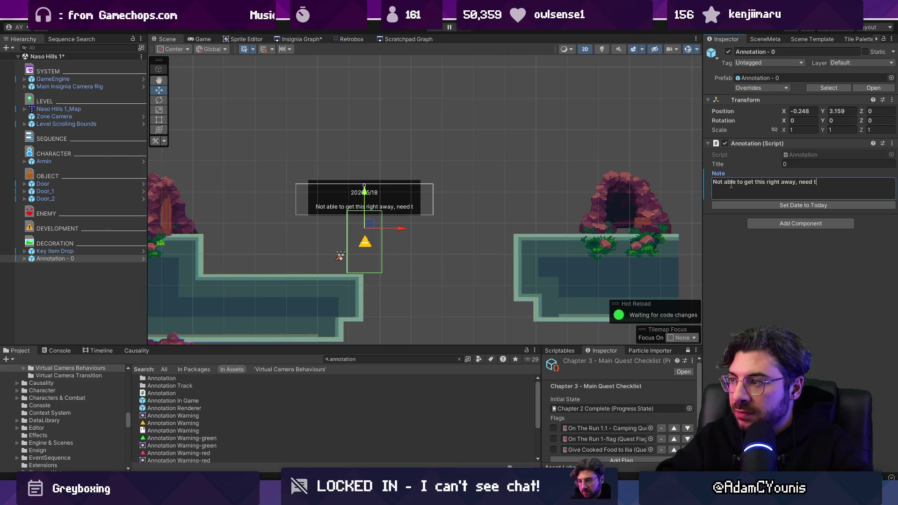
{"action": "type", "text": "power first."}
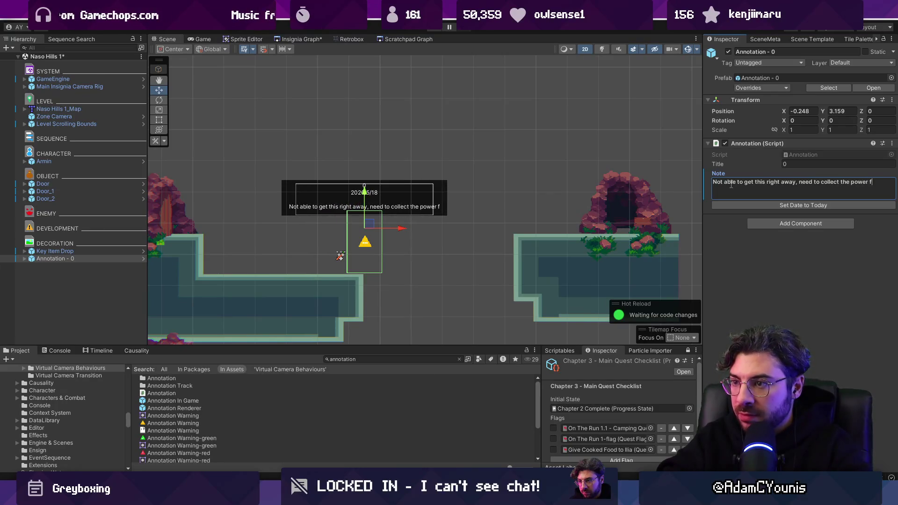
{"action": "key", "text": "Return"}
{"action": "type", "text": "Soft gate based on ability progression."}
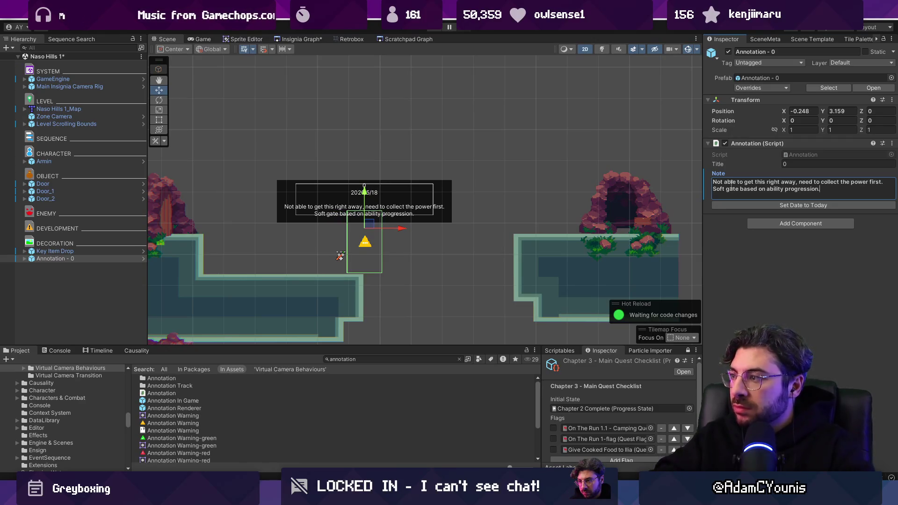
{"action": "left_click", "coordinate": [759, 304]}
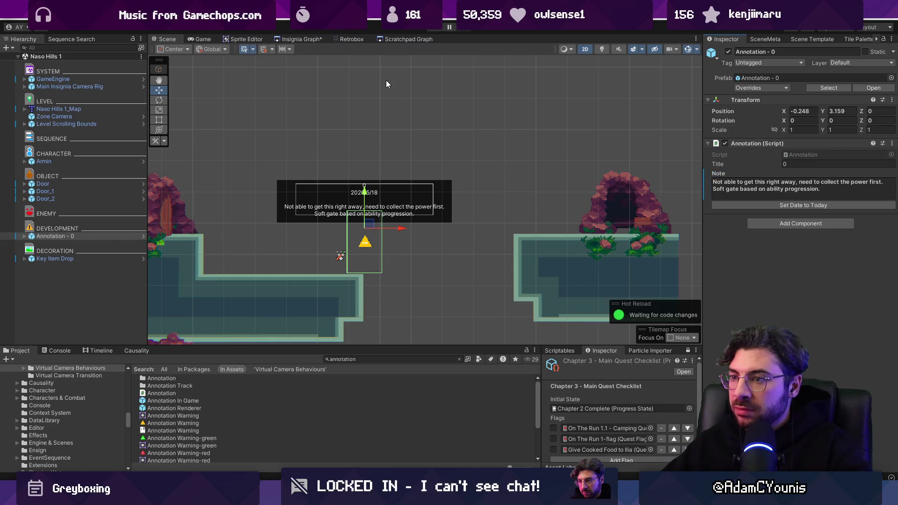
Select the annotation object and open the Naso Hills 3 room from the graph
{"action": "left_click_drag", "start_coordinate": [400, 229], "coordinate": [377, 229]}
{"action": "scroll", "coordinate": [427, 170], "scroll_direction": "down", "scroll_amount": 2}
{"action": "scroll", "coordinate": [427, 170], "scroll_direction": "down", "scroll_amount": 2}
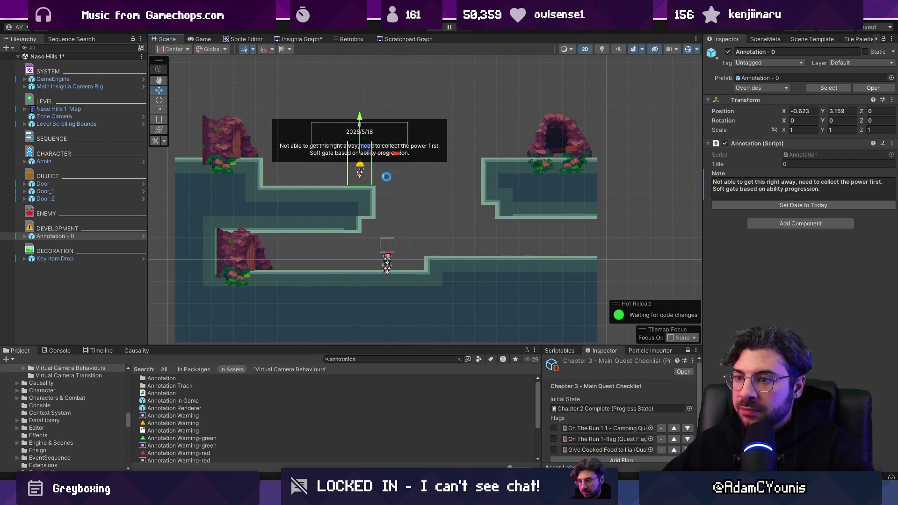
{"action": "left_click", "coordinate": [303, 39]}
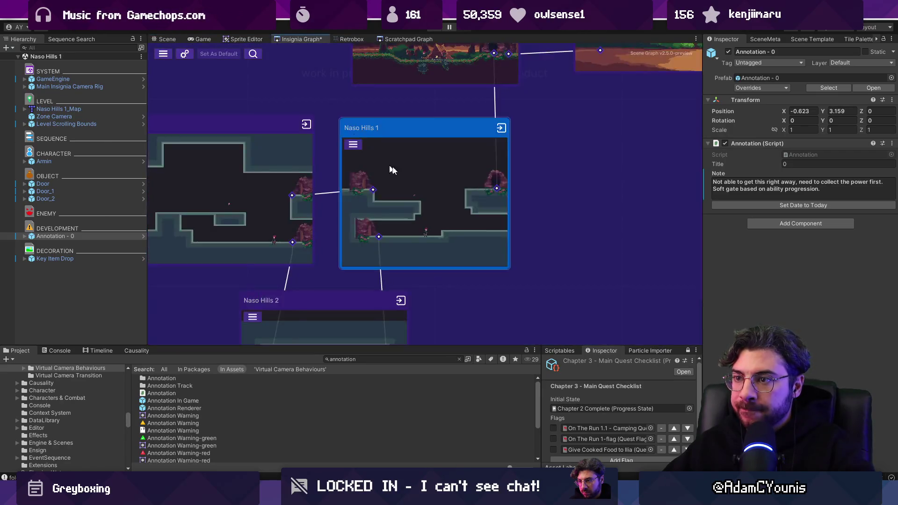
{"action": "left_click", "coordinate": [55, 258]}
{"action": "left_click", "coordinate": [52, 236]}
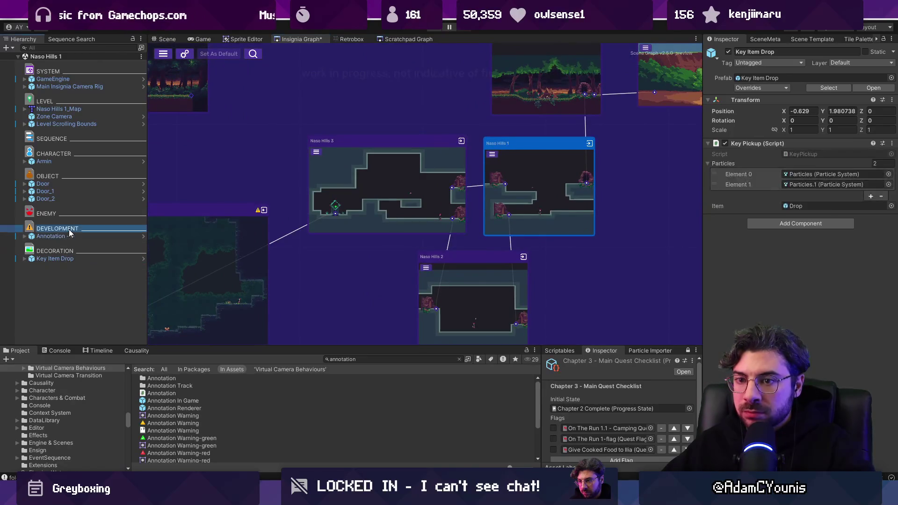
{"action": "left_click", "coordinate": [384, 187]}
{"action": "double_click", "coordinate": [359, 191]}
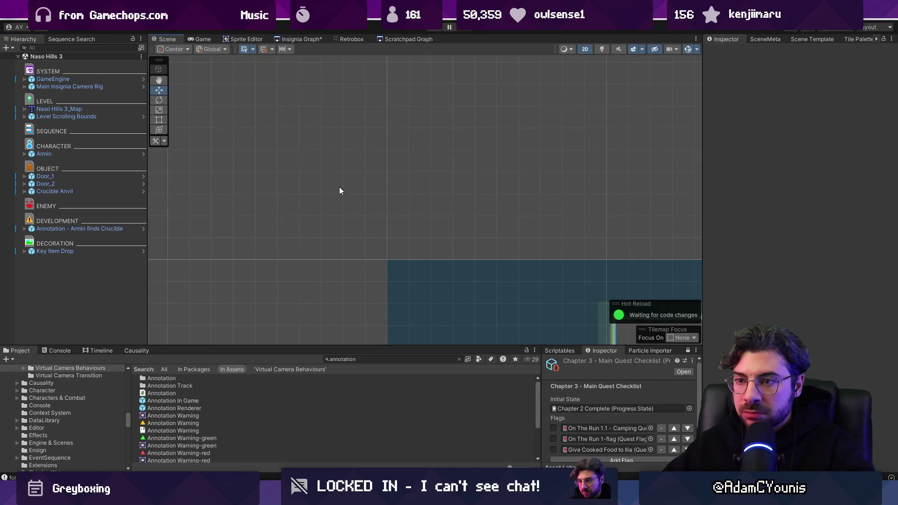
Move the annotation next to the room's right-hand doorway
{"action": "scroll", "coordinate": [421, 201], "scroll_direction": "down", "scroll_amount": 5}
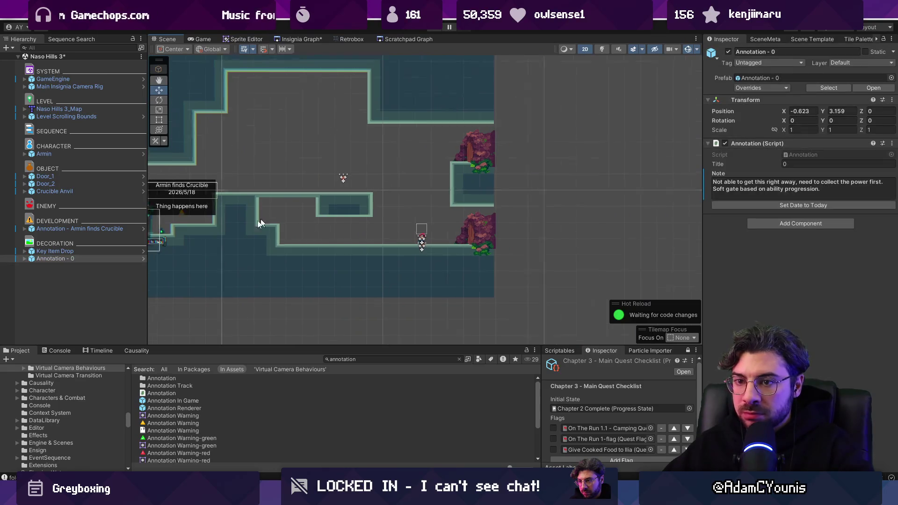
{"action": "key", "text": "f"}
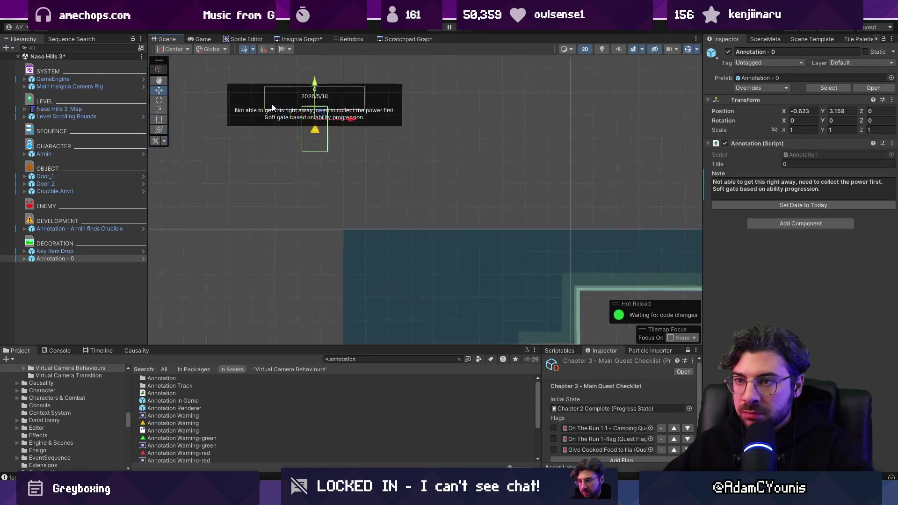
{"action": "scroll", "coordinate": [322, 140], "scroll_direction": "down", "scroll_amount": 2}
{"action": "left_click_drag", "start_coordinate": [323, 141], "coordinate": [622, 271]}
{"action": "key", "text": "f"}
{"action": "left_click_drag", "start_coordinate": [355, 212], "coordinate": [365, 210]}
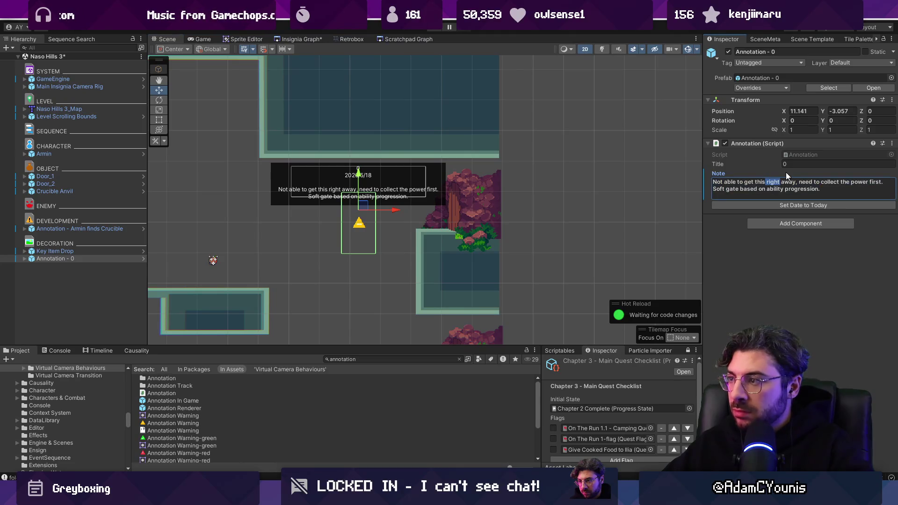
Rewrite the note to say crossing here waits until after visiting crucible, and save
{"action": "type", "text": "across here"}
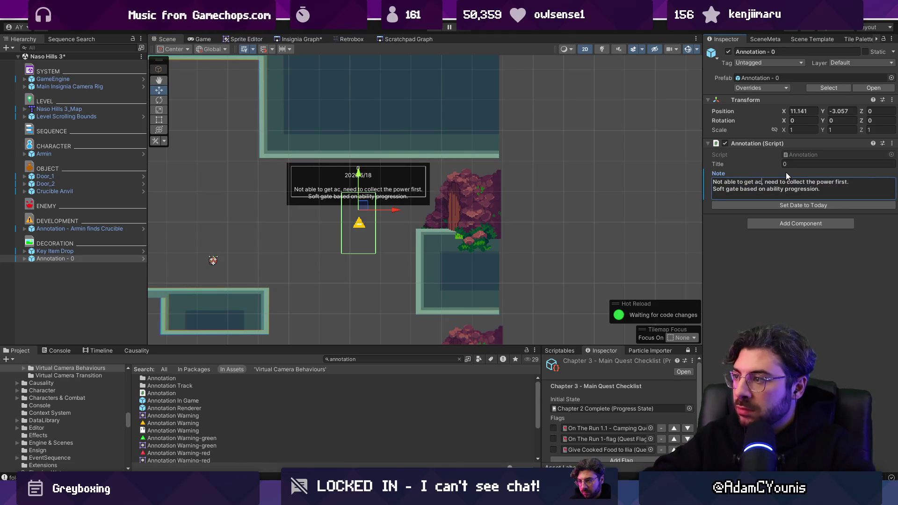
{"action": "key", "text": "Delete"}
{"action": "key", "text": "Delete"}
{"action": "key", "text": "Delete"}
{"action": "key", "text": "BackSpace"}
{"action": "type", "text": "until after f"}
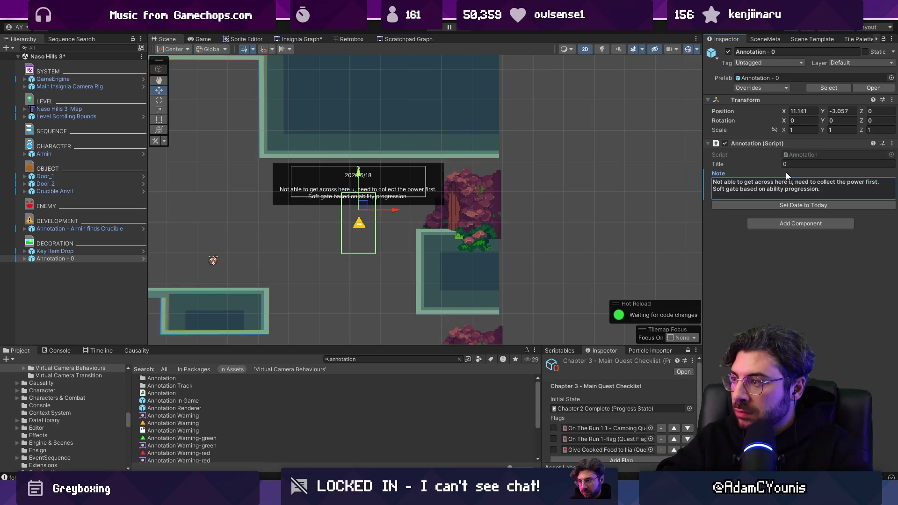
{"action": "key", "text": "BackSpace"}
{"action": "type", "text": "visiting crucible"}
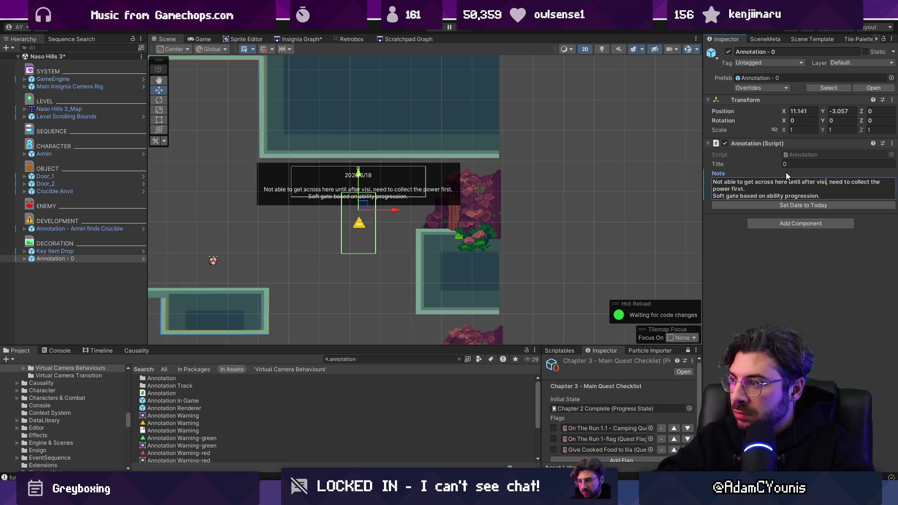
{"action": "key", "text": "shift+ctrl+End"}
{"action": "type", "text": "."}
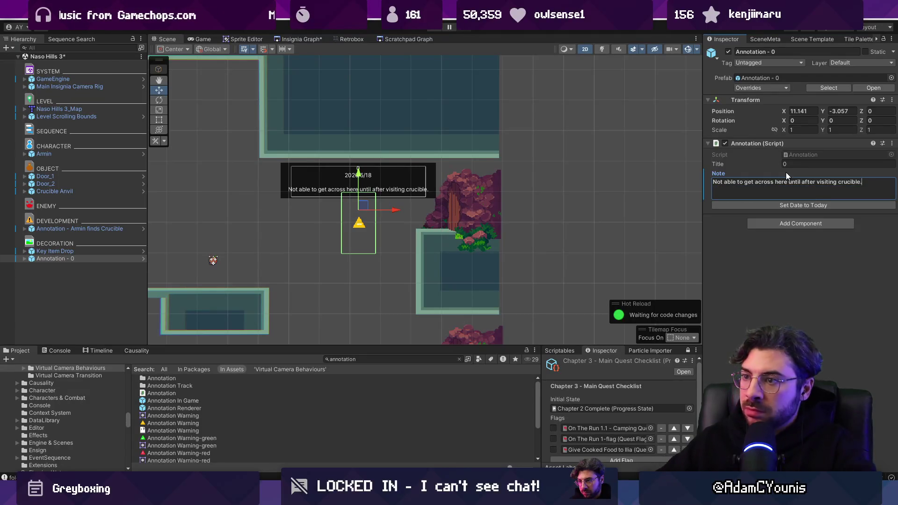
{"action": "key", "text": "ctrl+s"}
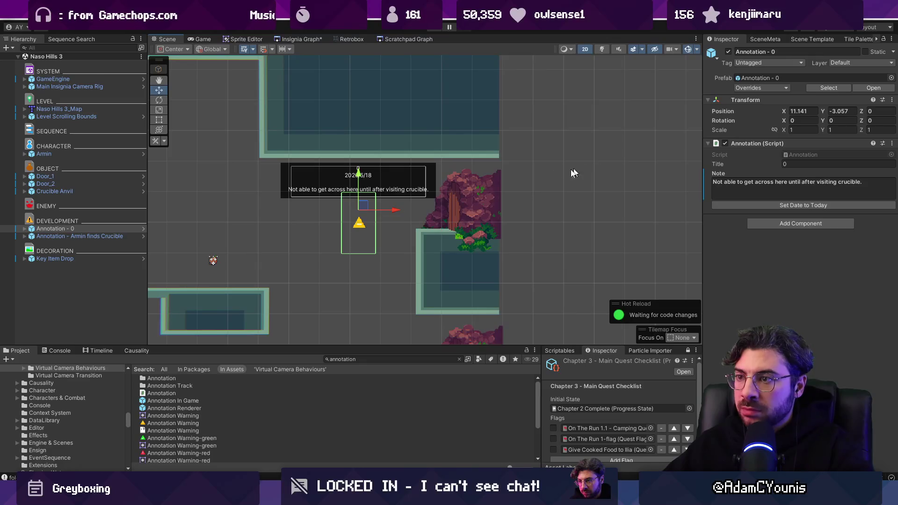
Shift the annotation slightly left and down, then play the level to test it
{"action": "scroll", "coordinate": [575, 173], "scroll_direction": "down", "scroll_amount": 2}
{"action": "left_click_drag", "start_coordinate": [575, 173], "coordinate": [508, 185]}
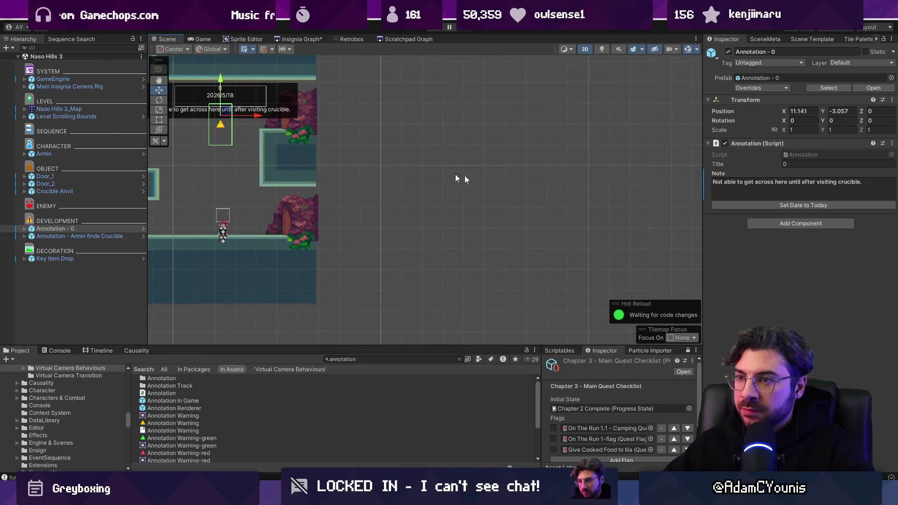
{"action": "scroll", "coordinate": [362, 183], "scroll_direction": "down", "scroll_amount": 2}
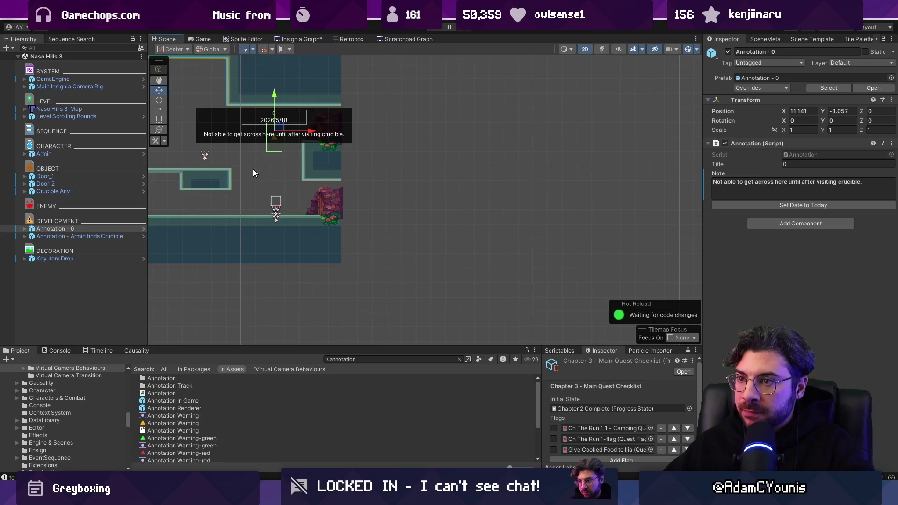
{"action": "scroll", "coordinate": [339, 191], "scroll_direction": "up", "scroll_amount": 2}
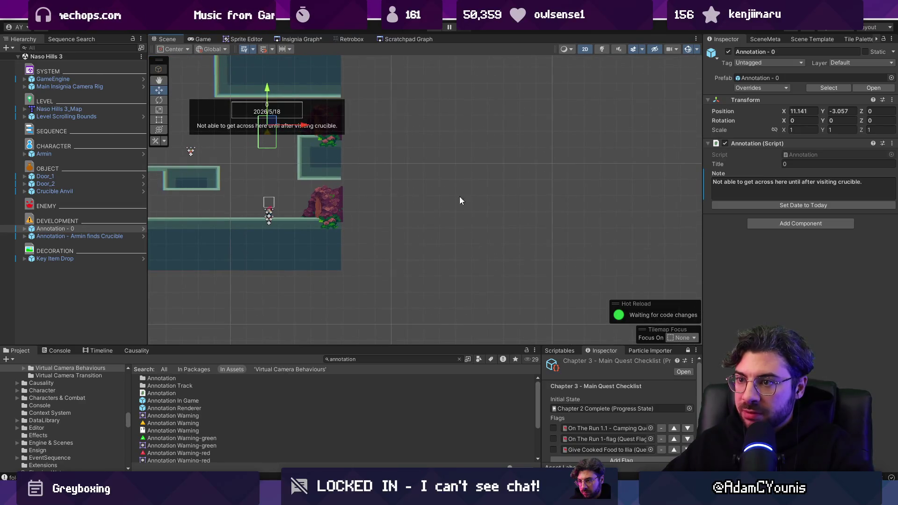
{"action": "scroll", "coordinate": [433, 193], "scroll_direction": "down", "scroll_amount": 1}
{"action": "scroll", "coordinate": [329, 190], "scroll_direction": "down", "scroll_amount": 1}
{"action": "scroll", "coordinate": [397, 149], "scroll_direction": "up", "scroll_amount": 2}
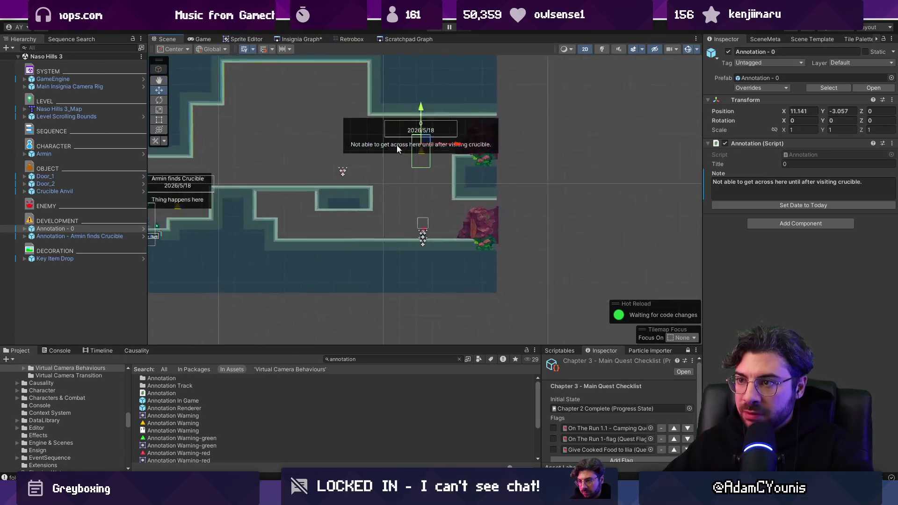
{"action": "scroll", "coordinate": [397, 145], "scroll_direction": "up", "scroll_amount": 2}
{"action": "mouse_move", "coordinate": [416, 148]}
{"action": "left_mouse_down"}
{"action": "mouse_move", "coordinate": [319, 182]}
{"action": "mouse_move", "coordinate": [326, 179]}
{"action": "left_mouse_up"}
{"action": "scroll", "coordinate": [326, 179], "scroll_direction": "down", "scroll_amount": 2}
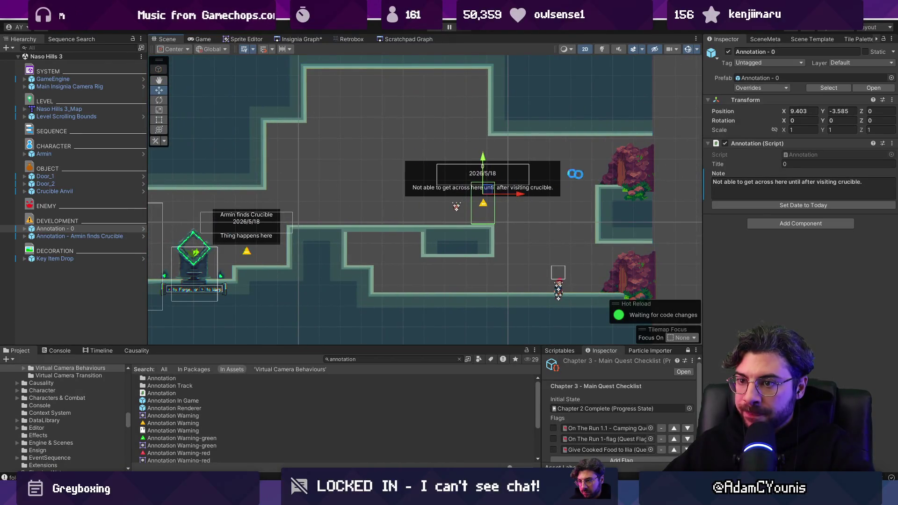
{"action": "scroll", "coordinate": [462, 188], "scroll_direction": "down", "scroll_amount": 1}
{"action": "scroll", "coordinate": [312, 195], "scroll_direction": "up", "scroll_amount": 4}
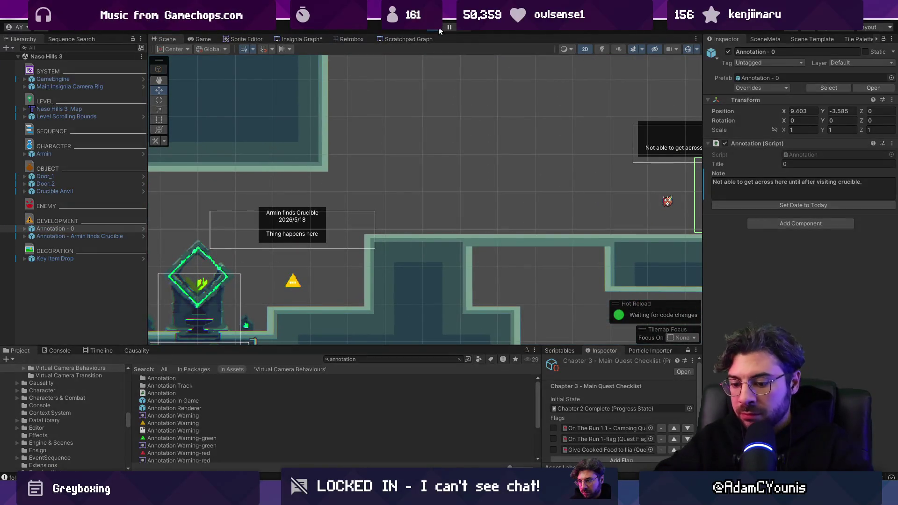
{"action": "left_click", "coordinate": [440, 29]}
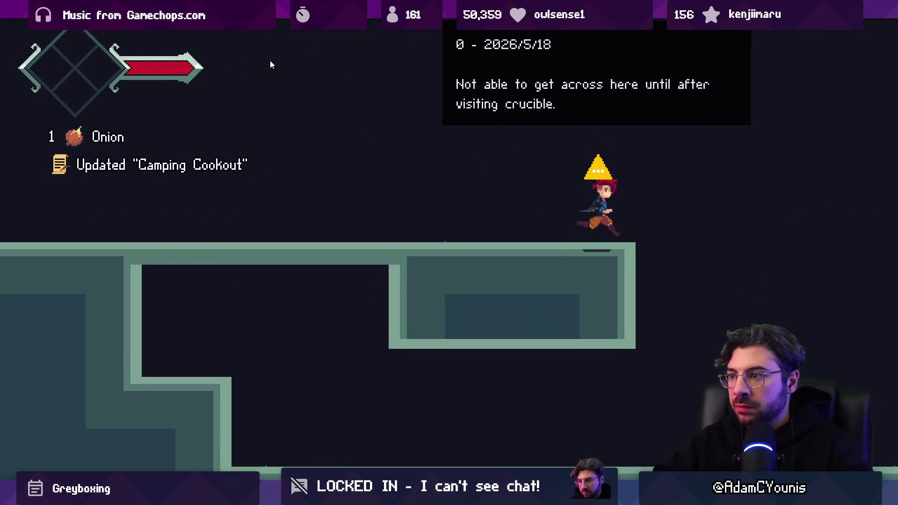
Run through the room in play mode, then return to editing the scene
{"action": "key", "text": "space"}
{"action": "key", "text": "shift+space"}
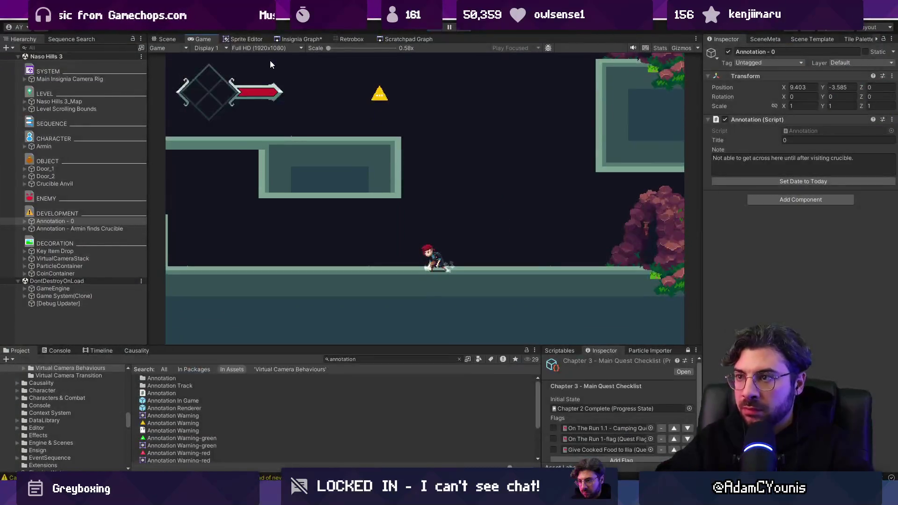
{"action": "key", "text": "ctrl+1"}
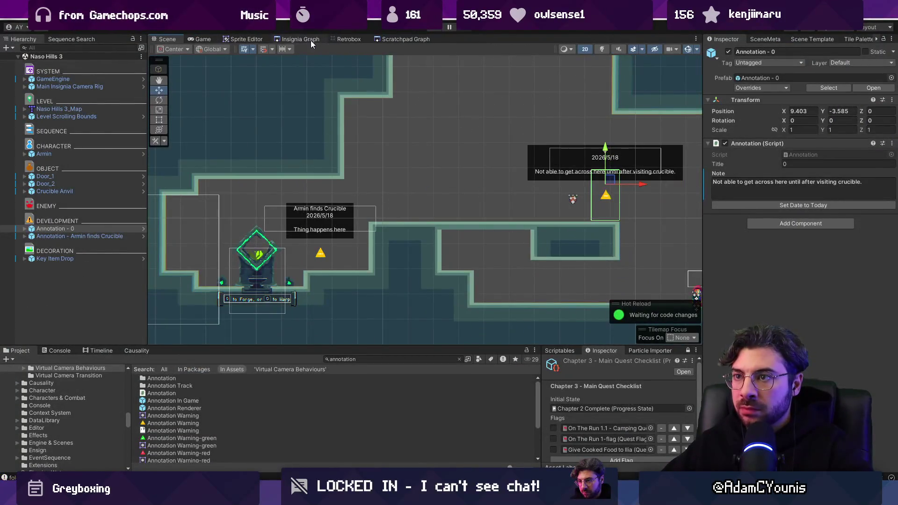
{"action": "left_click", "coordinate": [311, 40]}
{"action": "key", "text": "ctrl+1"}
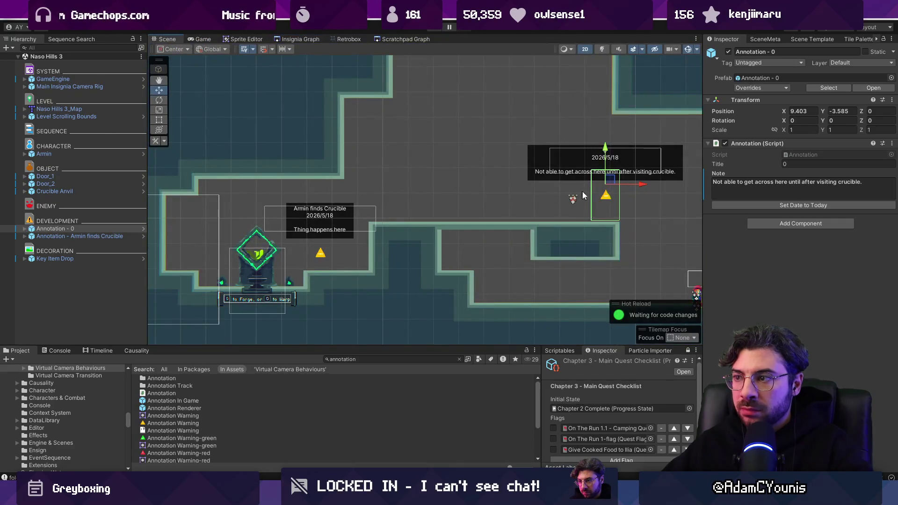
Add 'Scene layout still subj' to the original note, then delete those words again
{"action": "left_click", "coordinate": [806, 189]}
{"action": "left_click", "coordinate": [865, 182]}
{"action": "type", "text": "Sc"}
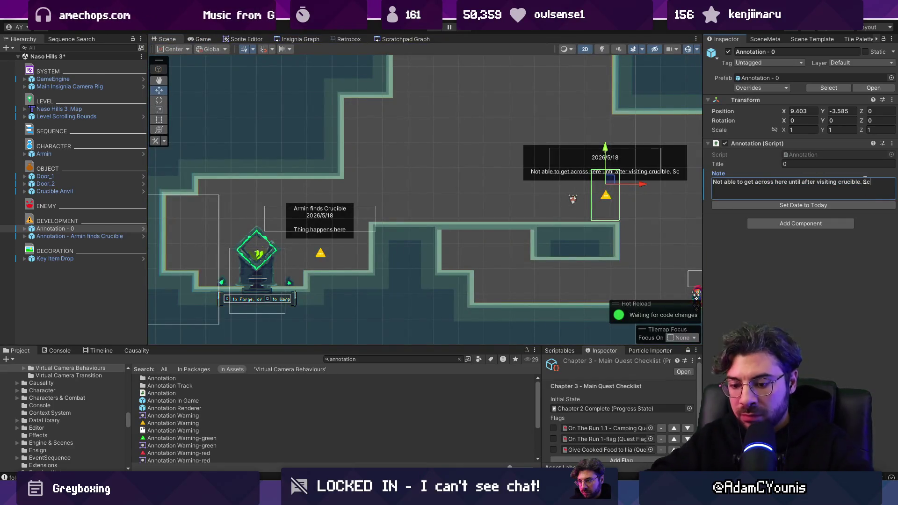
{"action": "type", "text": "ene layout st"}
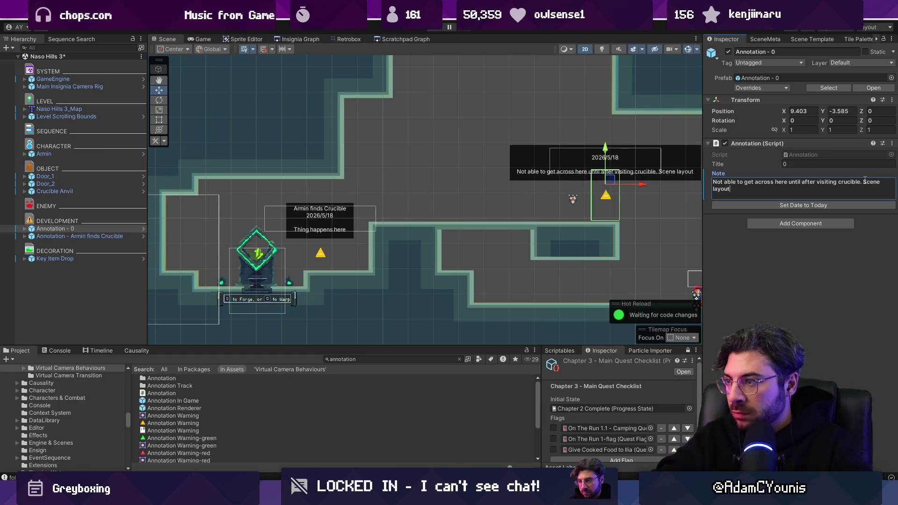
{"action": "type", "text": "ill subj"}
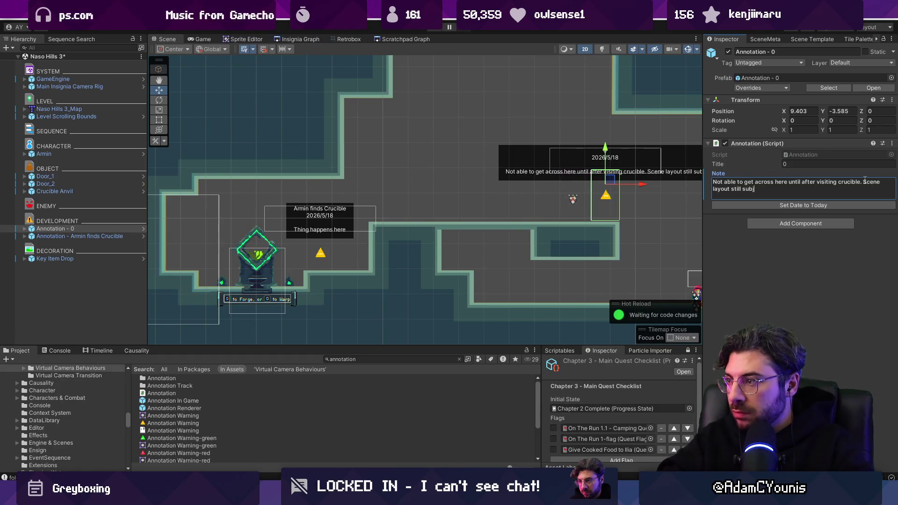
{"action": "key", "text": "ctrl+a"}
{"action": "key", "text": "ctrl+shift+Right"}
{"action": "key", "text": "ctrl+shift+Right"}
{"action": "key", "text": "ctrl+shift+Right"}
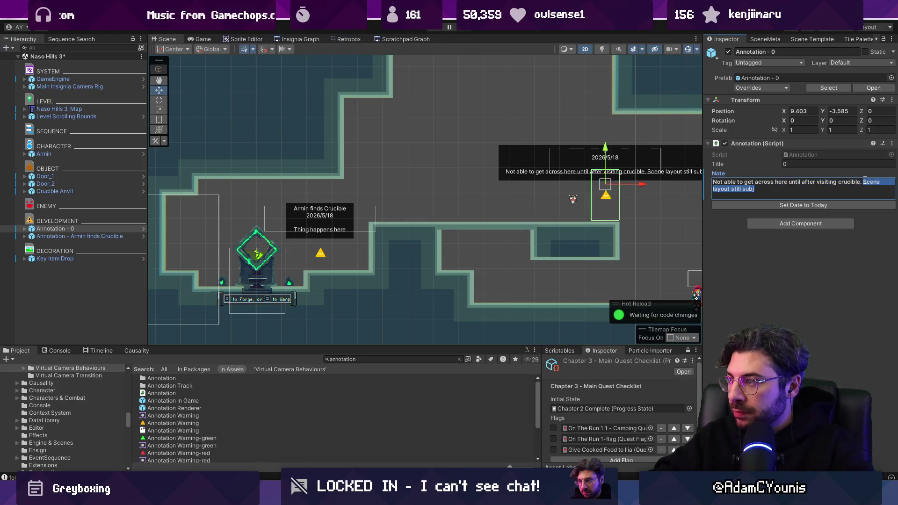
{"action": "key", "text": "BackSpace"}
Duplicate the annotation up-left with note 'Scene layout subject to change based on crucible ability'
{"action": "left_click", "coordinate": [52, 228]}
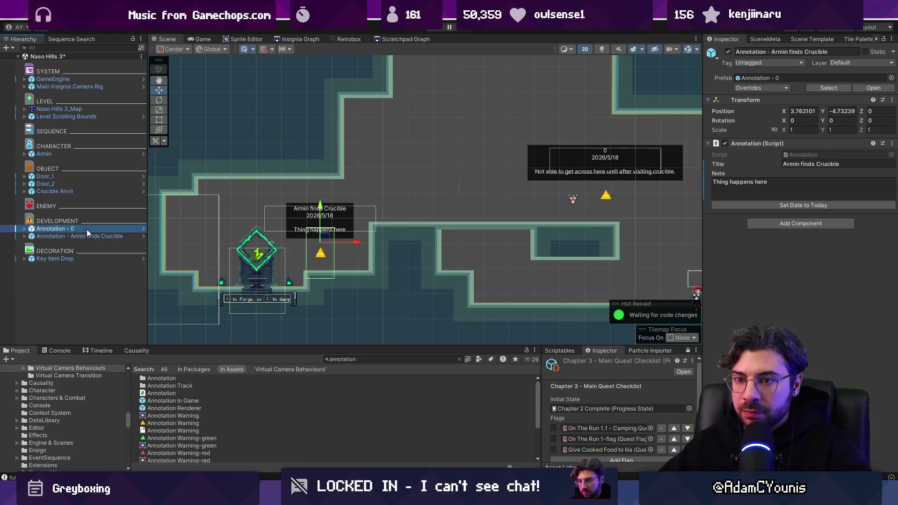
{"action": "key", "text": "ctrl+d"}
{"action": "mouse_move", "coordinate": [609, 179]}
{"action": "left_mouse_down"}
{"action": "mouse_move", "coordinate": [441, 97]}
{"action": "mouse_move", "coordinate": [454, 97]}
{"action": "left_mouse_up"}
{"action": "left_click", "coordinate": [751, 187]}
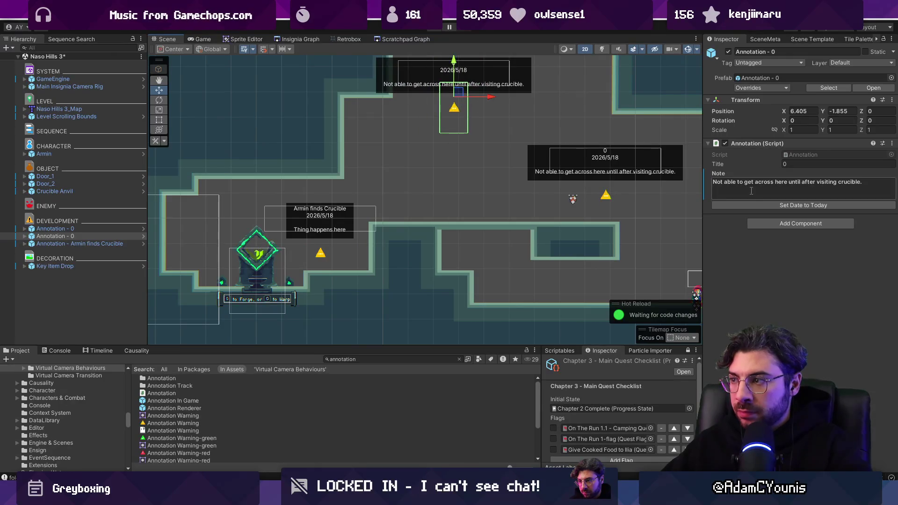
{"action": "type", "text": "Scene layout subject to chan"}
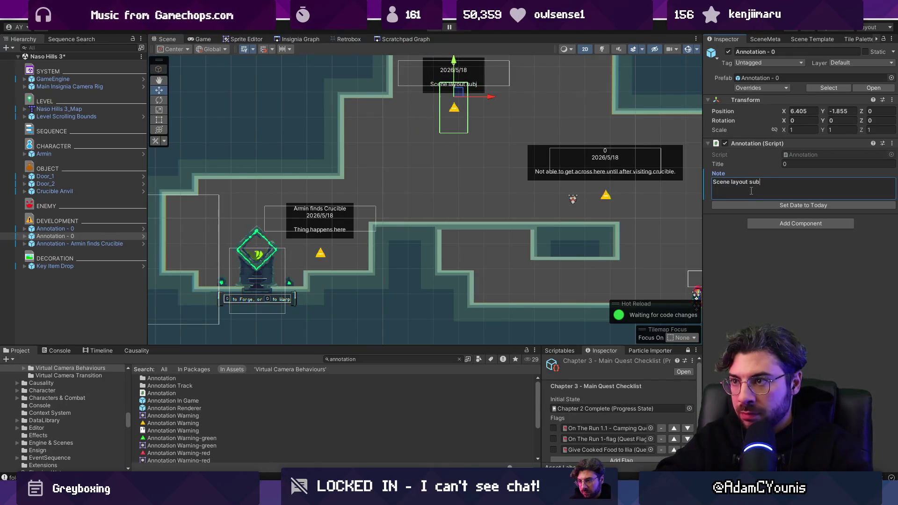
{"action": "type", "text": "ge base"}
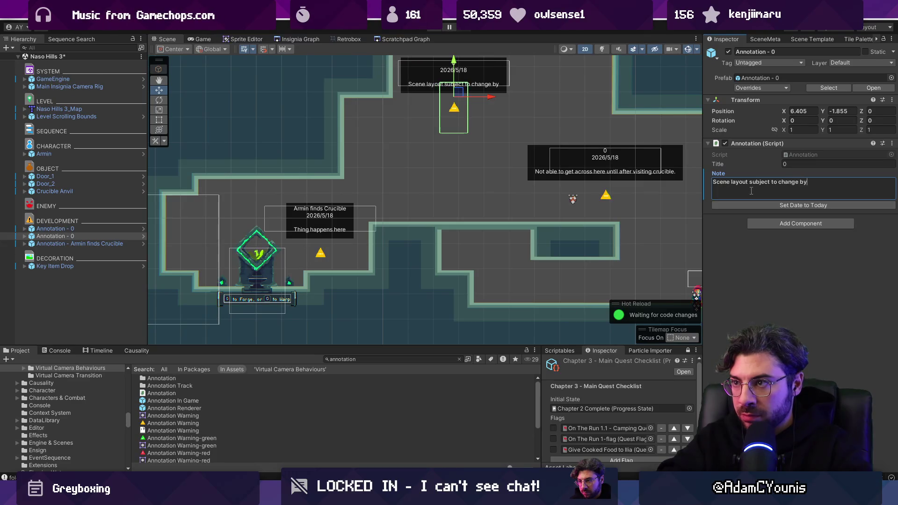
{"action": "type", "text": "d on cruci"}
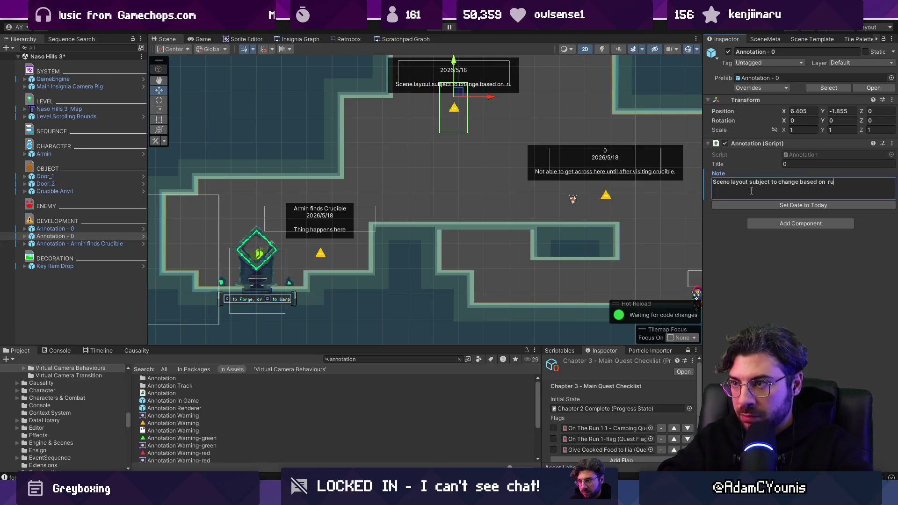
{"action": "type", "text": "ble ability"}
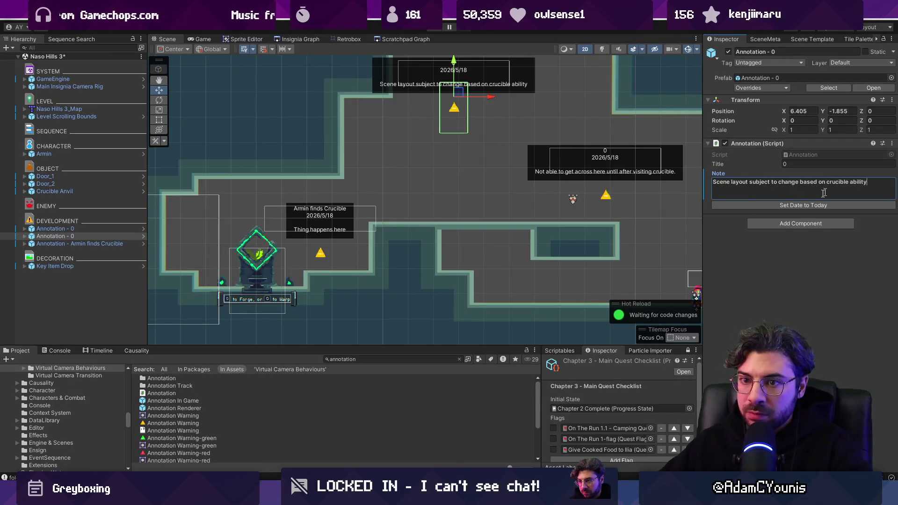
Inspect the copy's renderer child, clear the selection, and save Naso Hills 3
{"action": "left_click", "coordinate": [24, 236]}
{"action": "left_click", "coordinate": [70, 244]}
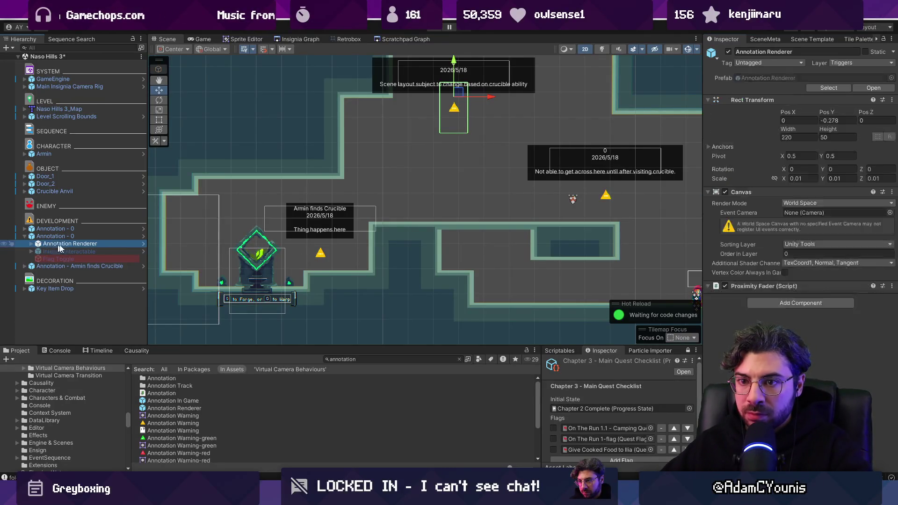
{"action": "left_click", "coordinate": [270, 232]}
{"action": "key", "text": "ctrl+s"}
Move the Naso Underground 2 node left and down, then open the Naso Hills 2 scene
{"action": "scroll", "coordinate": [431, 174], "scroll_direction": "down", "scroll_amount": 2}
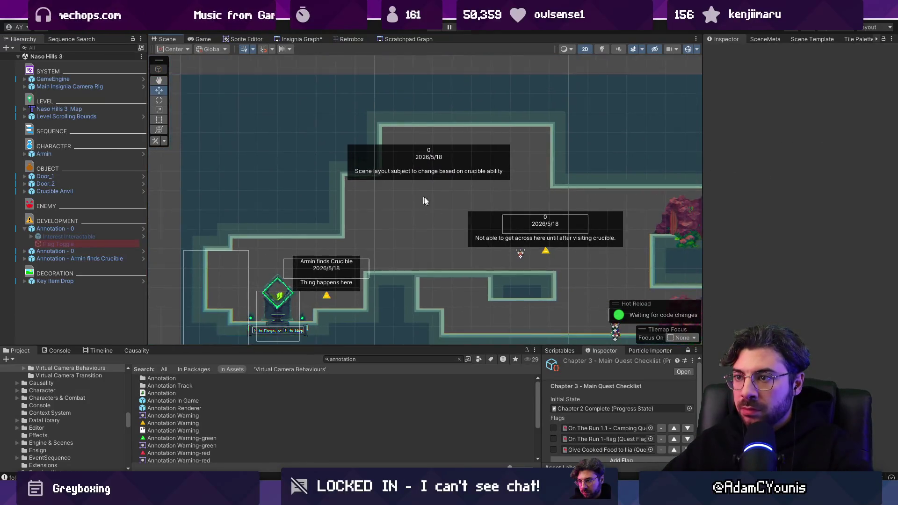
{"action": "left_click", "coordinate": [315, 40]}
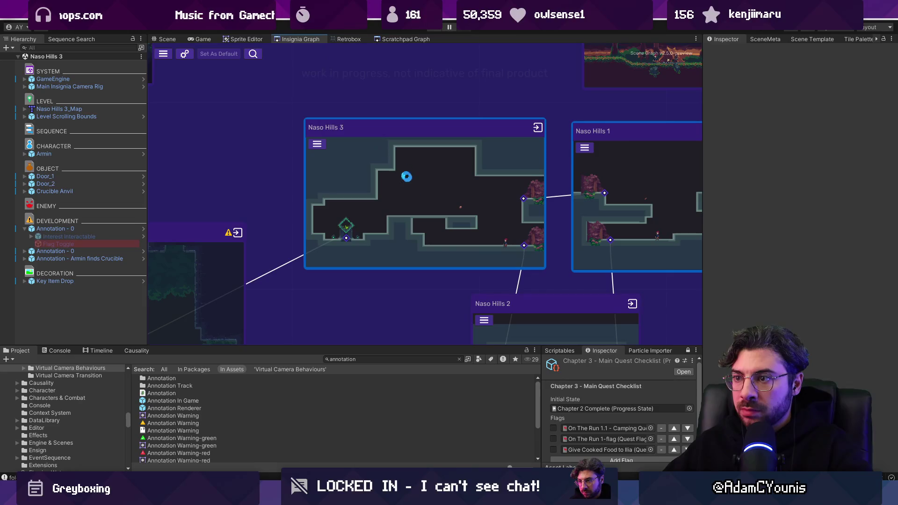
{"action": "scroll", "coordinate": [416, 176], "scroll_direction": "down", "scroll_amount": 3}
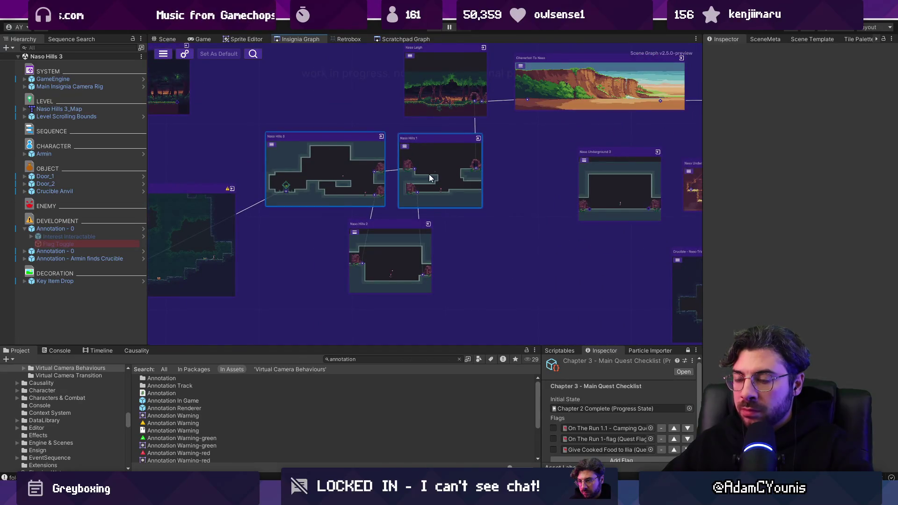
{"action": "scroll", "coordinate": [426, 243], "scroll_direction": "up", "scroll_amount": 3}
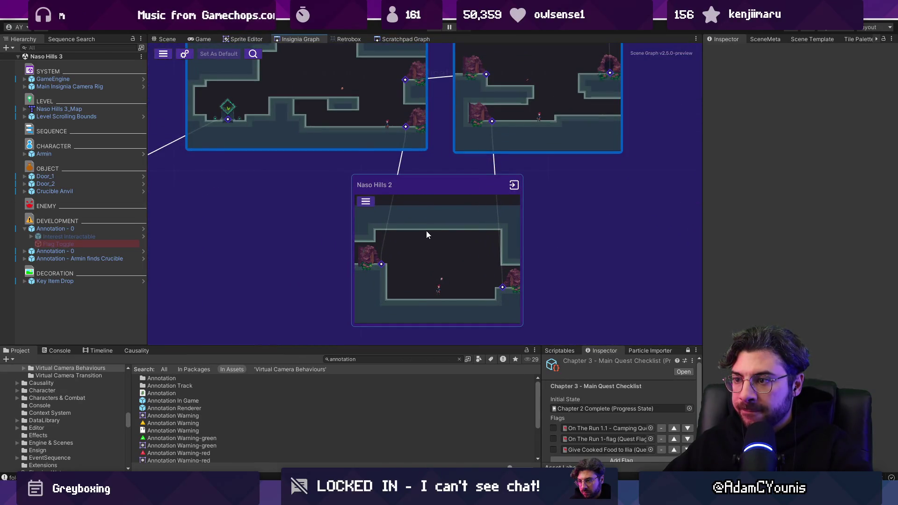
{"action": "scroll", "coordinate": [426, 231], "scroll_direction": "down", "scroll_amount": 4}
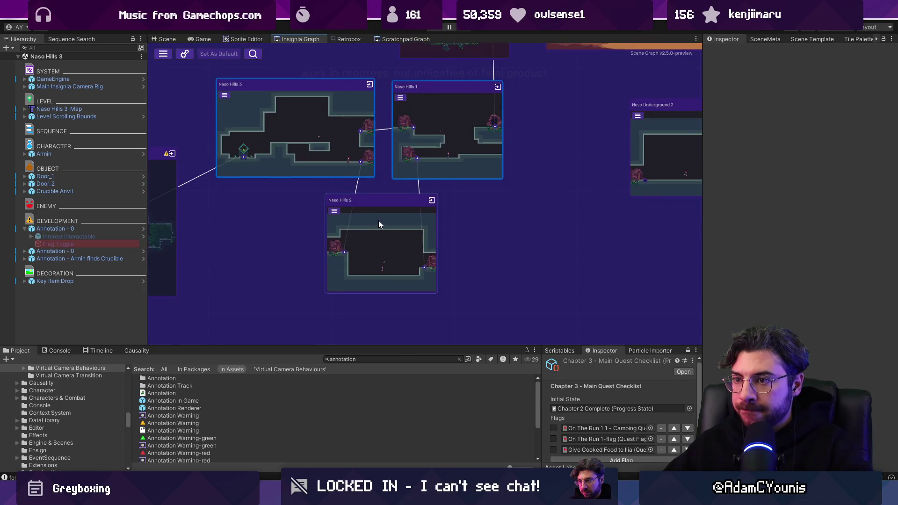
{"action": "mouse_move", "coordinate": [384, 218]}
{"action": "left_mouse_down"}
{"action": "mouse_move", "coordinate": [254, 214]}
{"action": "mouse_move", "coordinate": [321, 196]}
{"action": "left_mouse_up"}
{"action": "scroll", "coordinate": [321, 199], "scroll_direction": "down", "scroll_amount": 3}
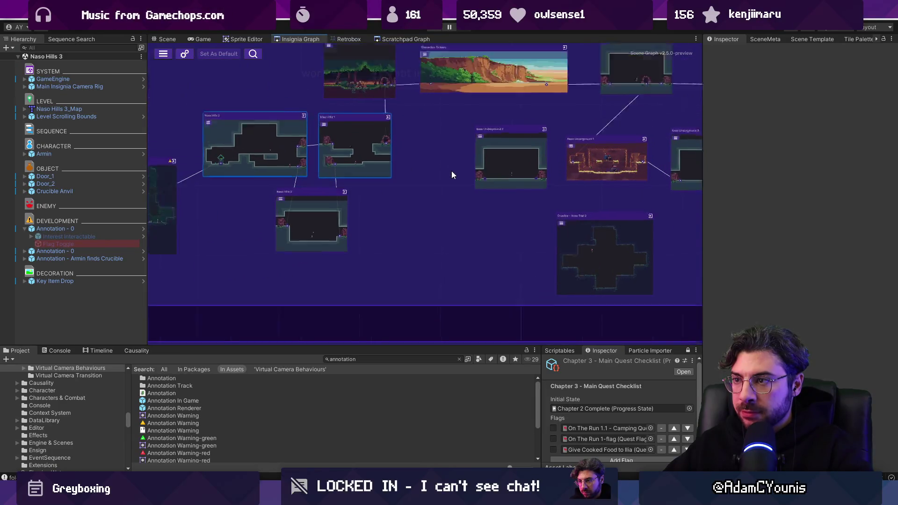
{"action": "scroll", "coordinate": [451, 170], "scroll_direction": "up", "scroll_amount": 3}
{"action": "mouse_move", "coordinate": [530, 144]}
{"action": "left_mouse_down"}
{"action": "mouse_move", "coordinate": [482, 164]}
{"action": "mouse_move", "coordinate": [428, 167]}
{"action": "left_mouse_up"}
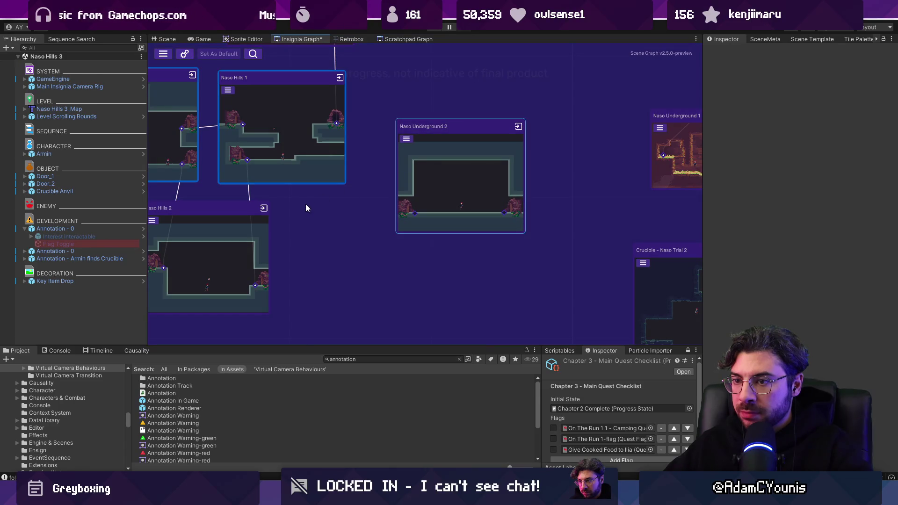
{"action": "left_click_drag", "start_coordinate": [245, 201], "coordinate": [386, 193]}
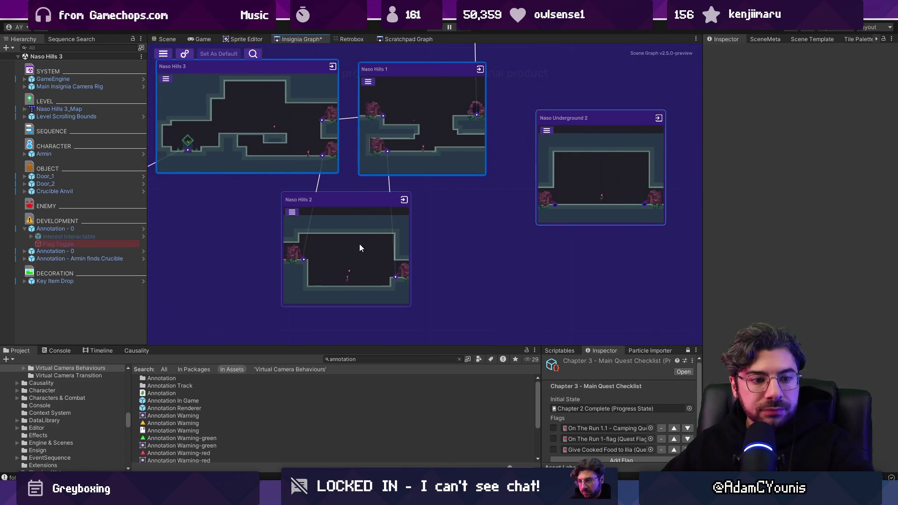
{"action": "double_click", "coordinate": [346, 256]}
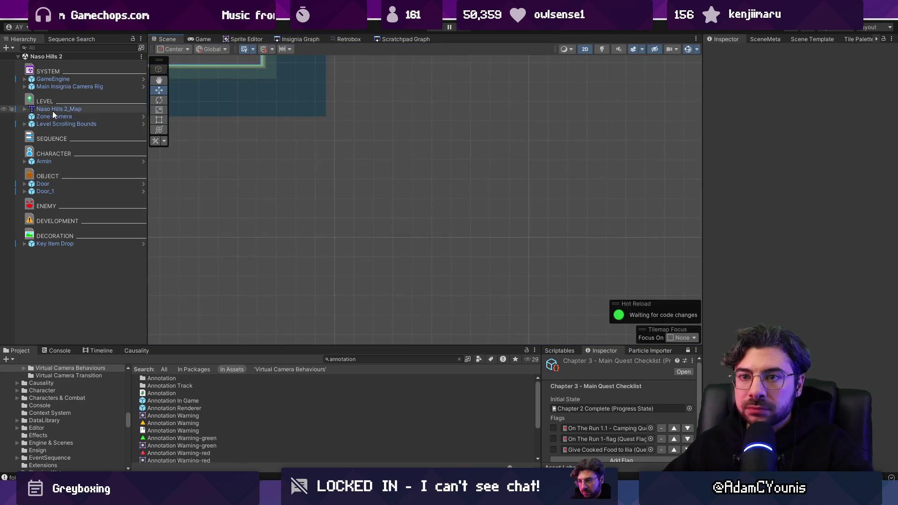
{"action": "right_click", "coordinate": [59, 108]}
Open the Naso Hills 2 map in Tiled and crop it to the selected region
{"action": "mouse_move", "coordinate": [103, 209]}
{"action": "left_click", "coordinate": [182, 209]}
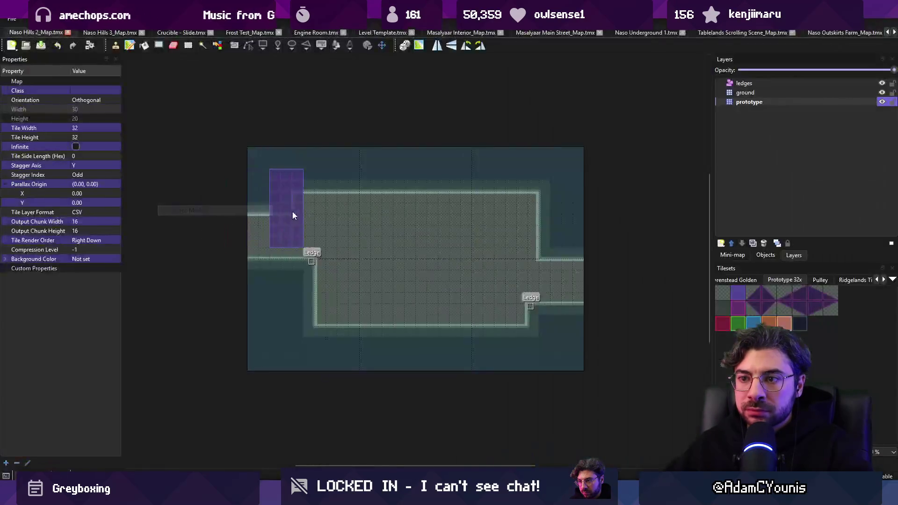
{"action": "mouse_move", "coordinate": [242, 178]}
{"action": "left_mouse_down"}
{"action": "mouse_move", "coordinate": [493, 268]}
{"action": "mouse_move", "coordinate": [491, 319]}
{"action": "left_mouse_up"}
{"action": "left_click", "coordinate": [119, 18]}
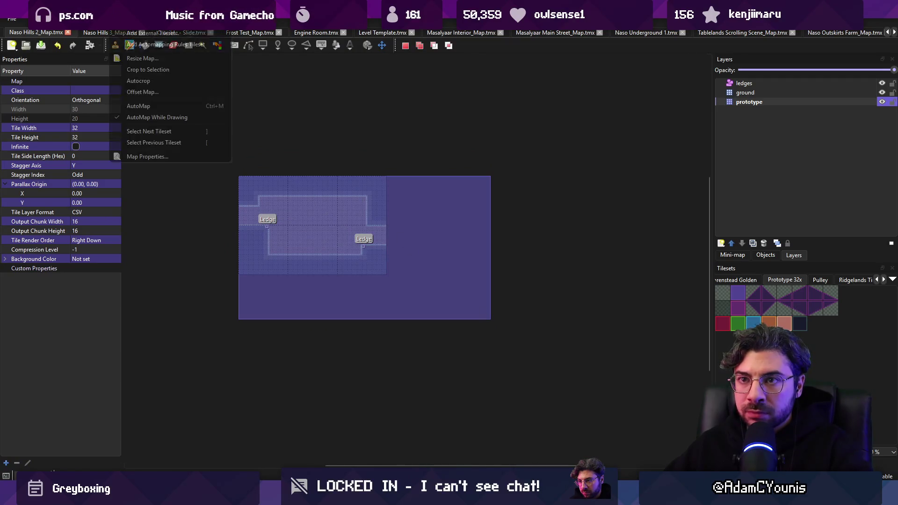
{"action": "left_click", "coordinate": [153, 74]}
{"action": "scroll", "coordinate": [333, 215], "scroll_direction": "down", "scroll_amount": 2}
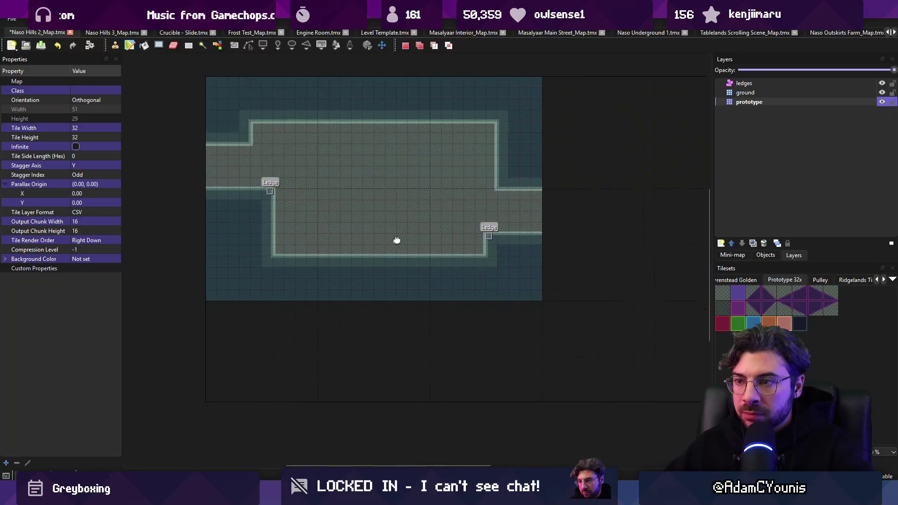
Paint prototype tiles over the lower and right areas and erase the stray dark strips
{"action": "key", "text": "b"}
{"action": "mouse_move", "coordinate": [332, 248]}
{"action": "left_mouse_down"}
{"action": "mouse_move", "coordinate": [478, 281]}
{"action": "mouse_move", "coordinate": [353, 290]}
{"action": "mouse_move", "coordinate": [479, 230]}
{"action": "mouse_move", "coordinate": [470, 228]}
{"action": "left_mouse_up"}
{"action": "right_click", "coordinate": [413, 208]}
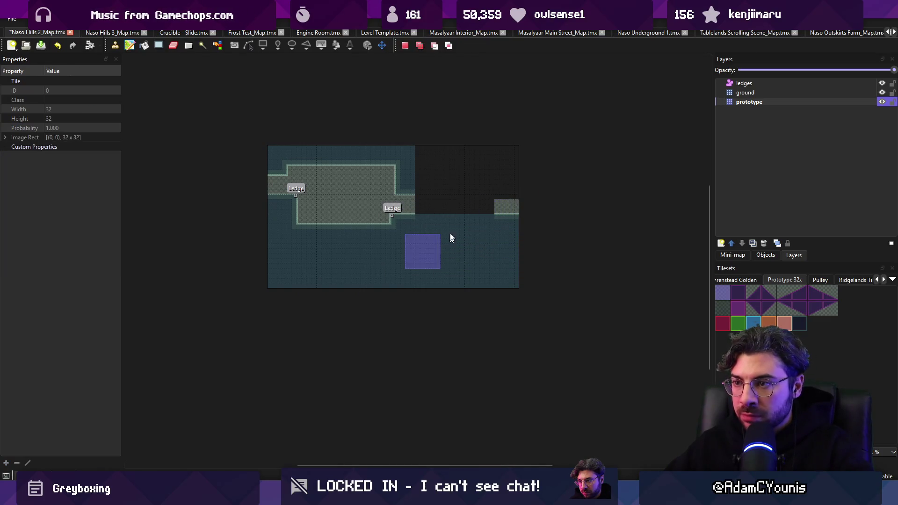
{"action": "mouse_move", "coordinate": [429, 174]}
{"action": "left_mouse_down"}
{"action": "mouse_move", "coordinate": [433, 165]}
{"action": "mouse_move", "coordinate": [472, 185]}
{"action": "left_mouse_up"}
{"action": "key", "text": "r"}
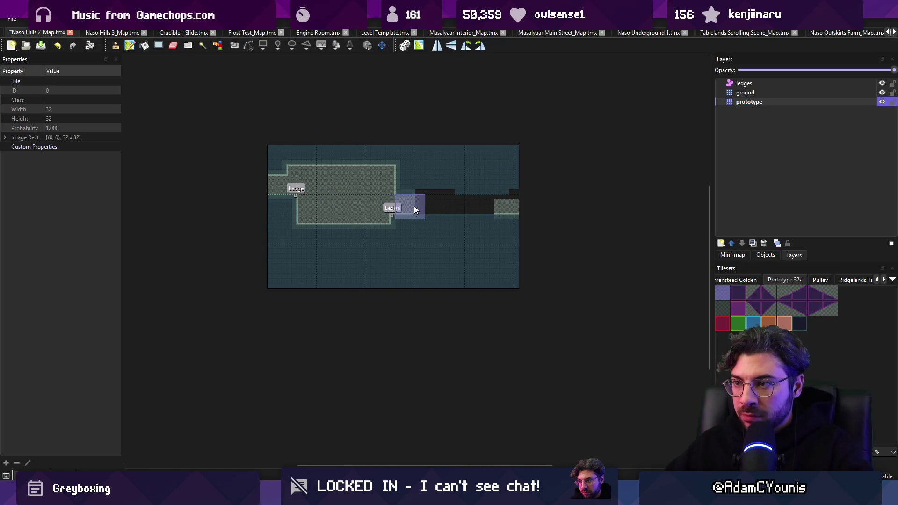
{"action": "left_click_drag", "start_coordinate": [414, 206], "coordinate": [491, 212]}
{"action": "key", "text": "b"}
{"action": "key", "text": "e"}
{"action": "left_click", "coordinate": [442, 192]}
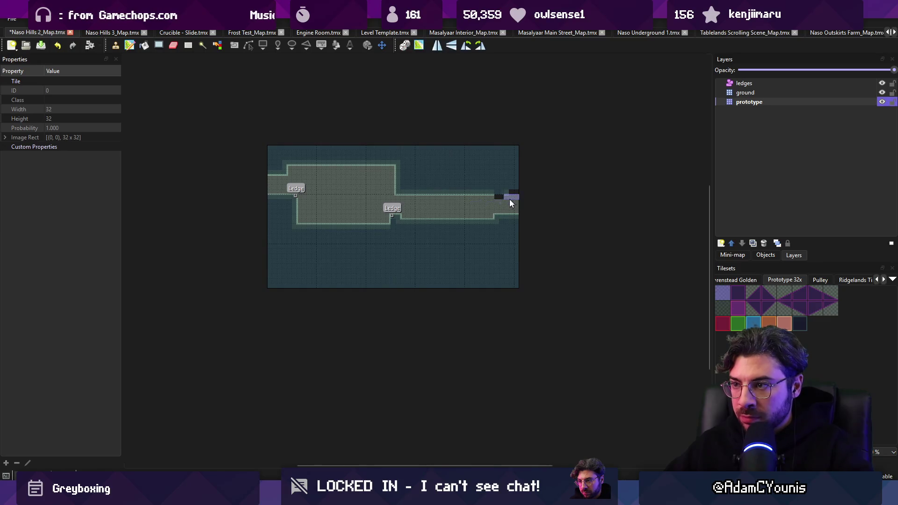
{"action": "left_click", "coordinate": [513, 198]}
{"action": "key", "text": "b"}
Fill the left edge with ground tiles and stamp a raised ground notch
{"action": "scroll", "coordinate": [491, 189], "scroll_direction": "left", "scroll_amount": 1}
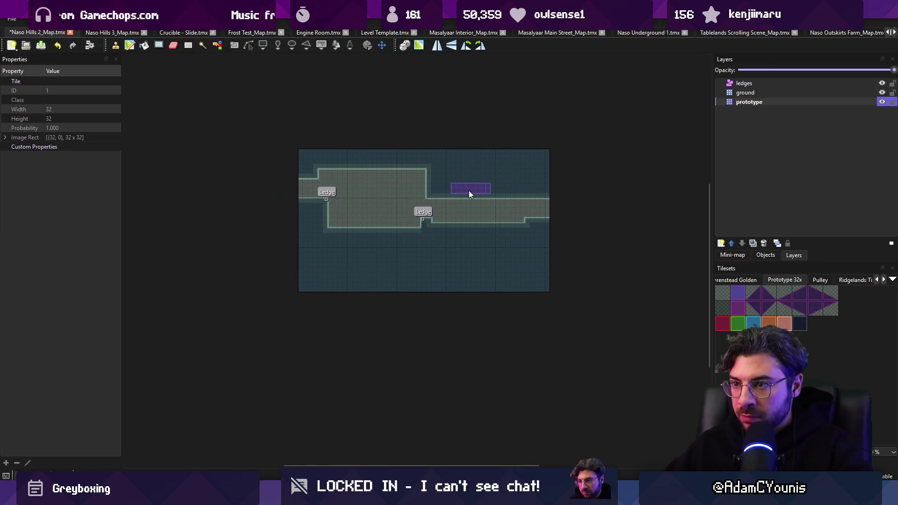
{"action": "scroll", "coordinate": [463, 187], "scroll_direction": "up", "scroll_amount": 3}
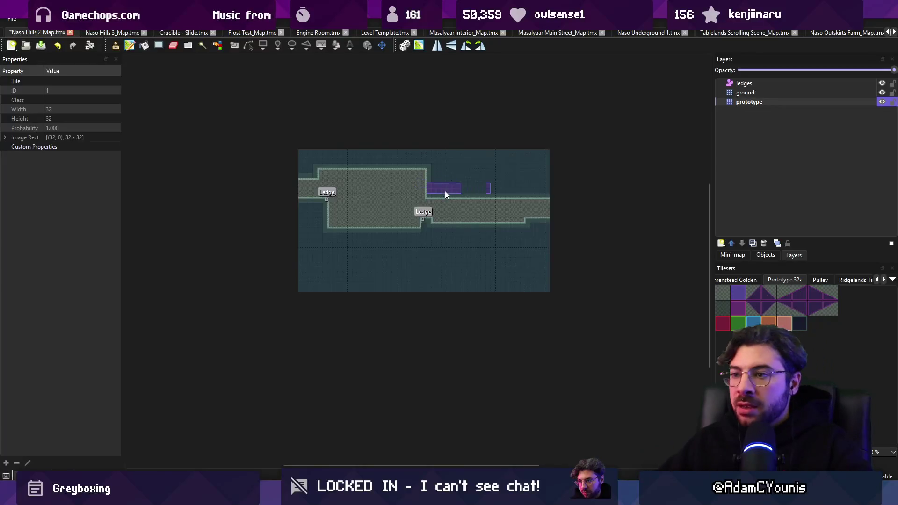
{"action": "scroll", "coordinate": [410, 192], "scroll_direction": "down", "scroll_amount": 2}
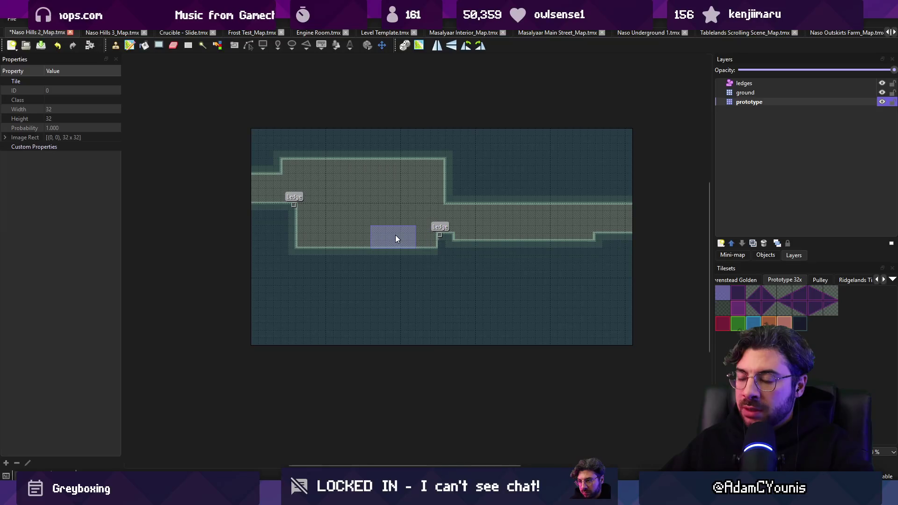
{"action": "left_click", "coordinate": [274, 189]}
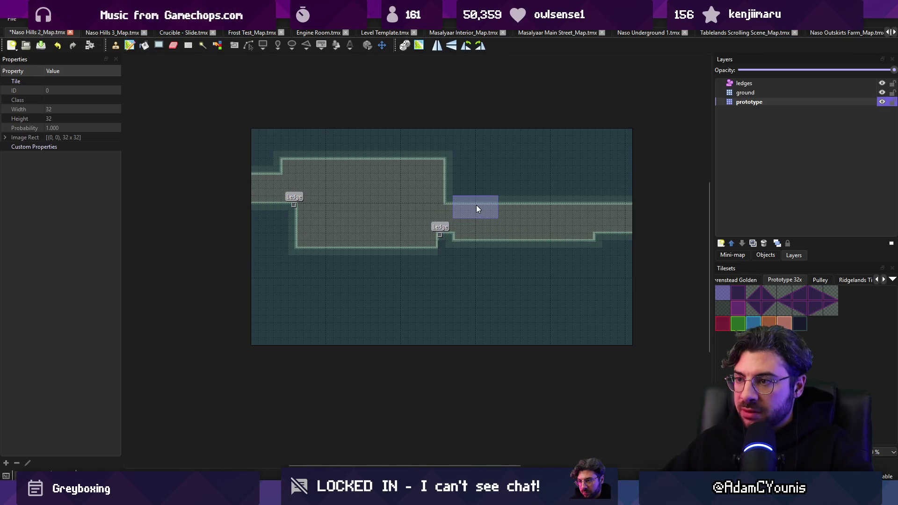
{"action": "left_click", "coordinate": [491, 214]}
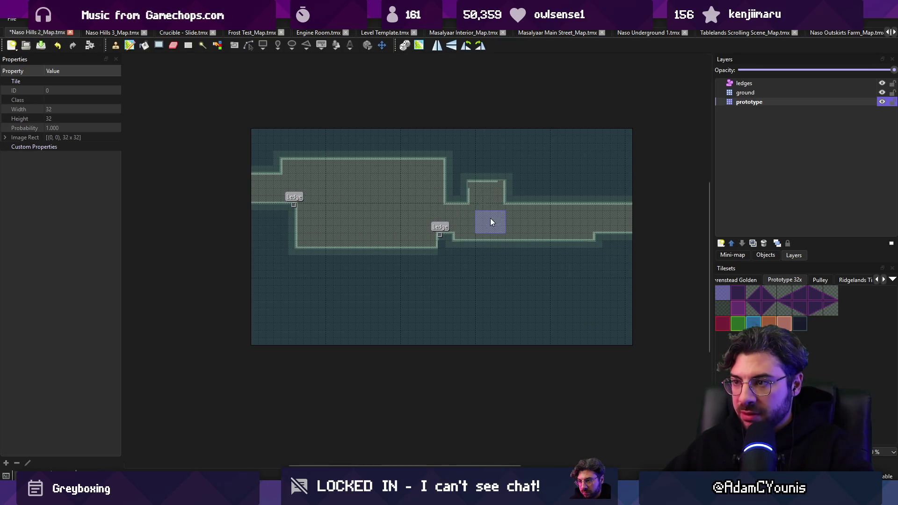
{"action": "key", "text": "r"}
{"action": "key", "text": "b"}
{"action": "right_click", "coordinate": [499, 187]}
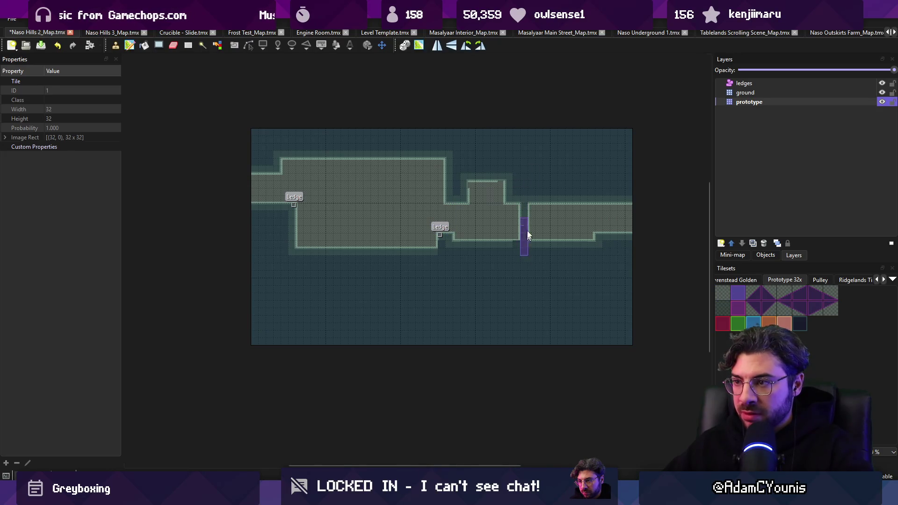
Cut a drop in the ground with ledges and stairs down to a lower floor
{"action": "left_click", "coordinate": [539, 222]}
{"action": "key", "text": "r"}
{"action": "mouse_move", "coordinate": [442, 226]}
{"action": "left_mouse_down"}
{"action": "mouse_move", "coordinate": [517, 300]}
{"action": "mouse_move", "coordinate": [540, 258]}
{"action": "mouse_move", "coordinate": [556, 281]}
{"action": "left_mouse_up"}
{"action": "key", "text": "b"}
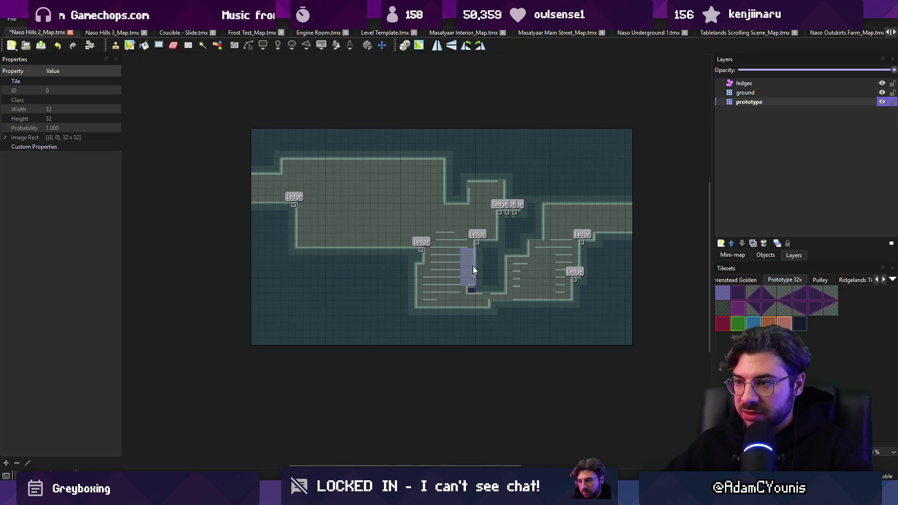
{"action": "key", "text": "ctrl+z"}
{"action": "key", "text": "z"}
{"action": "key", "text": "r"}
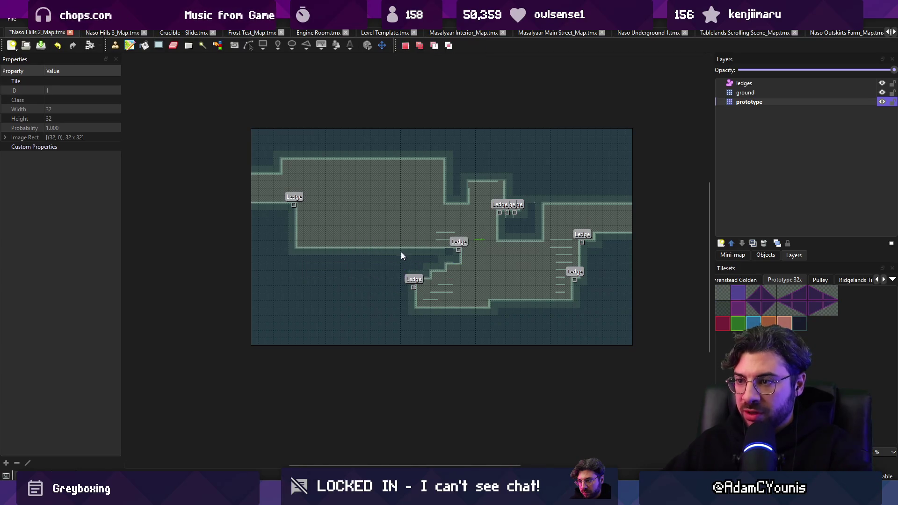
{"action": "key", "text": "b"}
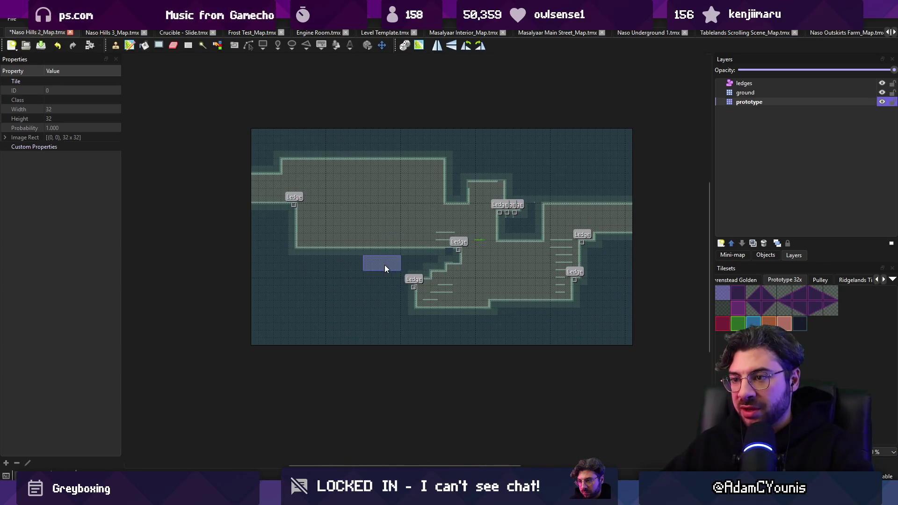
{"action": "left_click", "coordinate": [386, 303]}
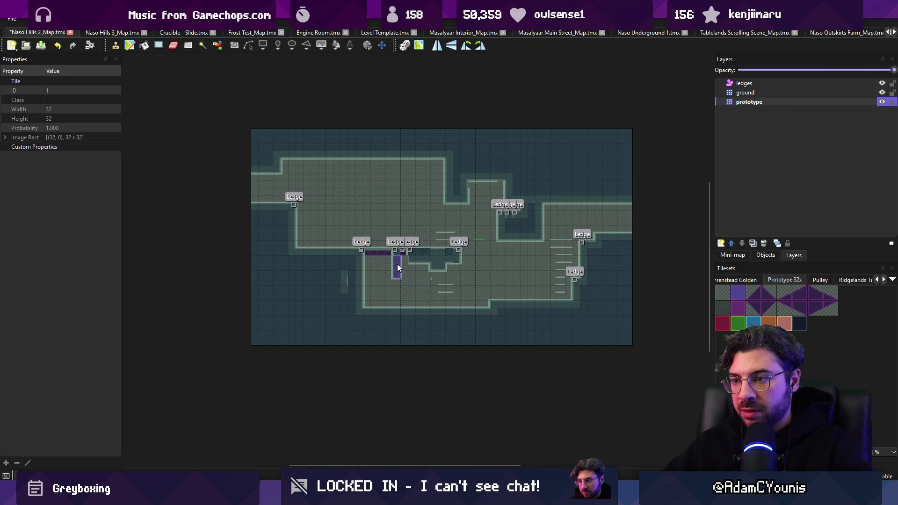
Revise the ledge and floor edits, restoring the ledge marker, and save the map
{"action": "scroll", "coordinate": [505, 272], "scroll_direction": "up", "scroll_amount": 1}
{"action": "key", "text": "z"}
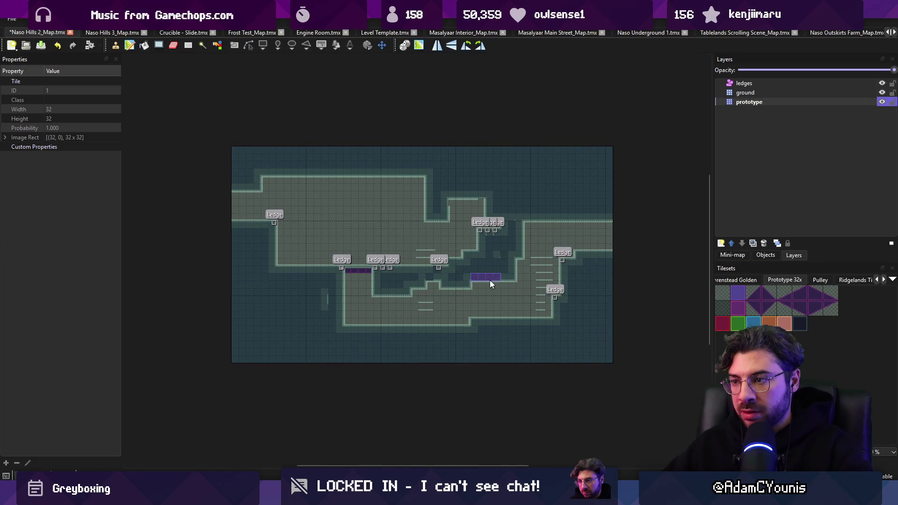
{"action": "key", "text": "ctrl+z"}
{"action": "key", "text": "ctrl+z"}
{"action": "key", "text": "ctrl+z"}
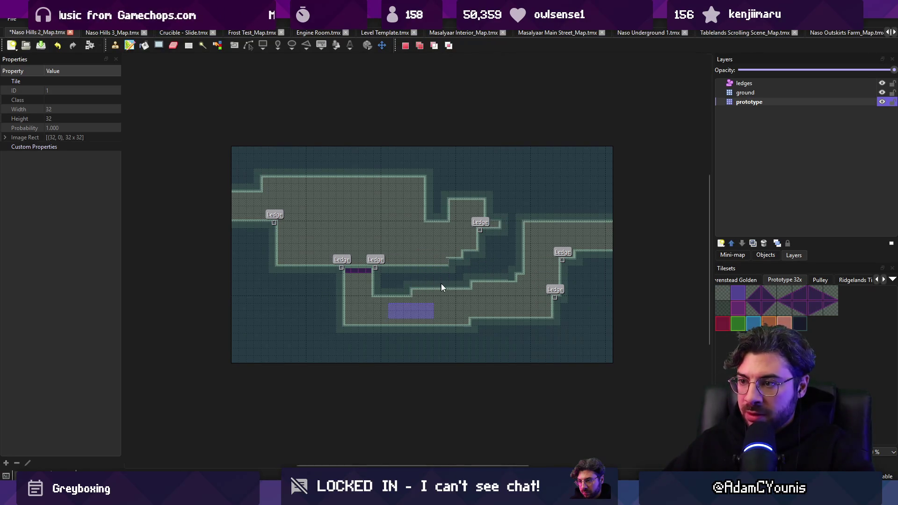
{"action": "scroll", "coordinate": [468, 248], "scroll_direction": "up", "scroll_amount": 1}
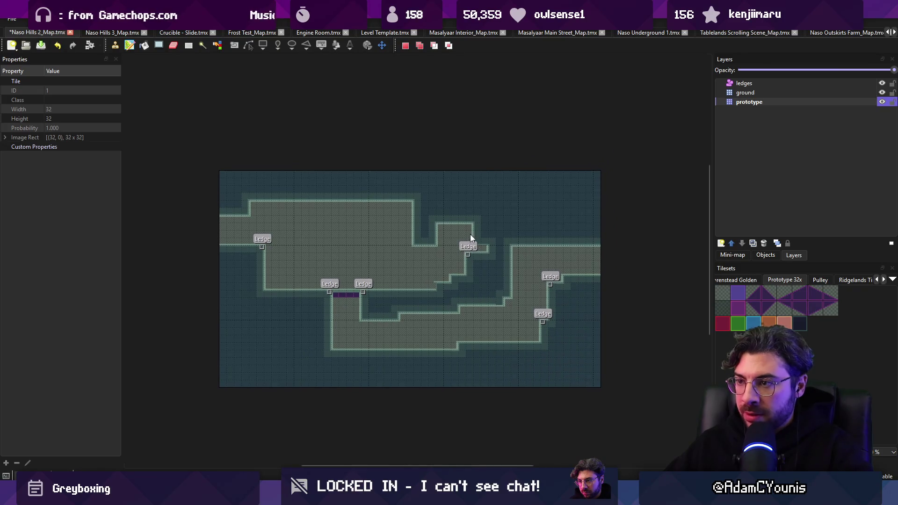
{"action": "key", "text": "ctrl+y"}
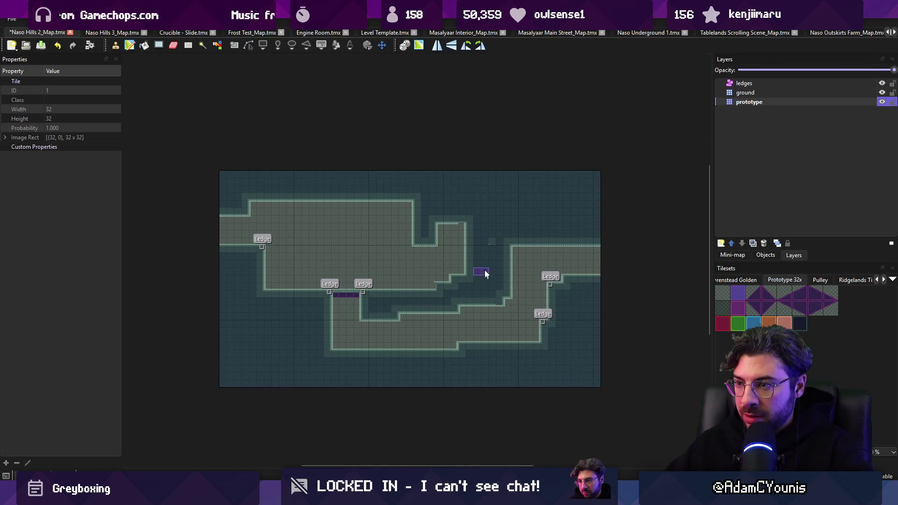
{"action": "left_click", "coordinate": [453, 236]}
{"action": "key", "text": "ctrl+z"}
{"action": "key", "text": "ctrl+z"}
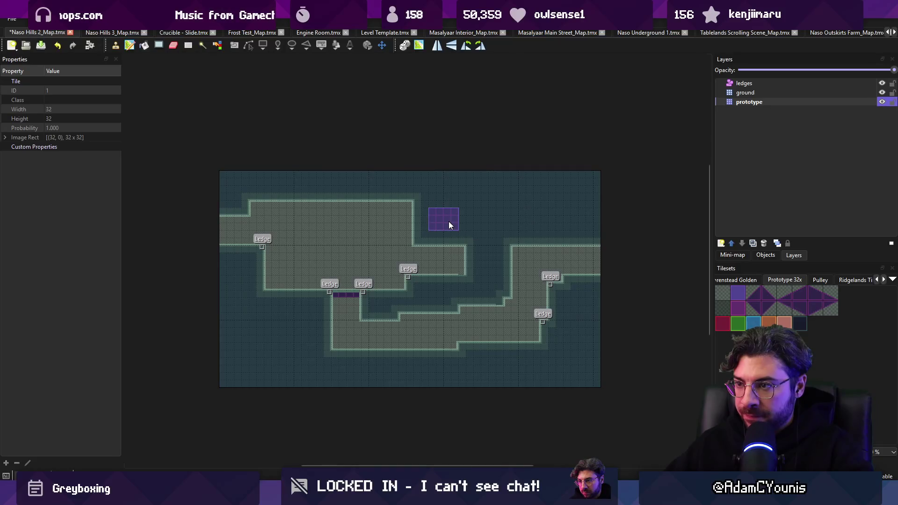
{"action": "key", "text": "ctrl+s"}
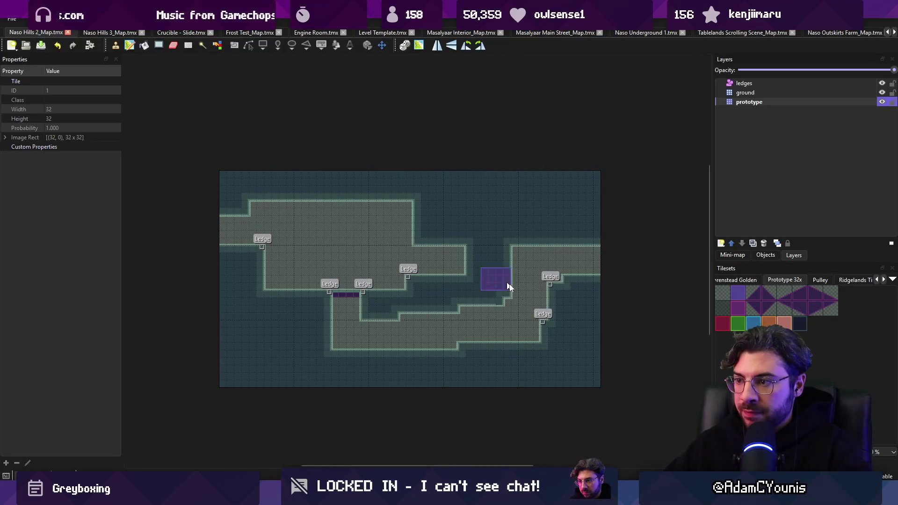
Paint an orange wall strip beside the right ledge on the walls layer, save, and return to Unity
{"action": "right_click", "coordinate": [543, 328]}
{"action": "key", "text": "ctrl+z"}
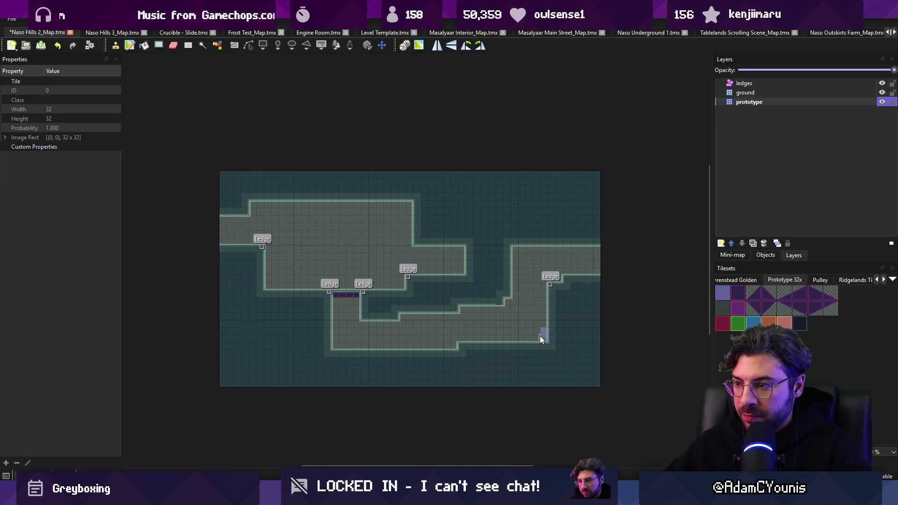
{"action": "key", "text": "ctrl+s"}
{"action": "left_click", "coordinate": [767, 323]}
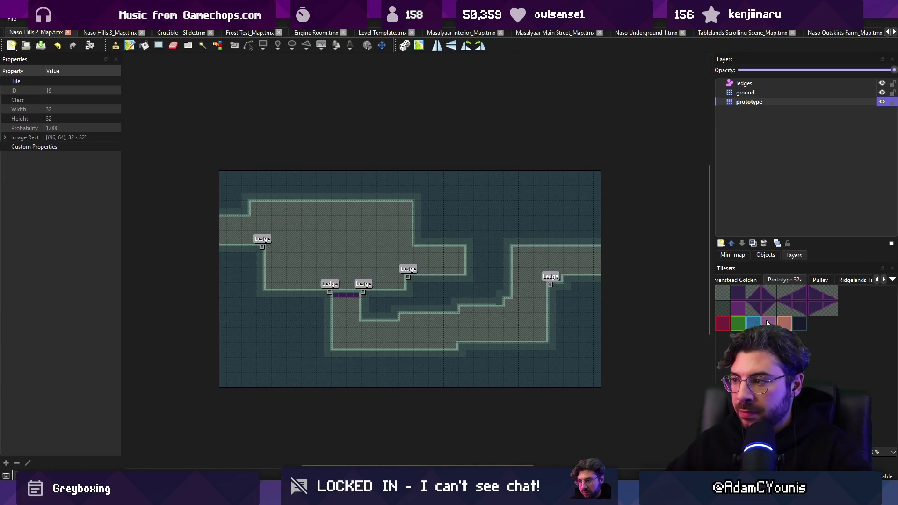
{"action": "key", "text": "ctrl+z"}
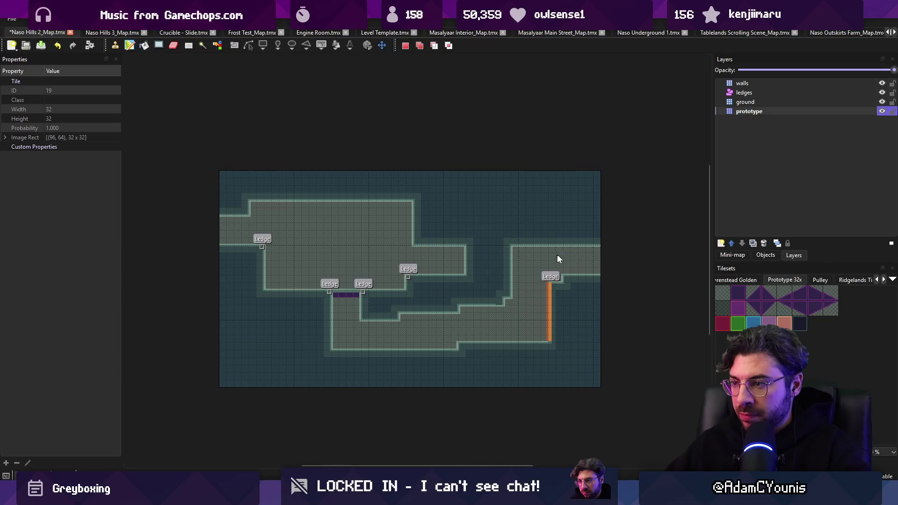
{"action": "left_click", "coordinate": [570, 277]}
{"action": "right_click", "coordinate": [593, 268]}
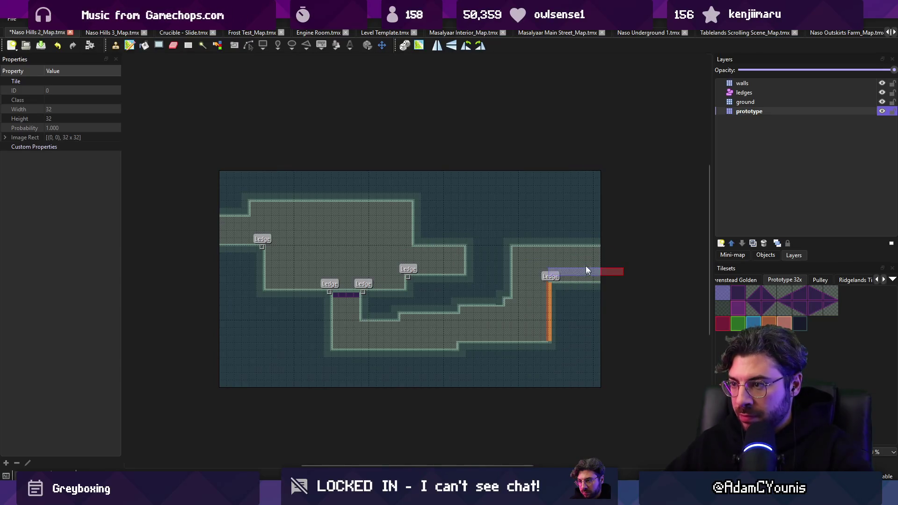
{"action": "key", "text": "ctrl+s"}
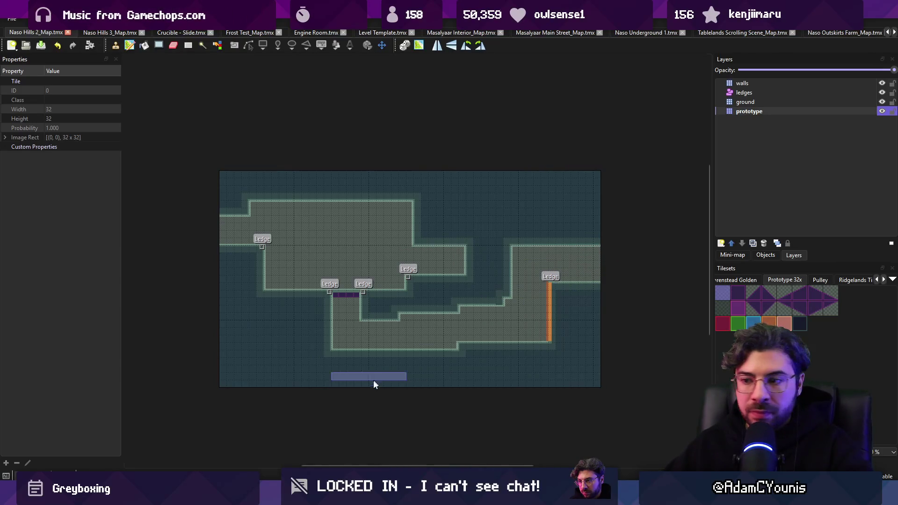
{"action": "left_click", "coordinate": [305, 498]}
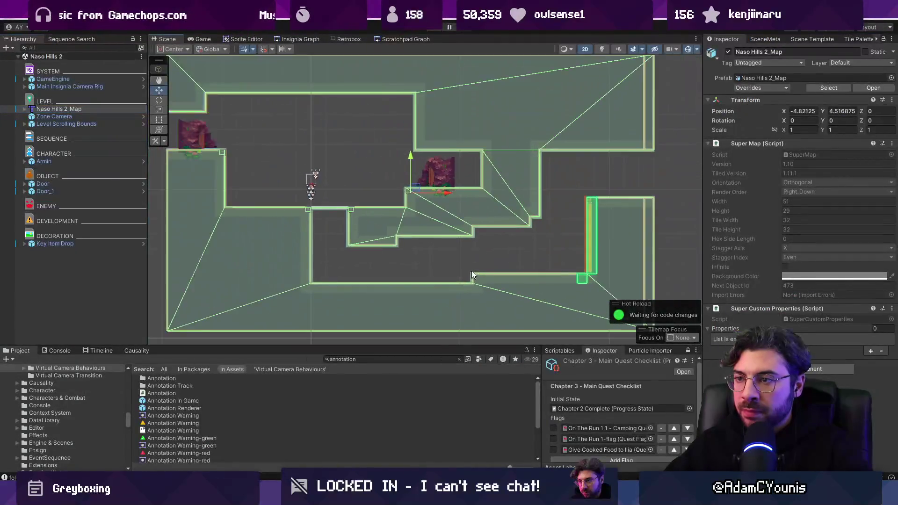
Duplicate Door_1 as Door_2 at the map's right exit and save the scene
{"action": "left_click", "coordinate": [66, 189]}
{"action": "key", "text": "ctrl+d"}
{"action": "left_click_drag", "start_coordinate": [458, 181], "coordinate": [631, 189]}
{"action": "key", "text": "ctrl+s"}
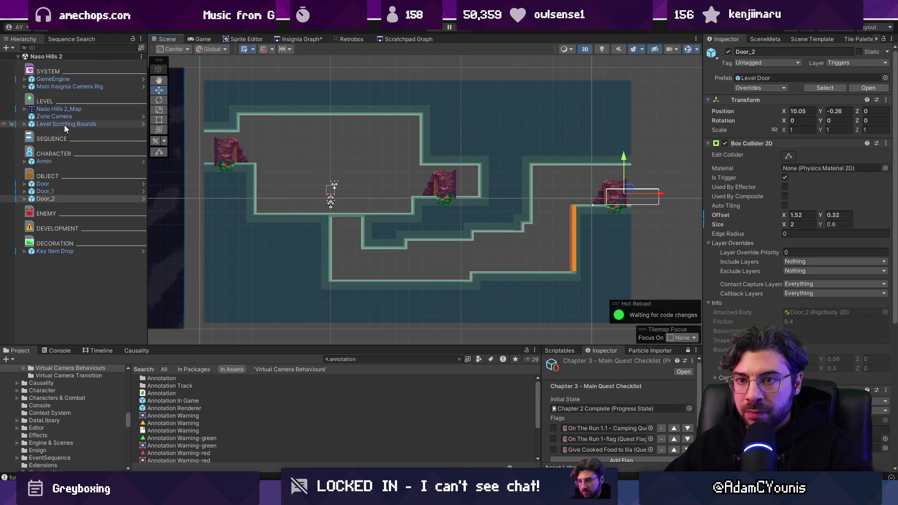
Snap the Level Scrolling Bounds to the level geometry and set its position to 0, 0
{"action": "left_click", "coordinate": [66, 123]}
{"action": "right_click", "coordinate": [788, 143]}
{"action": "left_click", "coordinate": [800, 262]}
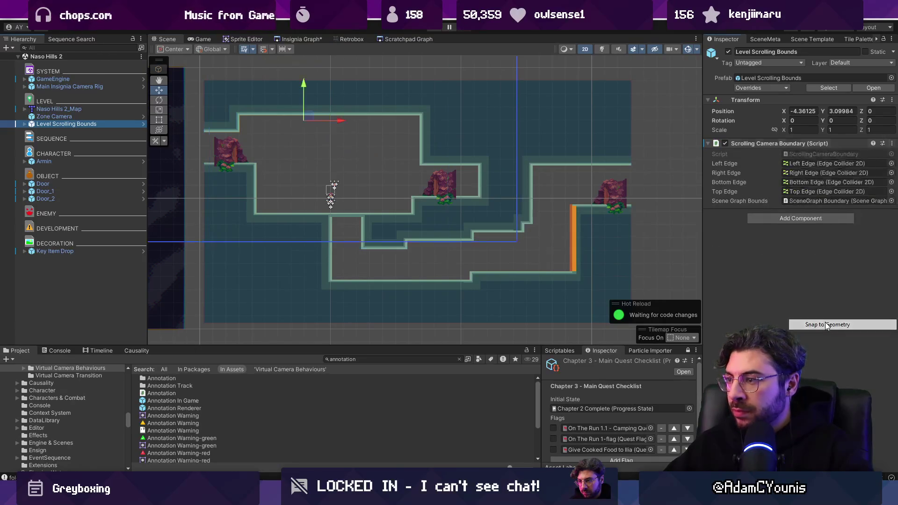
{"action": "type", "text": "0"}
{"action": "key", "text": "Tab"}
{"action": "type", "text": "0"}
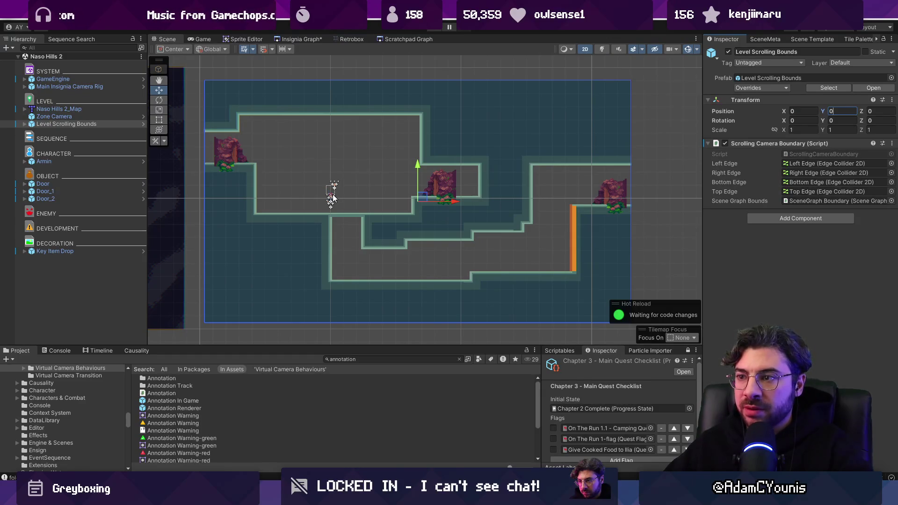
Rearrange the nodes in the level connection graph and save the layout
{"action": "left_click", "coordinate": [299, 39]}
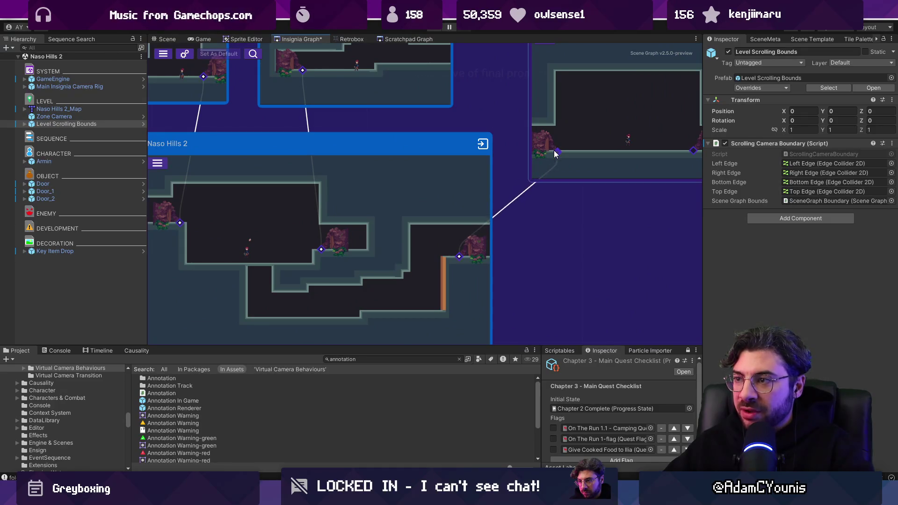
{"action": "scroll", "coordinate": [468, 215], "scroll_direction": "down", "scroll_amount": 3}
{"action": "mouse_move", "coordinate": [391, 214]}
{"action": "left_mouse_down"}
{"action": "mouse_move", "coordinate": [465, 200]}
{"action": "mouse_move", "coordinate": [407, 201]}
{"action": "mouse_move", "coordinate": [439, 211]}
{"action": "mouse_move", "coordinate": [438, 229]}
{"action": "mouse_move", "coordinate": [427, 231]}
{"action": "left_mouse_up"}
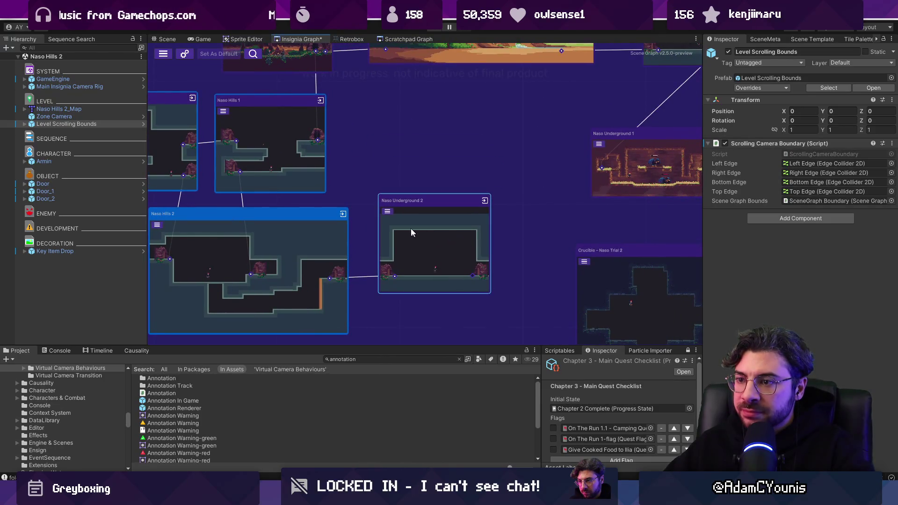
{"action": "scroll", "coordinate": [411, 229], "scroll_direction": "down", "scroll_amount": 3}
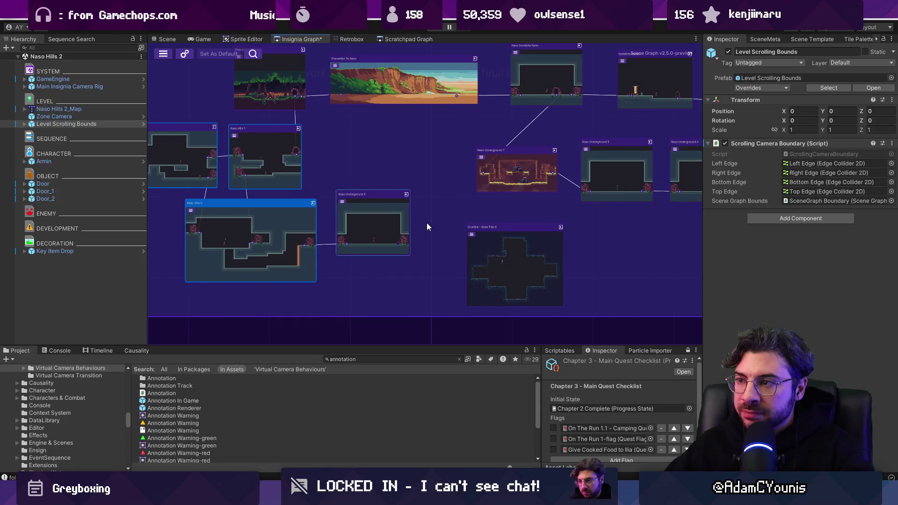
{"action": "left_click_drag", "start_coordinate": [428, 228], "coordinate": [536, 240]}
{"action": "key", "text": "ctrl+s"}
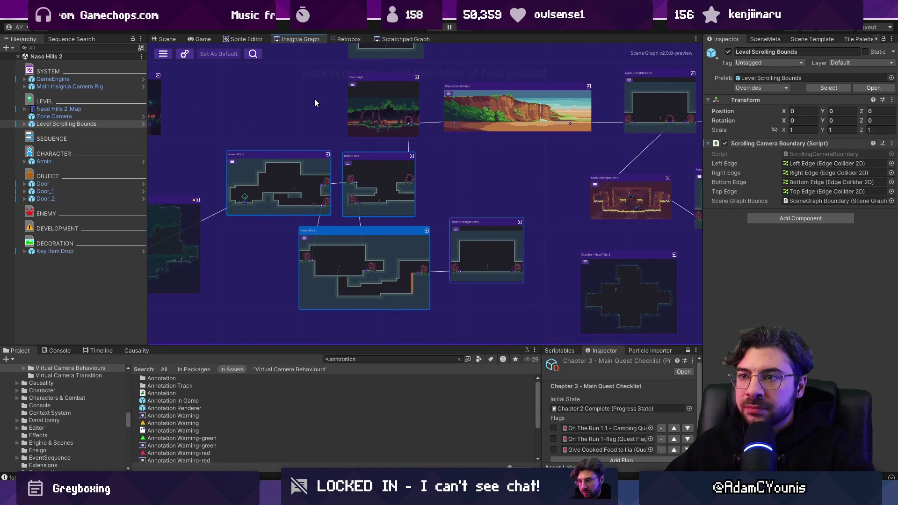
{"action": "scroll", "coordinate": [489, 265], "scroll_direction": "up", "scroll_amount": 5}
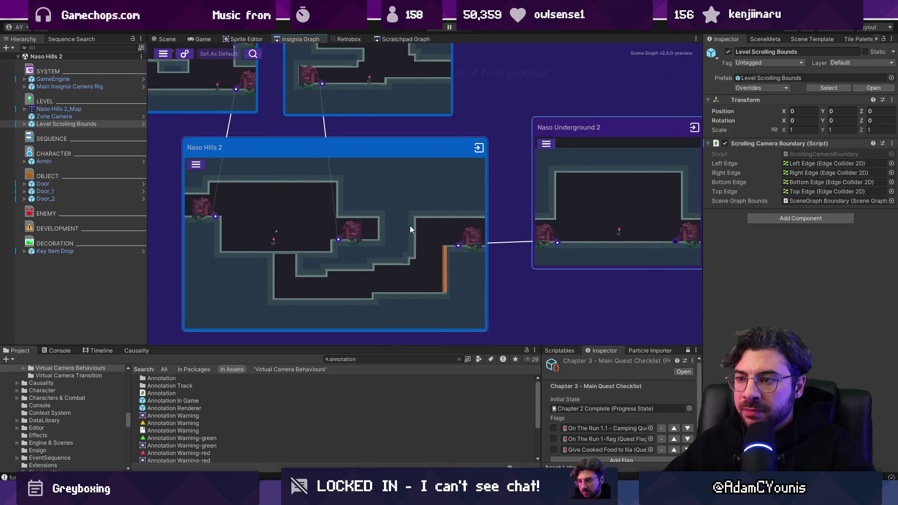
Open Naso Hills 2 and place an Annotation on the level's lower floor
{"action": "double_click", "coordinate": [409, 225]}
{"action": "left_click", "coordinate": [370, 359]}
{"action": "mouse_move", "coordinate": [179, 405]}
{"action": "left_mouse_down"}
{"action": "mouse_move", "coordinate": [362, 280]}
{"action": "mouse_move", "coordinate": [440, 258]}
{"action": "left_mouse_up"}
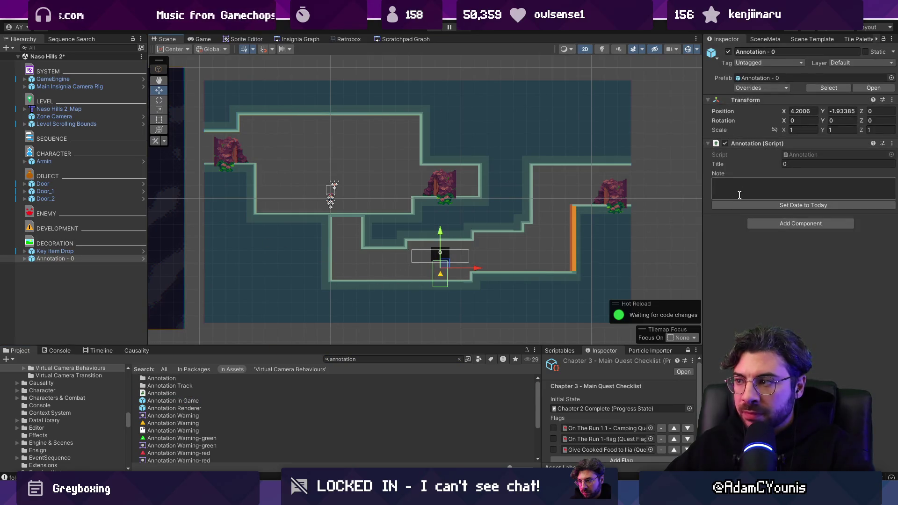
Fill in the annotation note, title it 'Secret here', and save the scene
{"action": "type", "text": "Gated by ability progression"}
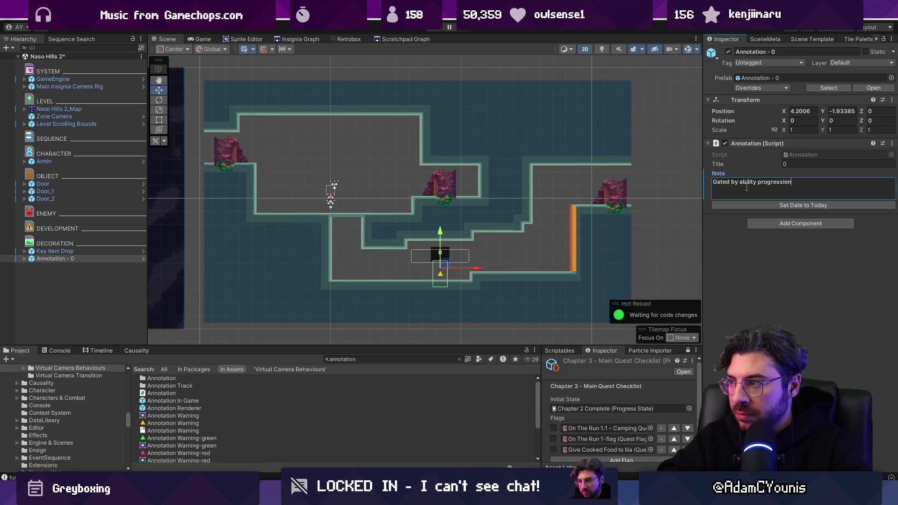
{"action": "type", "text": "secret area"}
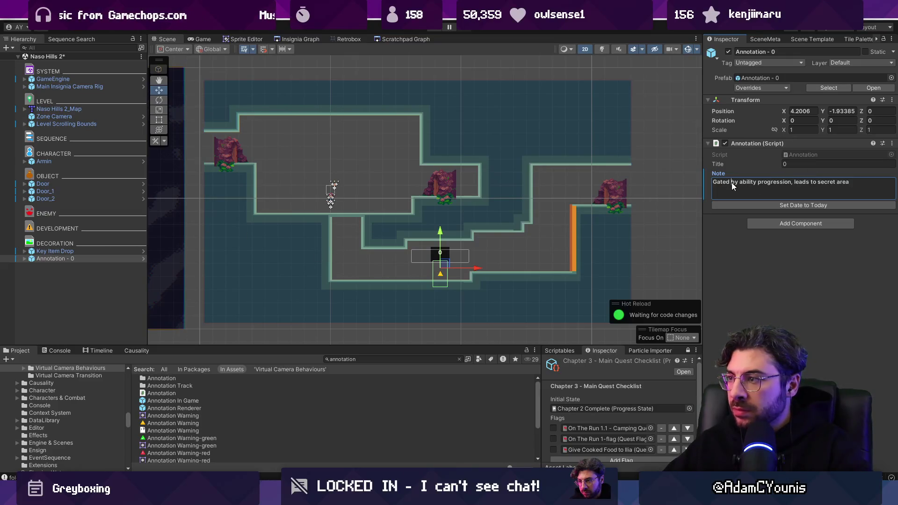
{"action": "left_click", "coordinate": [794, 165]}
{"action": "type", "text": "Secret here"}
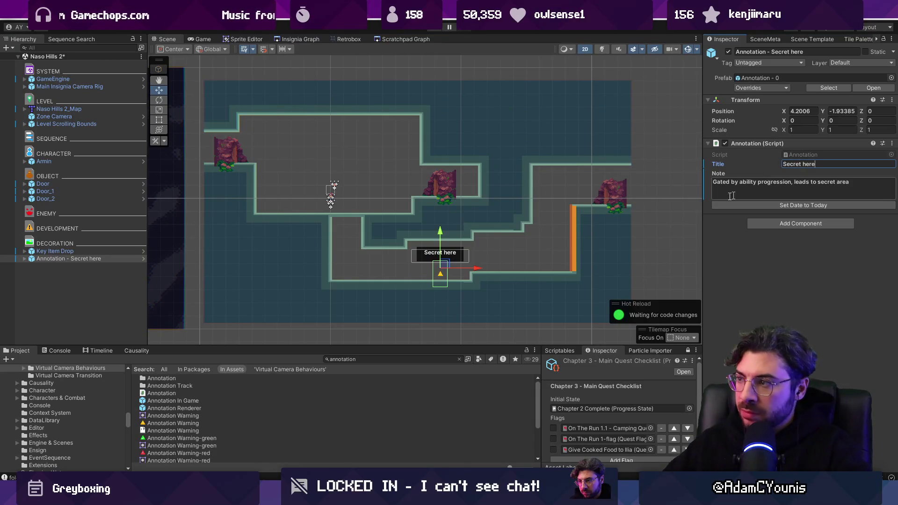
{"action": "left_click", "coordinate": [105, 260]}
{"action": "key", "text": "ctrl+s"}
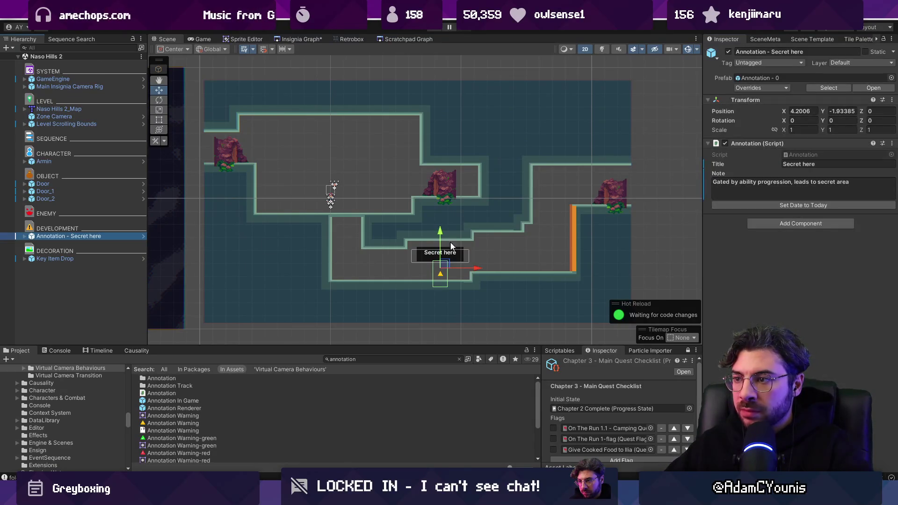
Shift the annotation slightly left in the level
{"action": "scroll", "coordinate": [449, 261], "scroll_direction": "up", "scroll_amount": 3}
{"action": "left_click_drag", "start_coordinate": [427, 264], "coordinate": [342, 262]}
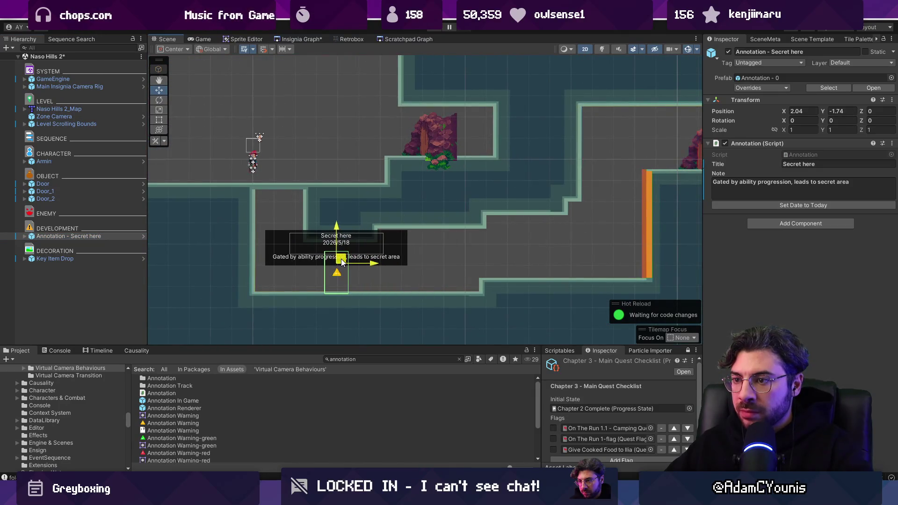
{"action": "key", "text": "alt+Tab"}
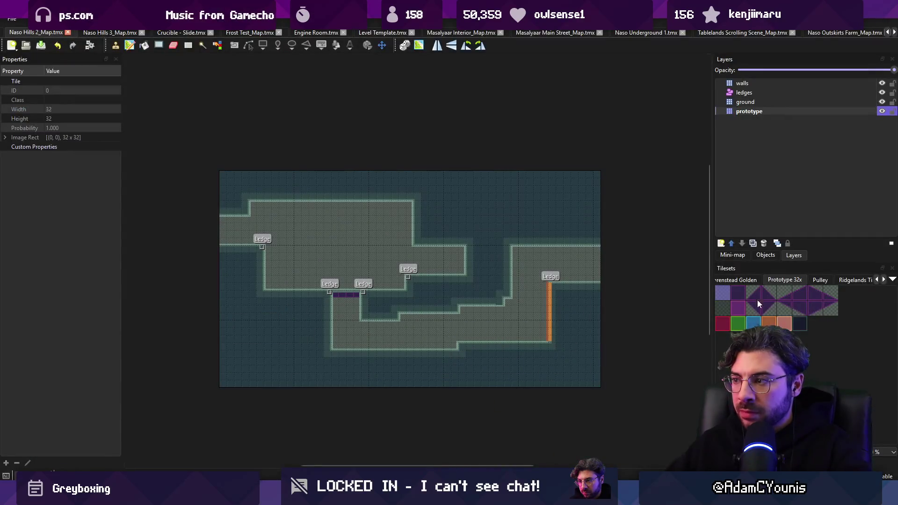
Try erasing wall tiles and placing dark navy tiles in the lower room, undoing both
{"action": "scroll", "coordinate": [404, 328], "scroll_direction": "up", "scroll_amount": 3}
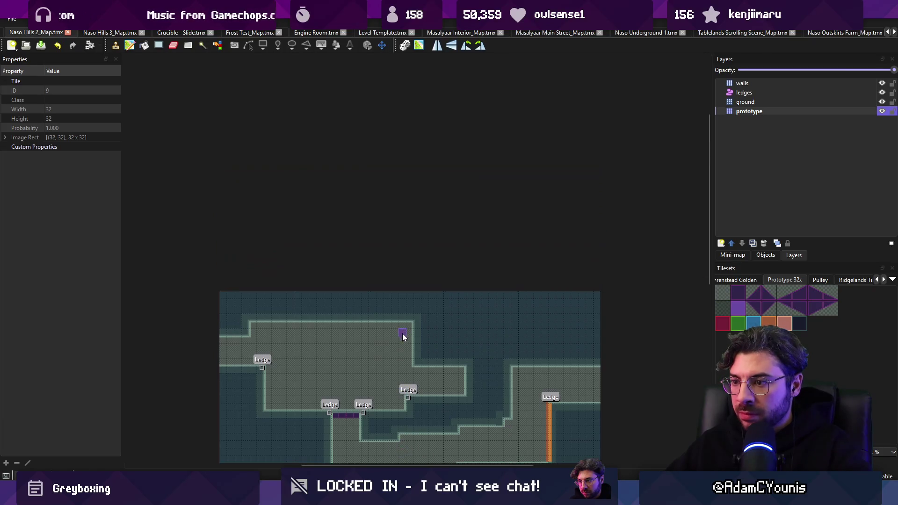
{"action": "scroll", "coordinate": [402, 333], "scroll_direction": "down", "scroll_amount": 5}
{"action": "scroll", "coordinate": [408, 296], "scroll_direction": "up", "scroll_amount": 2, "text": "ctrl"}
{"action": "left_click", "coordinate": [406, 254]}
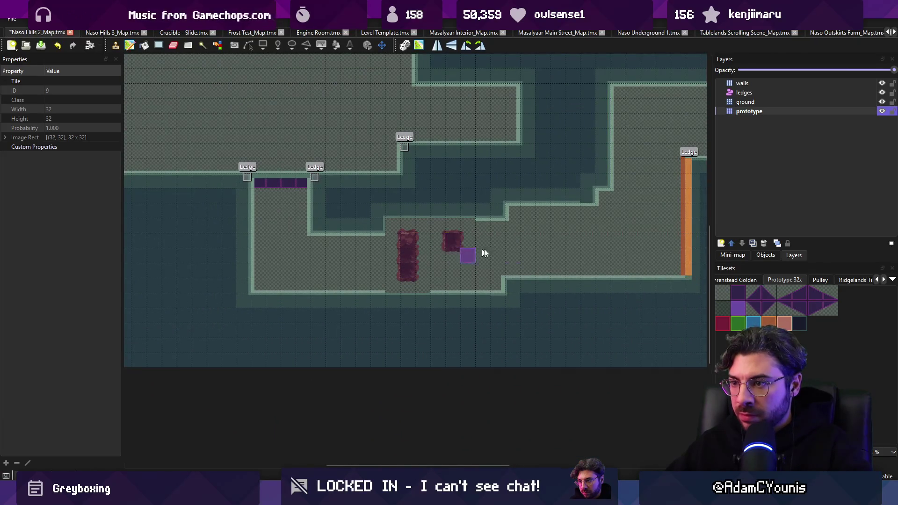
{"action": "left_click", "coordinate": [769, 323]}
{"action": "key", "text": "ctrl+z"}
{"action": "key", "text": "ctrl+z"}
{"action": "left_click", "coordinate": [800, 324]}
{"action": "left_click", "coordinate": [378, 255]}
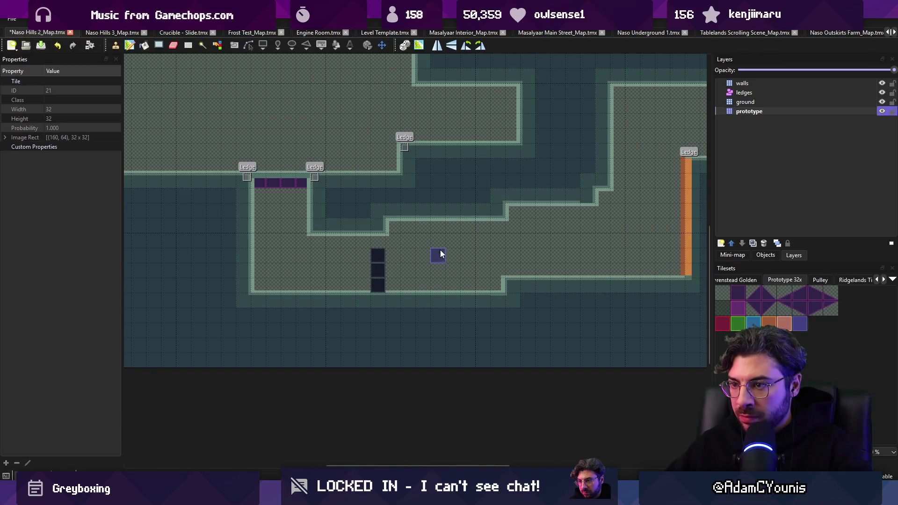
{"action": "key", "text": "ctrl+z"}
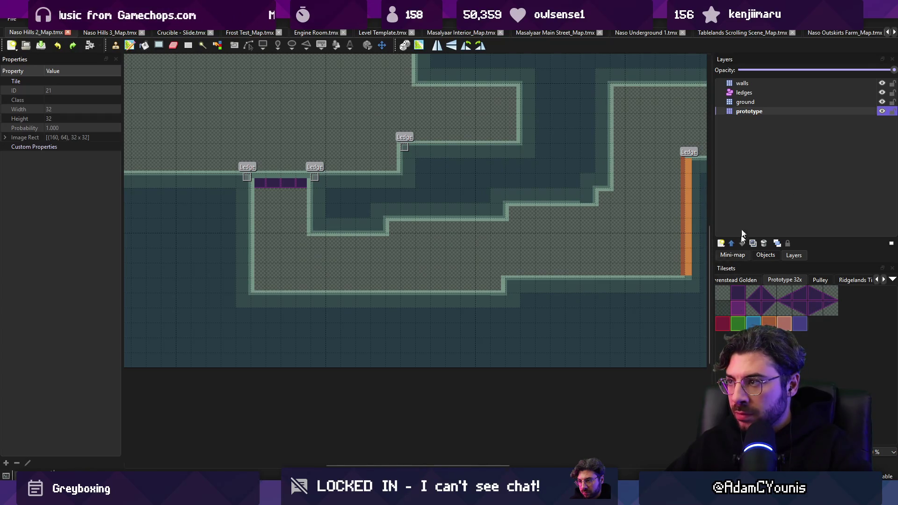
Add Tile Layer 4 and paint a block of pink tiles across the lower room
{"action": "left_click", "coordinate": [721, 243]}
{"action": "left_click", "coordinate": [746, 256]}
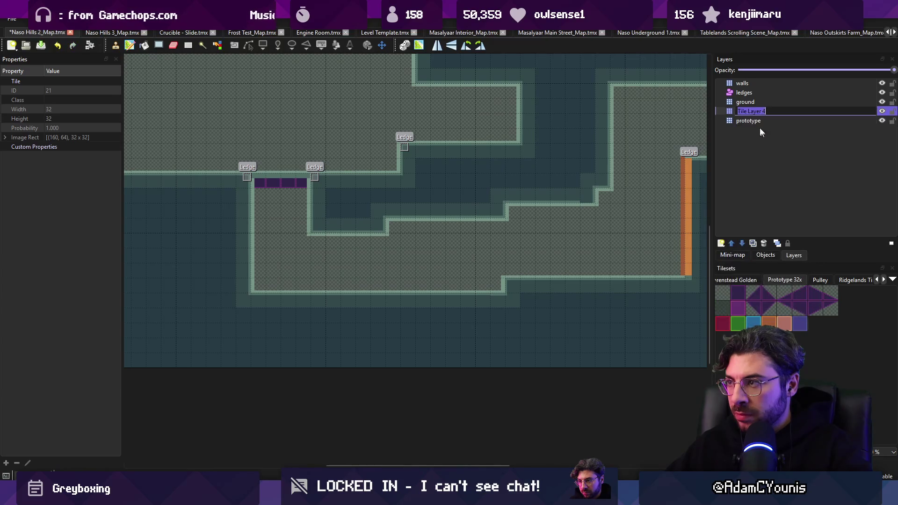
{"action": "left_click", "coordinate": [738, 309]}
{"action": "mouse_move", "coordinate": [380, 283]}
{"action": "left_mouse_down"}
{"action": "mouse_move", "coordinate": [381, 259]}
{"action": "mouse_move", "coordinate": [409, 217]}
{"action": "mouse_move", "coordinate": [444, 285]}
{"action": "mouse_move", "coordinate": [481, 236]}
{"action": "mouse_move", "coordinate": [511, 227]}
{"action": "mouse_move", "coordinate": [507, 239]}
{"action": "left_mouse_up"}
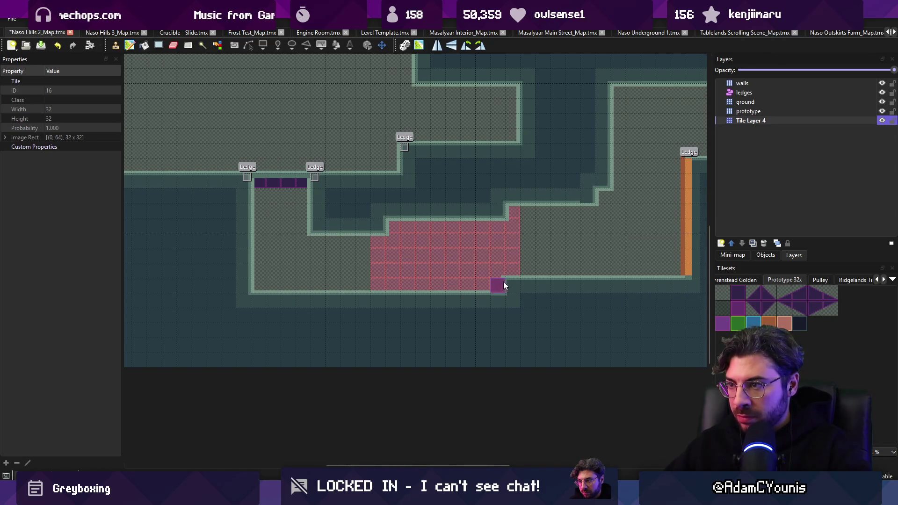
{"action": "key", "text": "alt+Tab"}
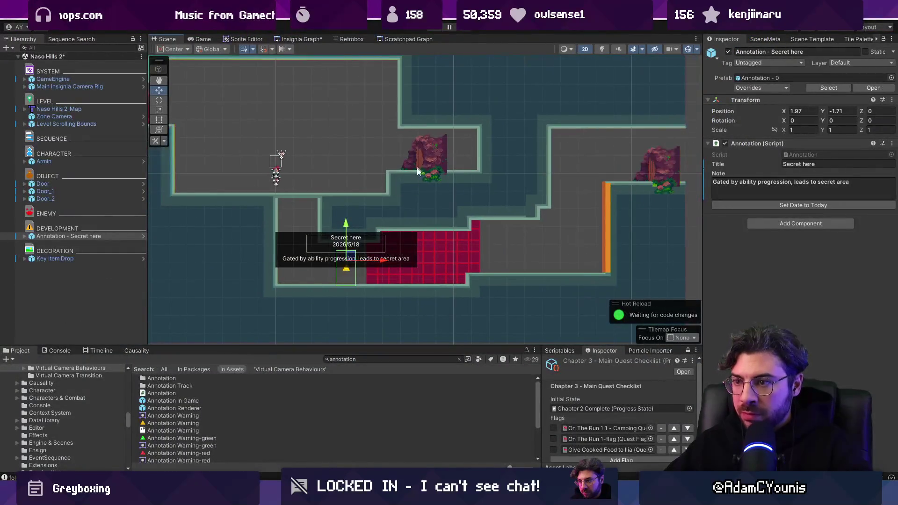
{"action": "left_click", "coordinate": [300, 39]}
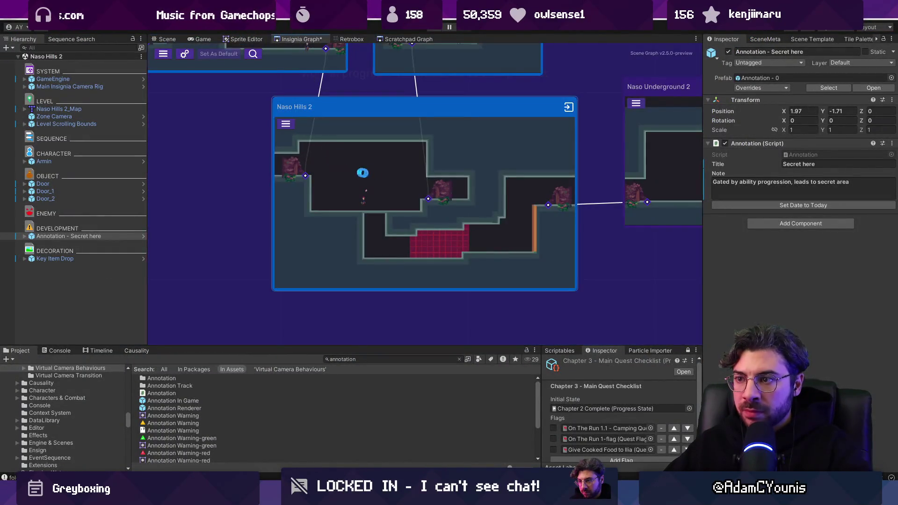
{"action": "scroll", "coordinate": [381, 202], "scroll_direction": "down", "scroll_amount": 3}
{"action": "scroll", "coordinate": [428, 191], "scroll_direction": "up", "scroll_amount": 4}
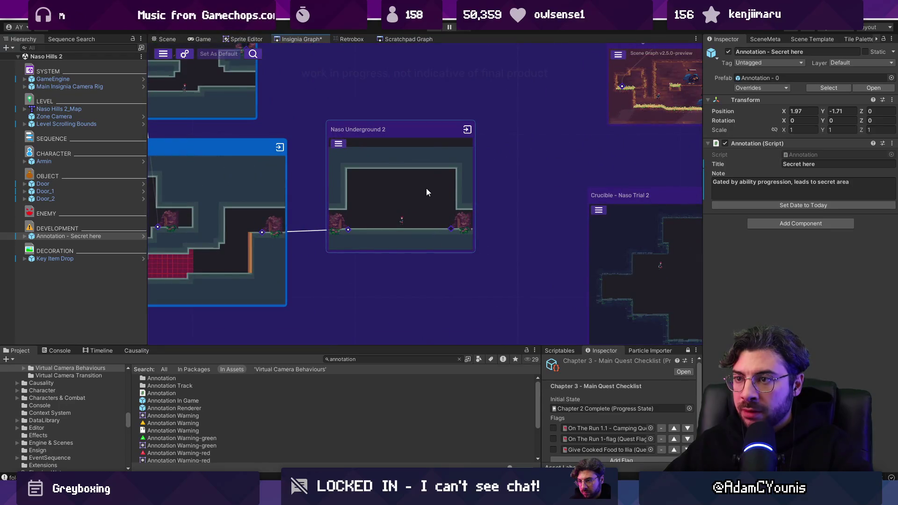
{"action": "scroll", "coordinate": [425, 186], "scroll_direction": "down", "scroll_amount": 3}
{"action": "scroll", "coordinate": [355, 175], "scroll_direction": "up", "scroll_amount": 1}
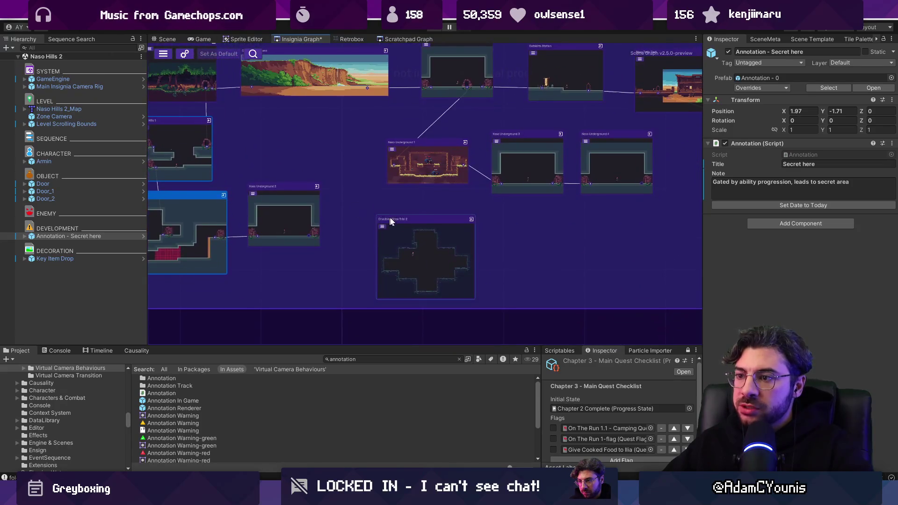
{"action": "scroll", "coordinate": [414, 232], "scroll_direction": "up", "scroll_amount": 2}
{"action": "scroll", "coordinate": [433, 230], "scroll_direction": "down", "scroll_amount": 4}
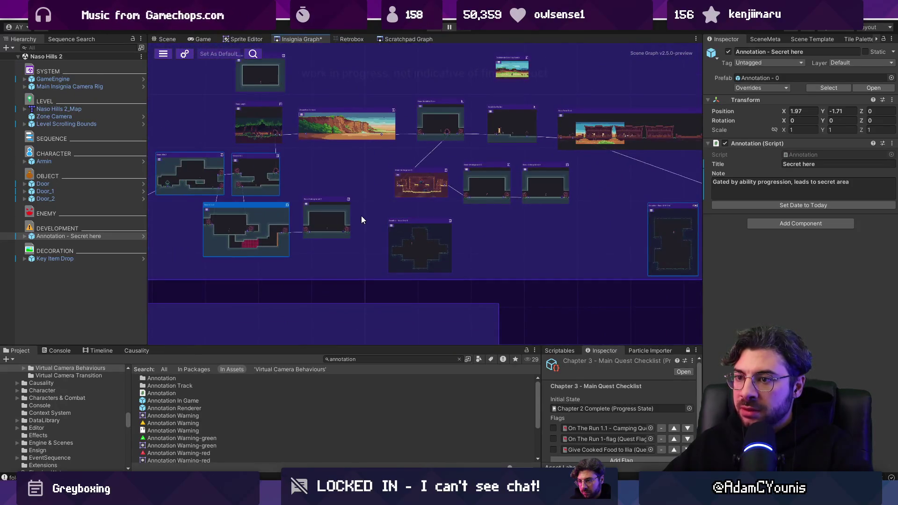
{"action": "scroll", "coordinate": [344, 200], "scroll_direction": "up", "scroll_amount": 5}
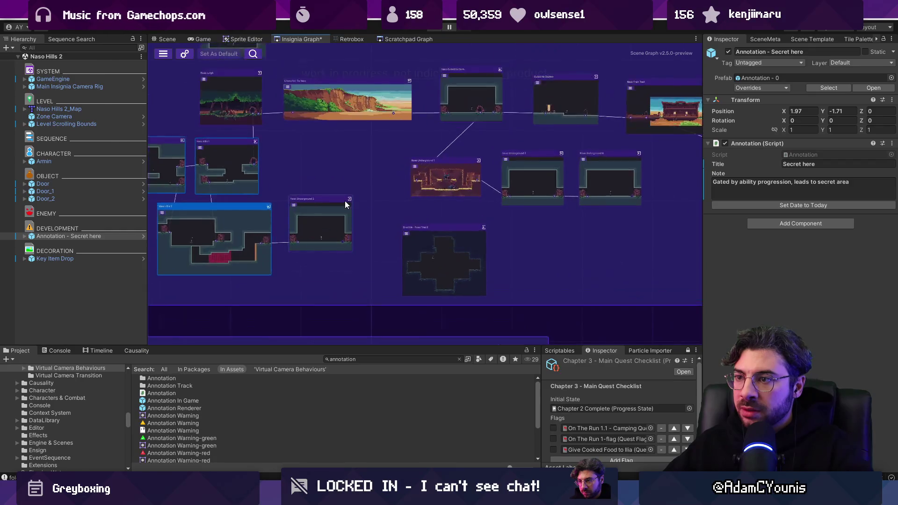
{"action": "scroll", "coordinate": [468, 156], "scroll_direction": "up", "scroll_amount": 2}
{"action": "scroll", "coordinate": [386, 219], "scroll_direction": "down", "scroll_amount": 4}
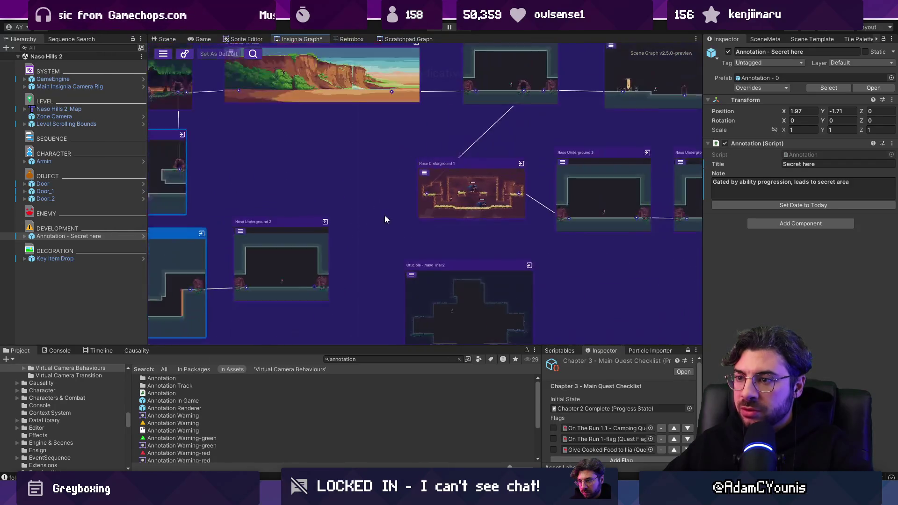
{"action": "scroll", "coordinate": [396, 229], "scroll_direction": "down", "scroll_amount": 3}
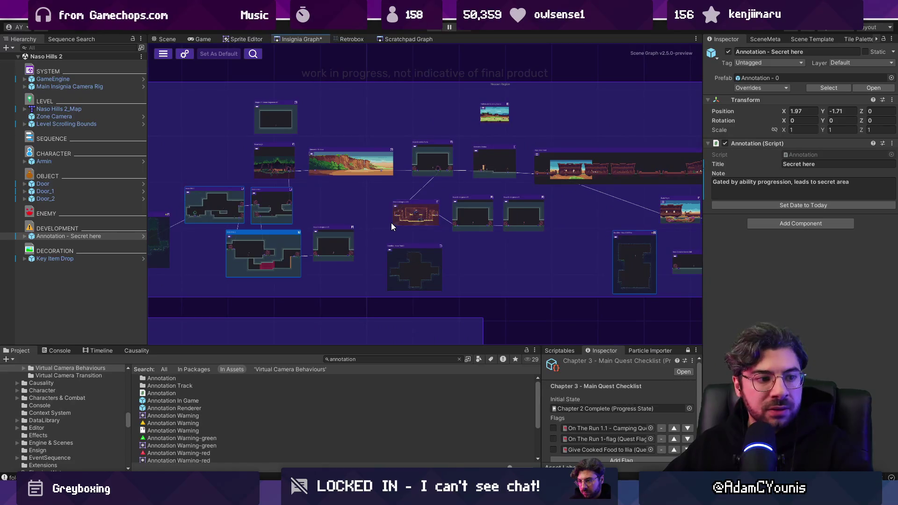
{"action": "left_click_drag", "start_coordinate": [391, 222], "coordinate": [310, 184]}
{"action": "scroll", "coordinate": [365, 212], "scroll_direction": "up", "scroll_amount": 3}
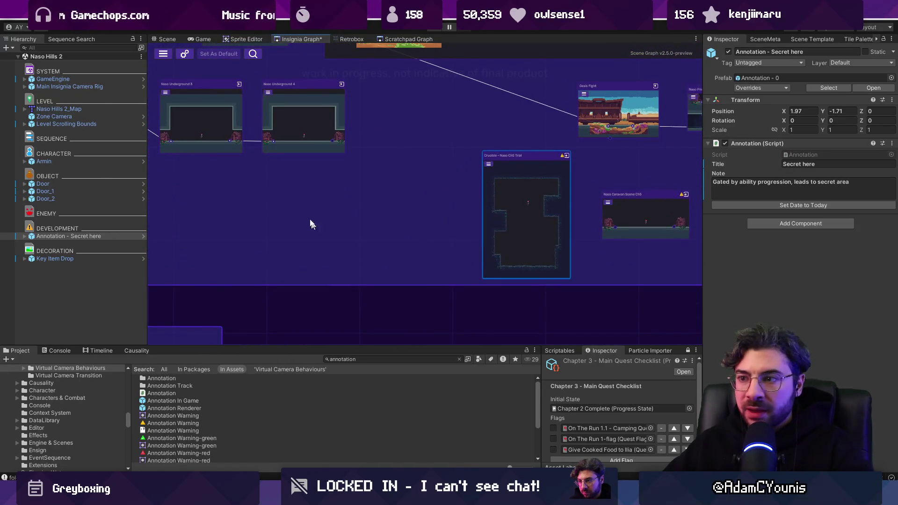
{"action": "scroll", "coordinate": [524, 223], "scroll_direction": "down", "scroll_amount": 3}
{"action": "scroll", "coordinate": [386, 227], "scroll_direction": "down", "scroll_amount": 3}
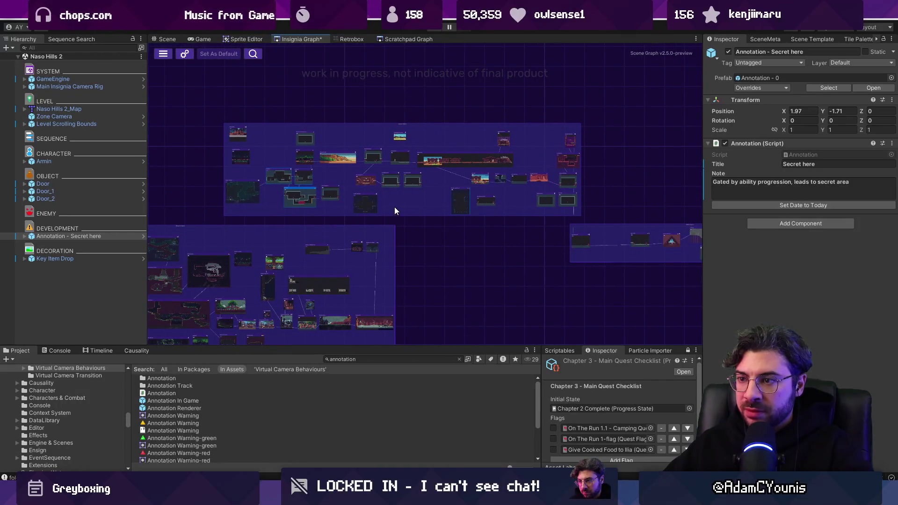
{"action": "scroll", "coordinate": [396, 209], "scroll_direction": "up", "scroll_amount": 5}
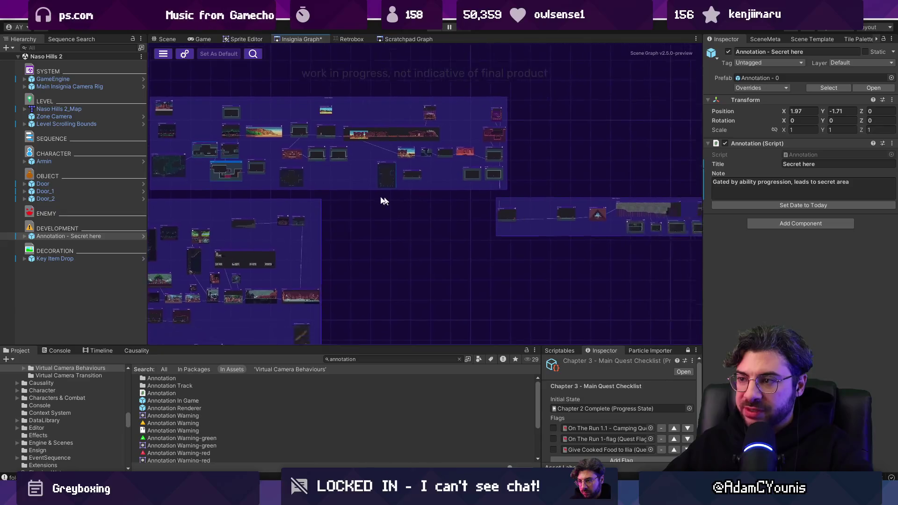
{"action": "scroll", "coordinate": [354, 178], "scroll_direction": "up", "scroll_amount": 2}
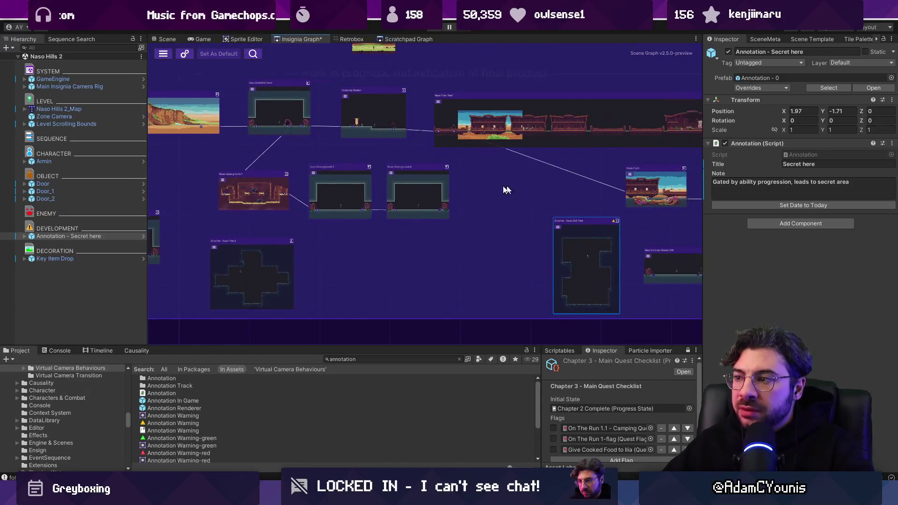
{"action": "scroll", "coordinate": [467, 245], "scroll_direction": "up", "scroll_amount": 5}
{"action": "left_click_drag", "start_coordinate": [497, 251], "coordinate": [472, 229]}
{"action": "scroll", "coordinate": [466, 225], "scroll_direction": "down", "scroll_amount": 2}
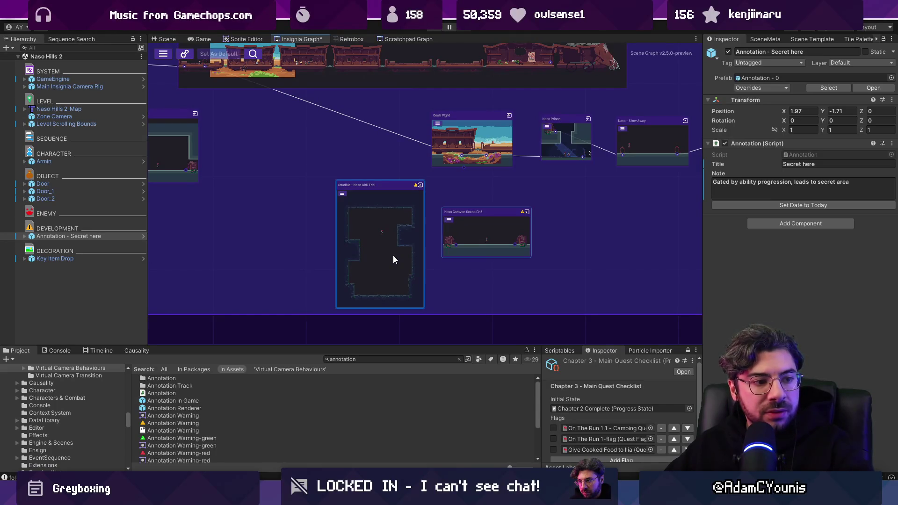
{"action": "key", "text": "ctrl+s"}
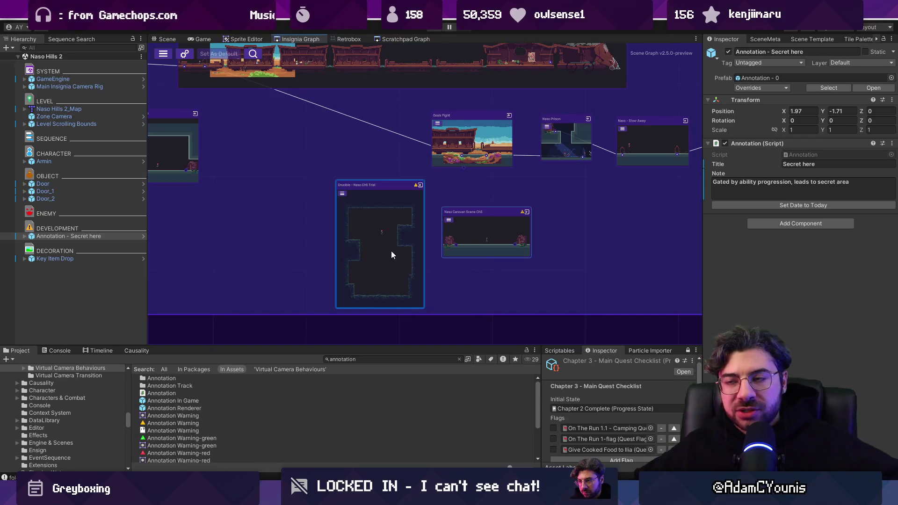
{"action": "scroll", "coordinate": [391, 251], "scroll_direction": "down", "scroll_amount": 10}
{"action": "scroll", "coordinate": [531, 180], "scroll_direction": "up", "scroll_amount": 1}
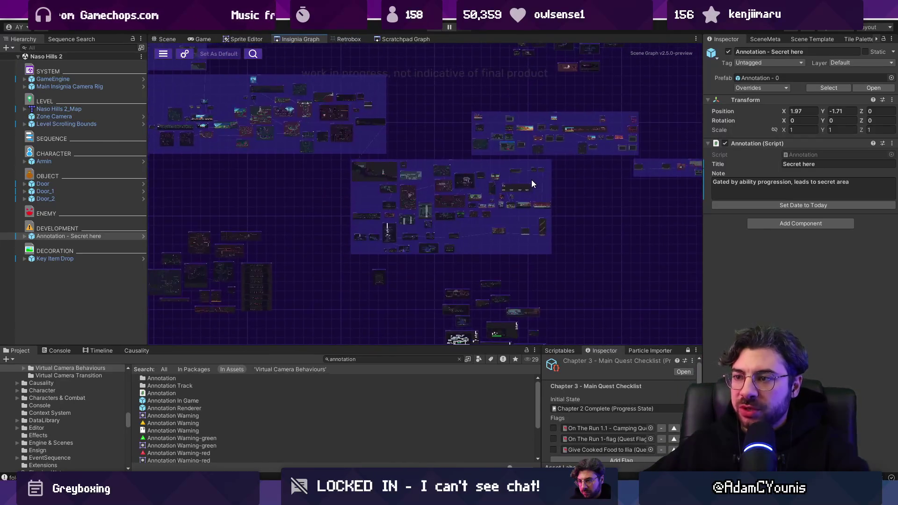
{"action": "scroll", "coordinate": [441, 185], "scroll_direction": "down", "scroll_amount": 2}
{"action": "scroll", "coordinate": [483, 206], "scroll_direction": "up", "scroll_amount": 2}
{"action": "scroll", "coordinate": [430, 208], "scroll_direction": "down", "scroll_amount": 2}
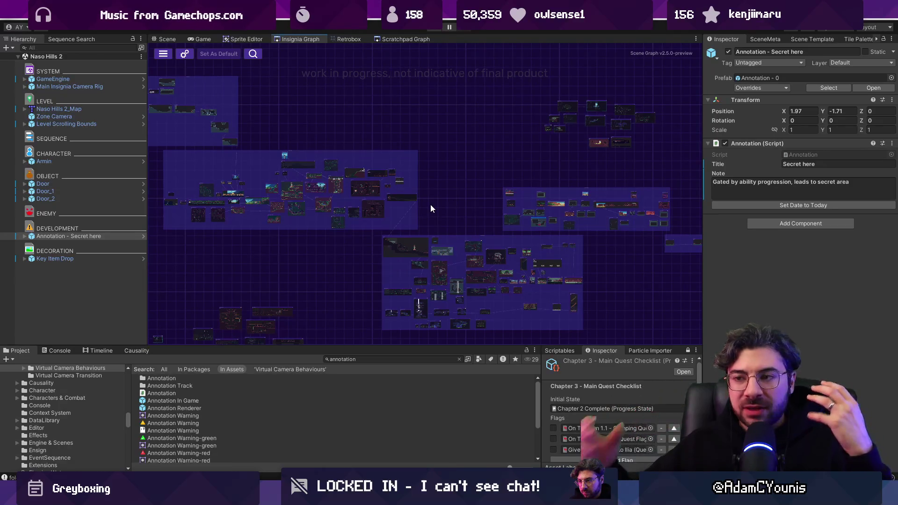
{"action": "scroll", "coordinate": [312, 212], "scroll_direction": "up", "scroll_amount": 2}
{"action": "scroll", "coordinate": [313, 204], "scroll_direction": "down", "scroll_amount": 2}
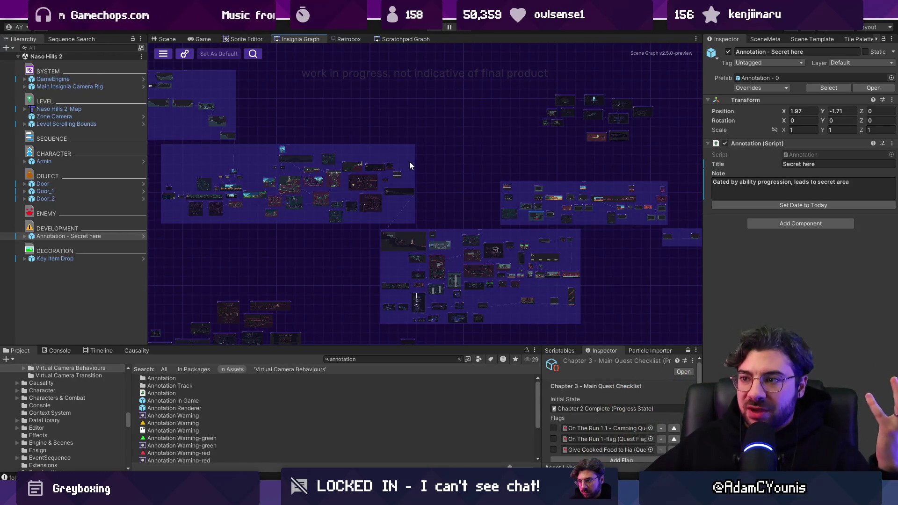
{"action": "scroll", "coordinate": [411, 157], "scroll_direction": "up", "scroll_amount": 3}
{"action": "scroll", "coordinate": [418, 150], "scroll_direction": "down", "scroll_amount": 3}
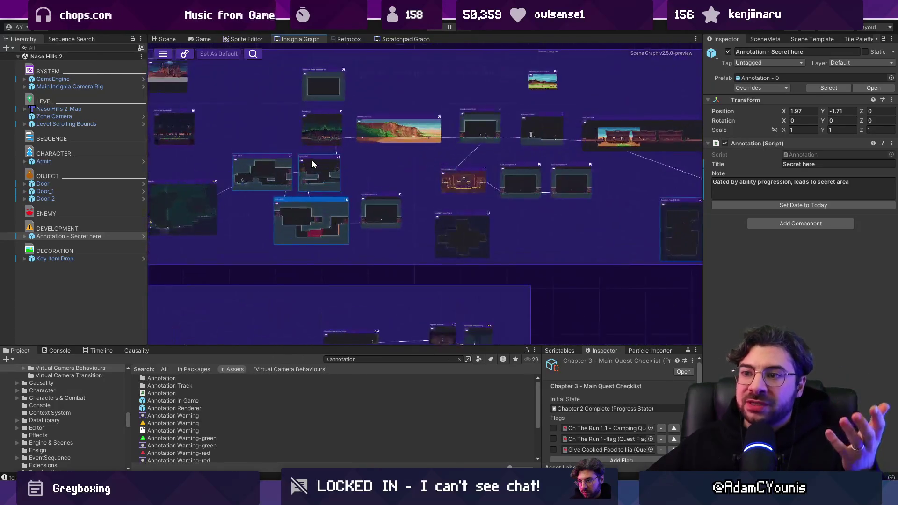
{"action": "scroll", "coordinate": [311, 159], "scroll_direction": "up", "scroll_amount": 5}
{"action": "scroll", "coordinate": [251, 222], "scroll_direction": "up", "scroll_amount": 2}
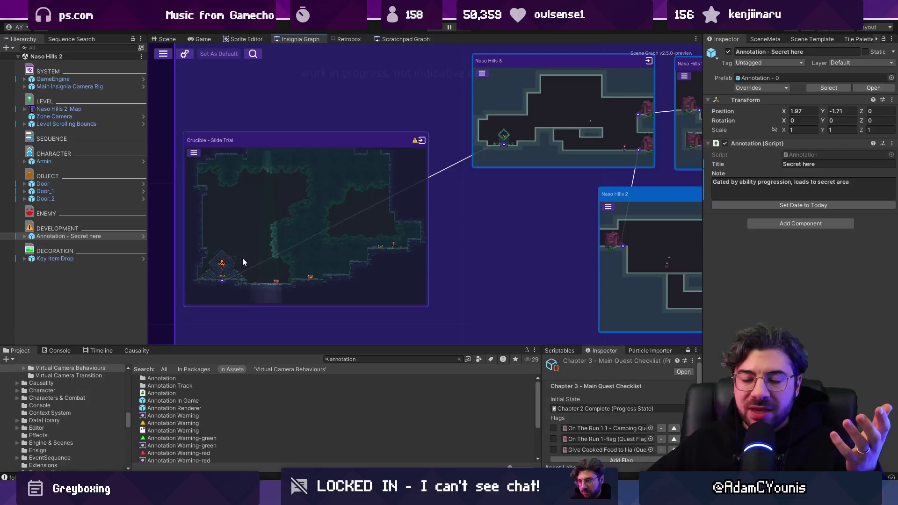
{"action": "scroll", "coordinate": [451, 197], "scroll_direction": "down", "scroll_amount": 3}
{"action": "scroll", "coordinate": [431, 248], "scroll_direction": "up", "scroll_amount": 2}
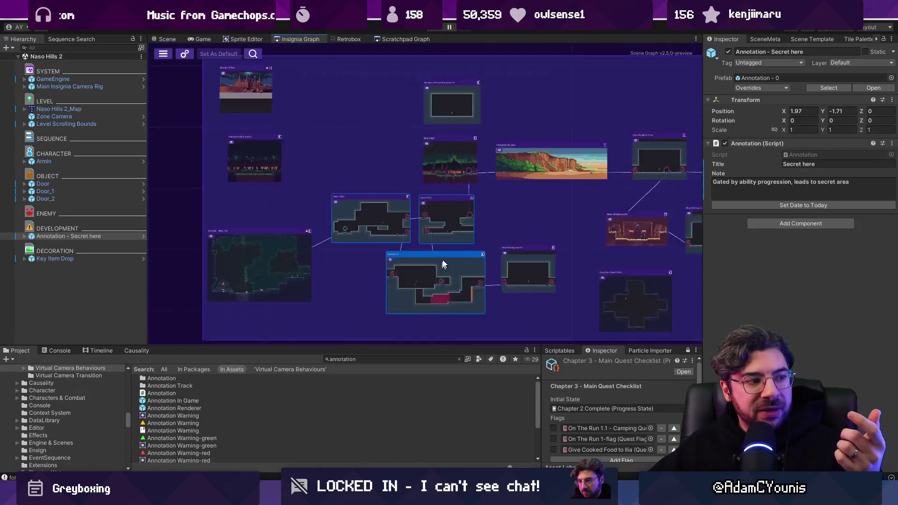
{"action": "scroll", "coordinate": [307, 221], "scroll_direction": "up", "scroll_amount": 3}
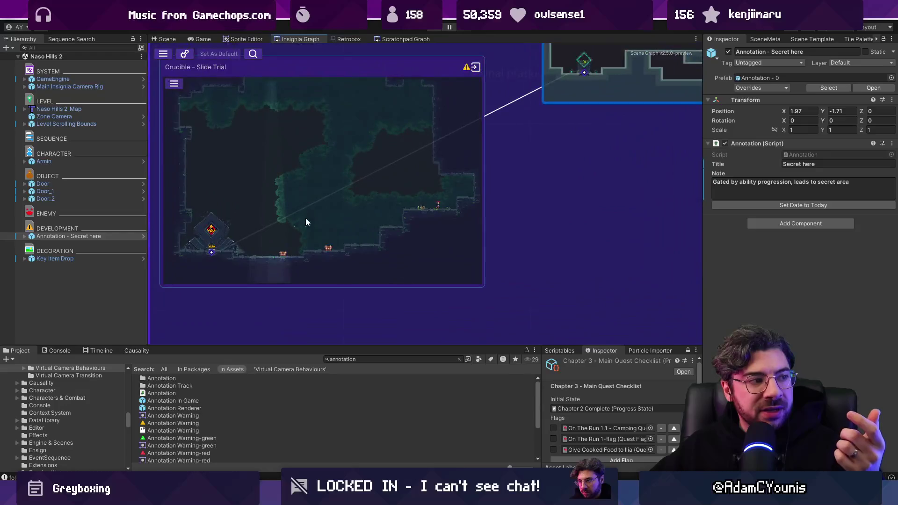
{"action": "key", "text": "f"}
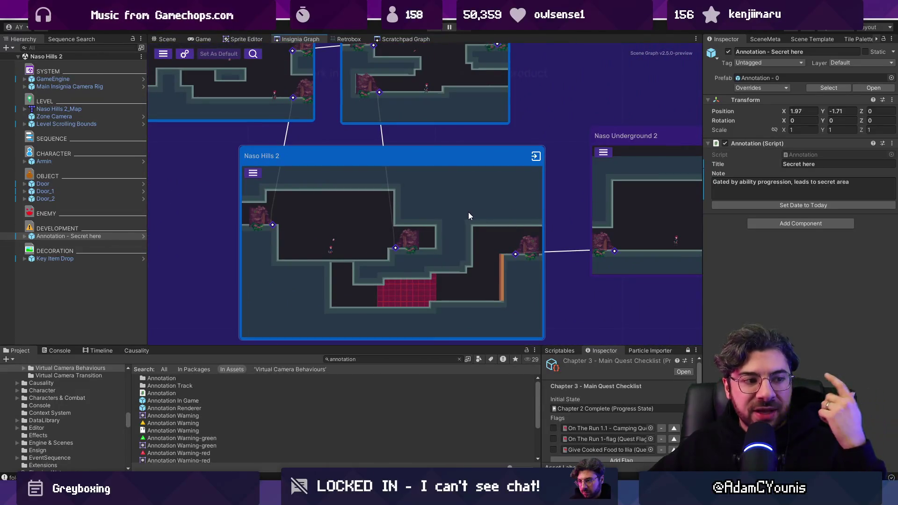
{"action": "scroll", "coordinate": [467, 210], "scroll_direction": "down", "scroll_amount": 3}
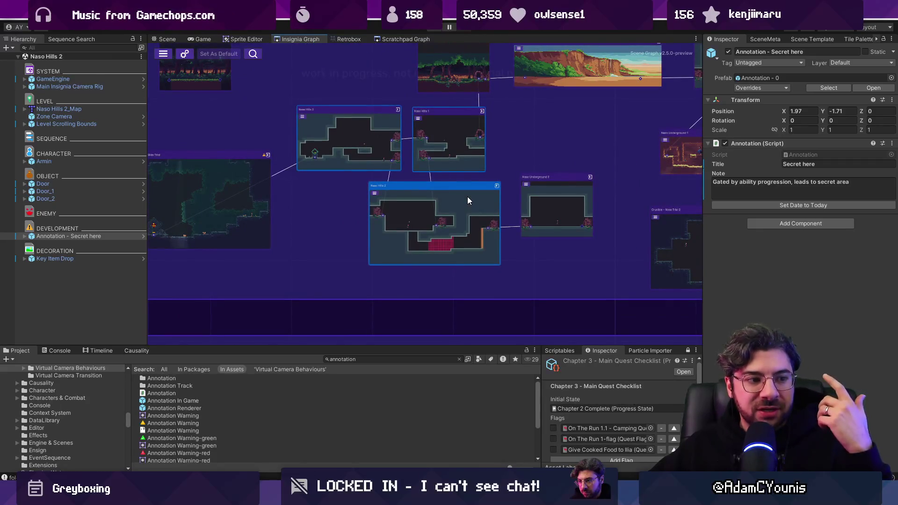
{"action": "scroll", "coordinate": [468, 195], "scroll_direction": "down", "scroll_amount": 3}
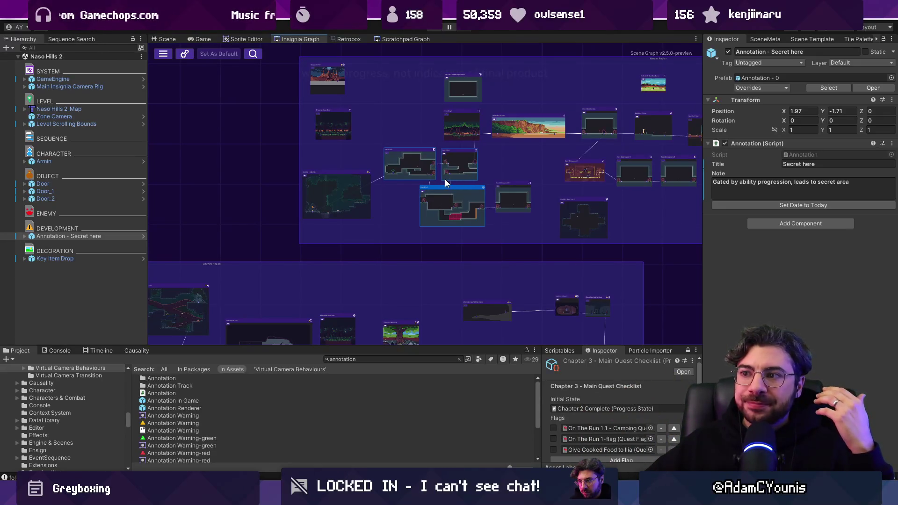
{"action": "scroll", "coordinate": [406, 163], "scroll_direction": "up", "scroll_amount": 5}
{"action": "left_click", "coordinate": [391, 144]}
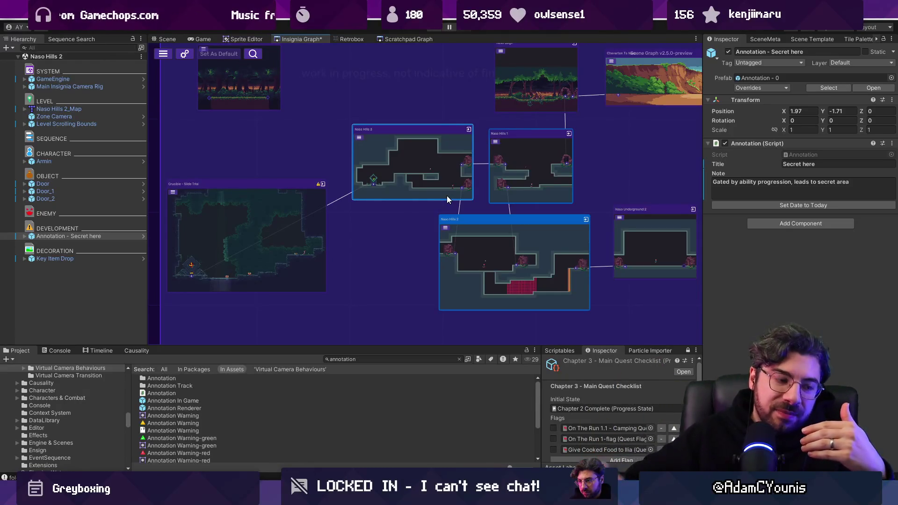
Zoom out and pan the Insignia Graph to view the regional room clusters
{"action": "scroll", "coordinate": [375, 241], "scroll_direction": "down", "scroll_amount": 3}
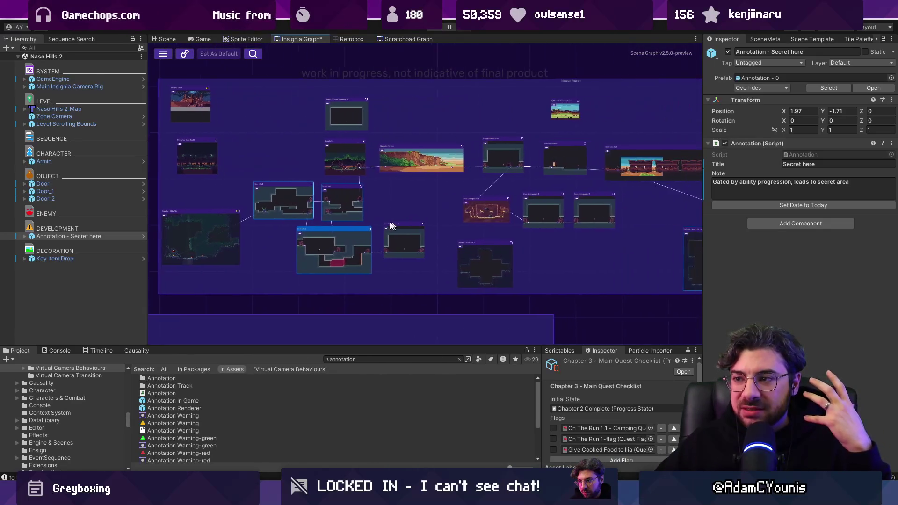
{"action": "scroll", "coordinate": [382, 222], "scroll_direction": "up", "scroll_amount": 2}
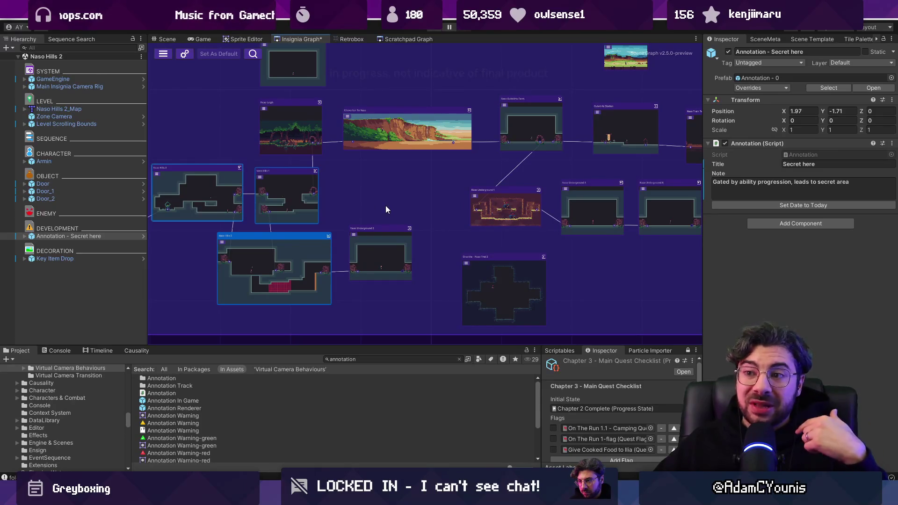
{"action": "scroll", "coordinate": [456, 198], "scroll_direction": "down", "scroll_amount": 1}
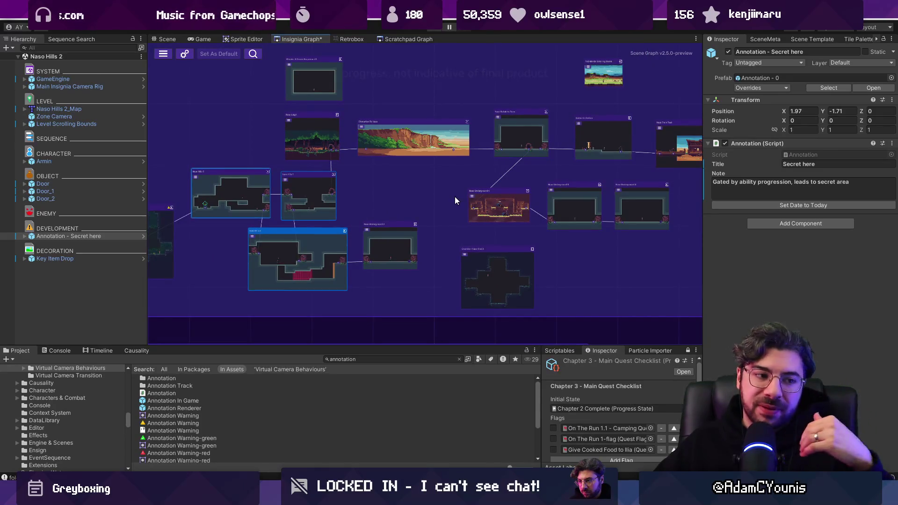
{"action": "scroll", "coordinate": [454, 200], "scroll_direction": "down", "scroll_amount": 1}
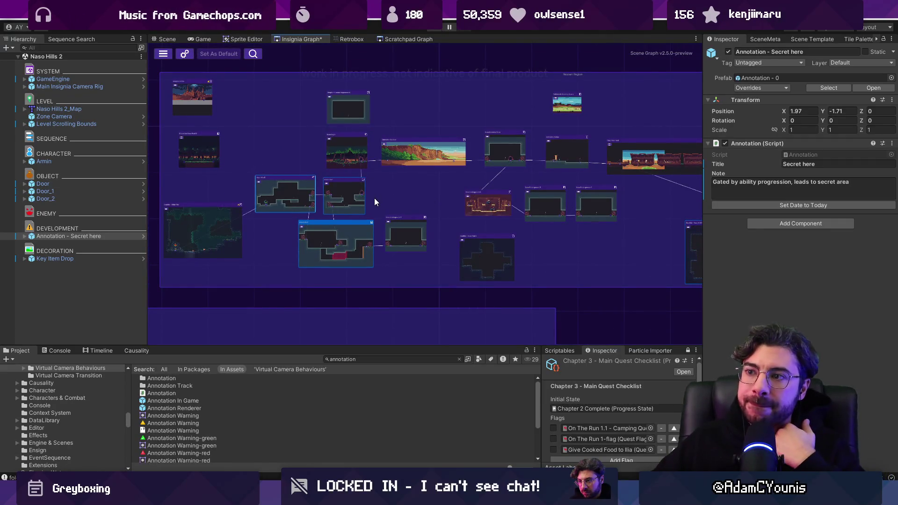
{"action": "scroll", "coordinate": [447, 197], "scroll_direction": "down", "scroll_amount": 2}
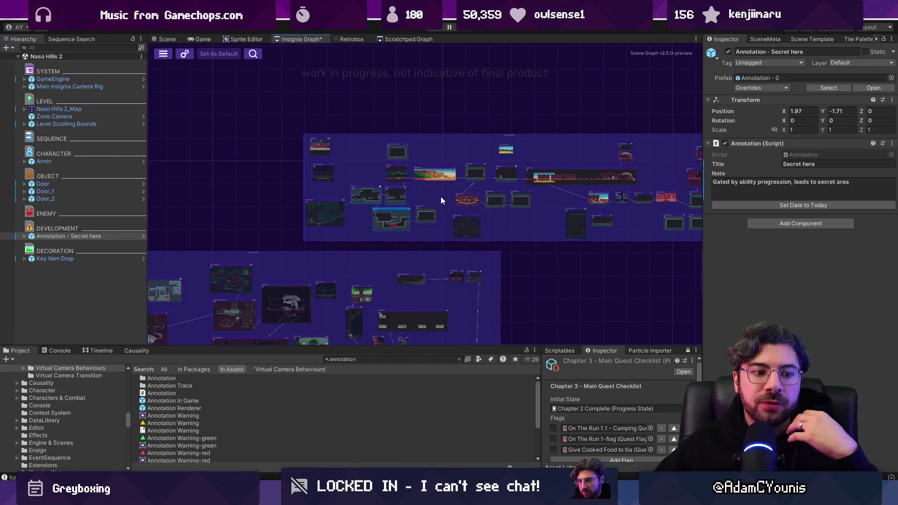
{"action": "scroll", "coordinate": [439, 197], "scroll_direction": "down", "scroll_amount": 2}
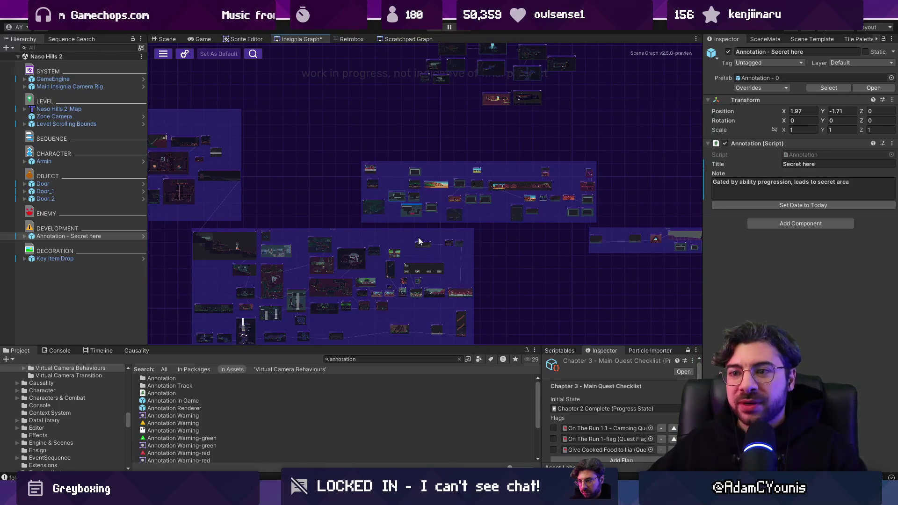
{"action": "left_click_drag", "start_coordinate": [312, 222], "coordinate": [347, 187]}
Zoom and pan around the Insignia Graph to locate the Outskirts Station room node
{"action": "scroll", "coordinate": [346, 187], "scroll_direction": "up", "scroll_amount": 5}
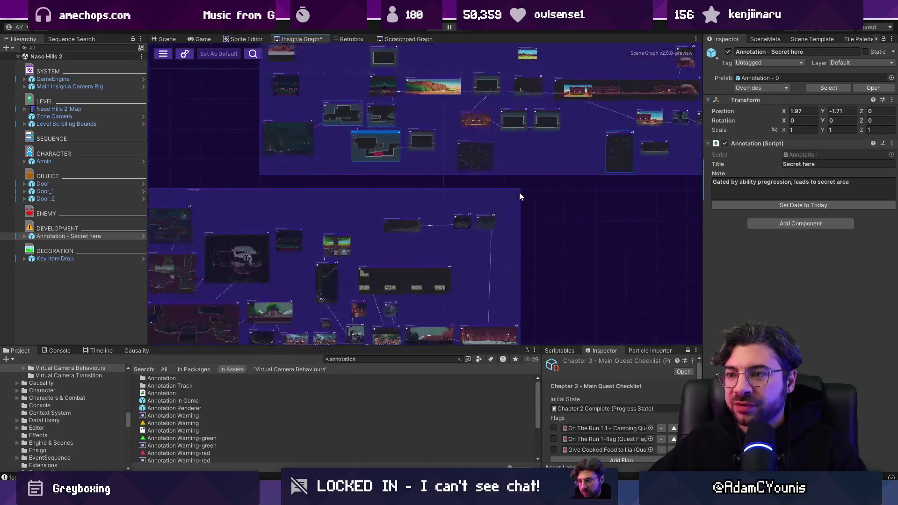
{"action": "left_click_drag", "start_coordinate": [519, 192], "coordinate": [463, 263]}
{"action": "scroll", "coordinate": [437, 234], "scroll_direction": "up", "scroll_amount": 3}
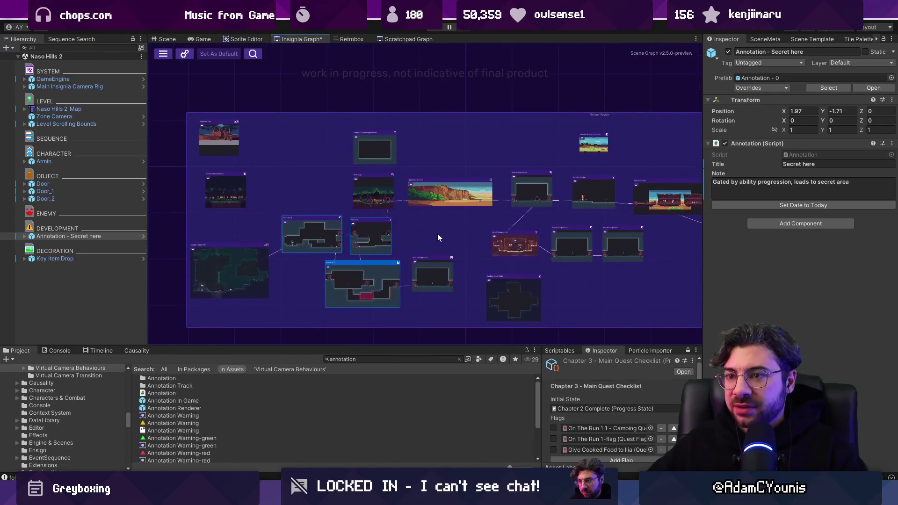
{"action": "left_click_drag", "start_coordinate": [452, 229], "coordinate": [456, 221]}
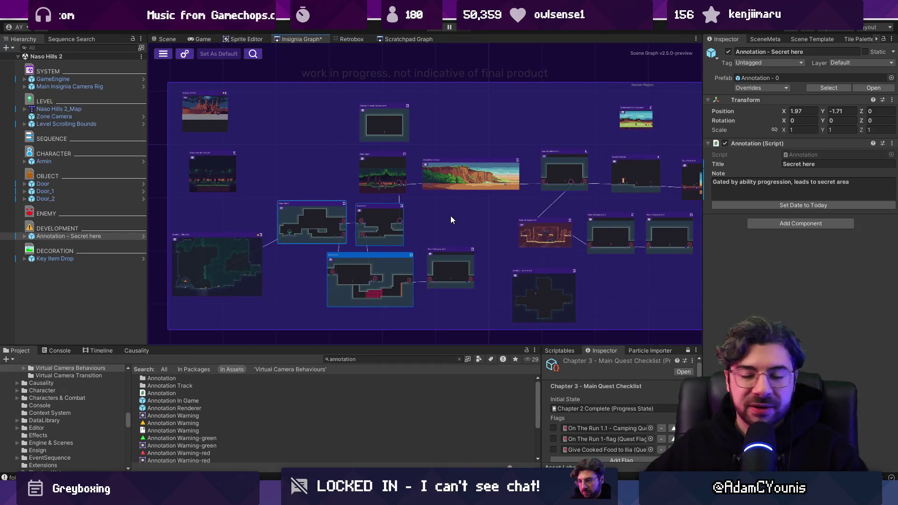
{"action": "scroll", "coordinate": [388, 136], "scroll_direction": "up", "scroll_amount": 3}
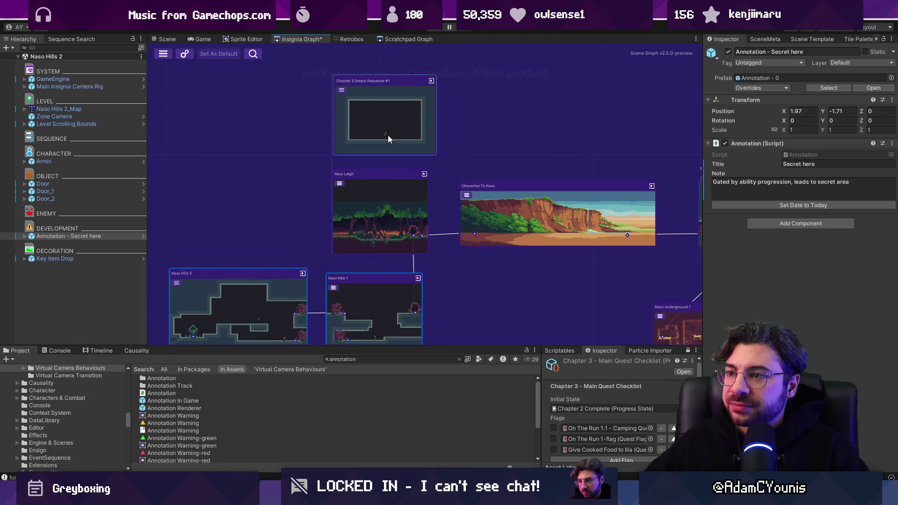
{"action": "scroll", "coordinate": [384, 136], "scroll_direction": "down", "scroll_amount": 3}
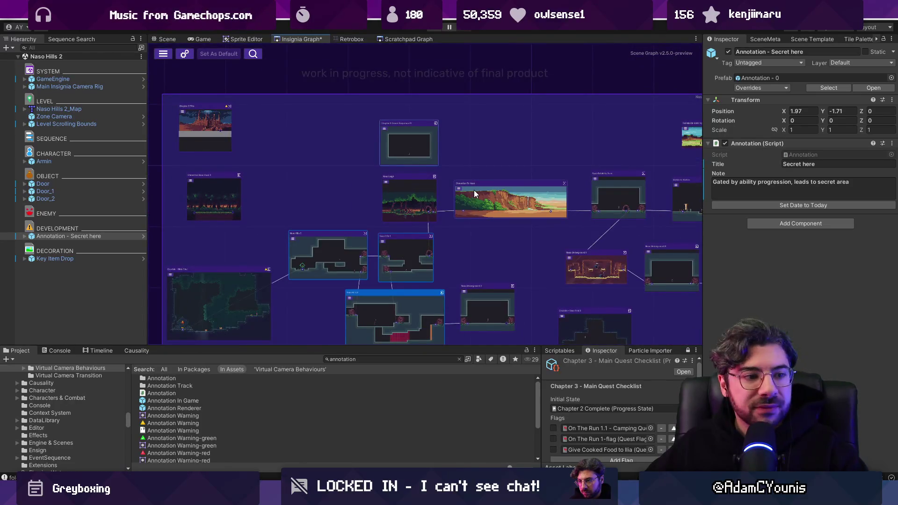
{"action": "scroll", "coordinate": [472, 190], "scroll_direction": "down", "scroll_amount": 2}
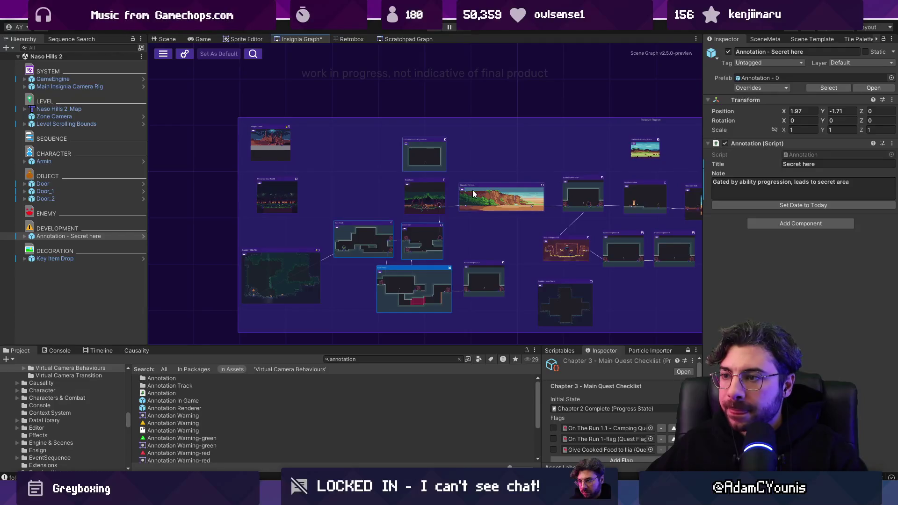
{"action": "scroll", "coordinate": [473, 190], "scroll_direction": "down", "scroll_amount": 2}
{"action": "mouse_move", "coordinate": [490, 245]}
{"action": "left_mouse_down"}
{"action": "mouse_move", "coordinate": [487, 213]}
{"action": "mouse_move", "coordinate": [442, 199]}
{"action": "left_mouse_up"}
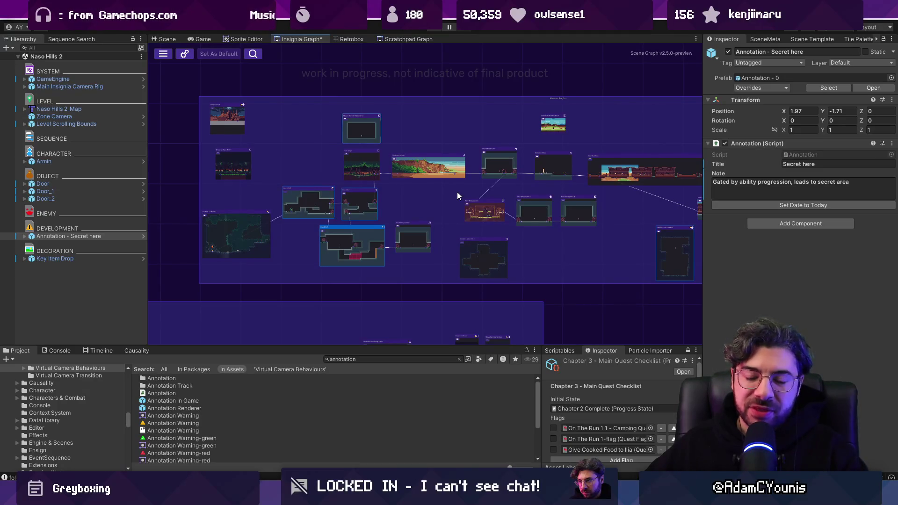
{"action": "scroll", "coordinate": [456, 192], "scroll_direction": "down", "scroll_amount": 2}
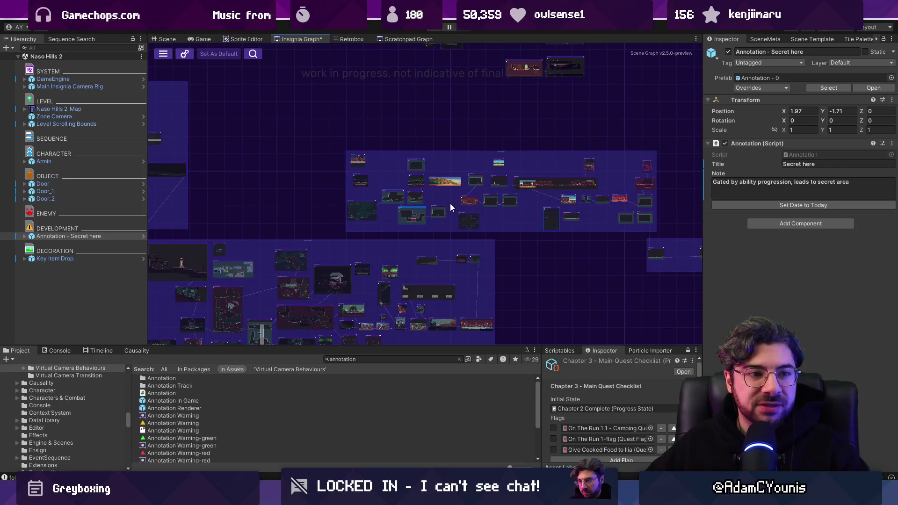
{"action": "scroll", "coordinate": [450, 195], "scroll_direction": "down", "scroll_amount": 2}
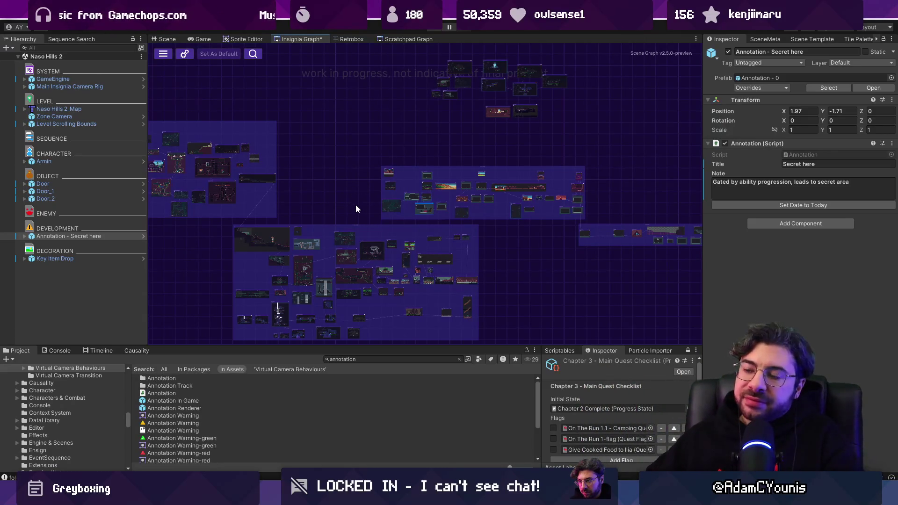
{"action": "scroll", "coordinate": [515, 205], "scroll_direction": "up", "scroll_amount": 3}
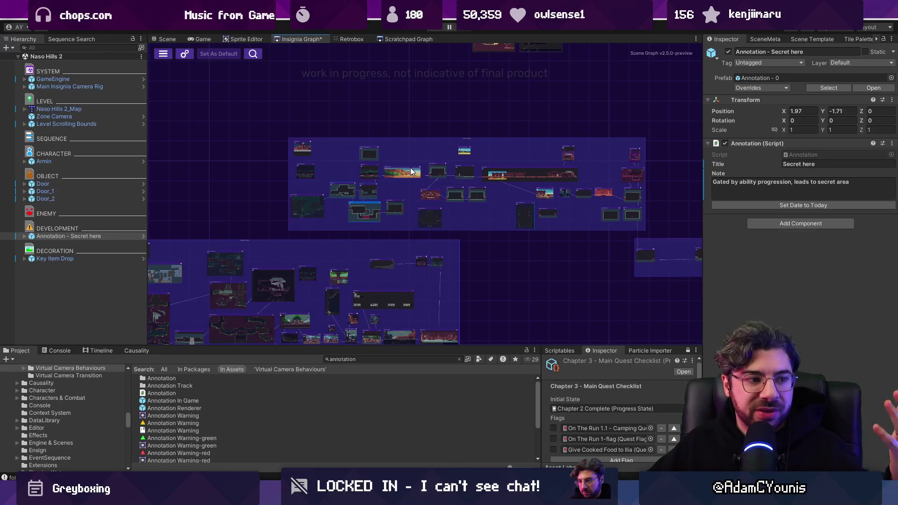
{"action": "scroll", "coordinate": [432, 180], "scroll_direction": "down", "scroll_amount": 3}
{"action": "mouse_move", "coordinate": [430, 174]}
{"action": "left_mouse_down"}
{"action": "mouse_move", "coordinate": [521, 204]}
{"action": "mouse_move", "coordinate": [589, 242]}
{"action": "mouse_move", "coordinate": [629, 232]}
{"action": "mouse_move", "coordinate": [383, 184]}
{"action": "left_mouse_up"}
{"action": "scroll", "coordinate": [530, 209], "scroll_direction": "up", "scroll_amount": 2}
{"action": "mouse_move", "coordinate": [529, 208]}
{"action": "left_mouse_down"}
{"action": "mouse_move", "coordinate": [371, 176]}
{"action": "mouse_move", "coordinate": [440, 223]}
{"action": "left_mouse_up"}
{"action": "scroll", "coordinate": [389, 186], "scroll_direction": "up", "scroll_amount": 2}
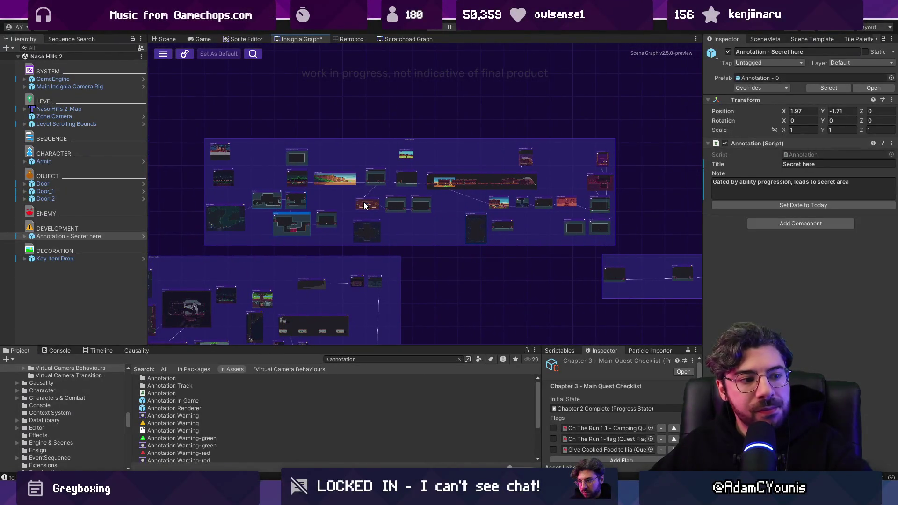
{"action": "scroll", "coordinate": [331, 196], "scroll_direction": "up", "scroll_amount": 3}
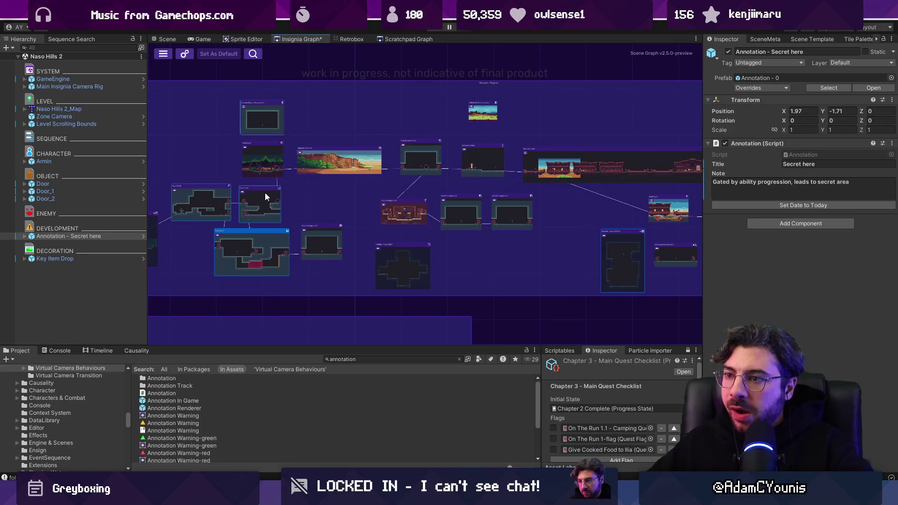
{"action": "left_click_drag", "start_coordinate": [265, 193], "coordinate": [404, 201]}
{"action": "left_click_drag", "start_coordinate": [493, 200], "coordinate": [277, 199]}
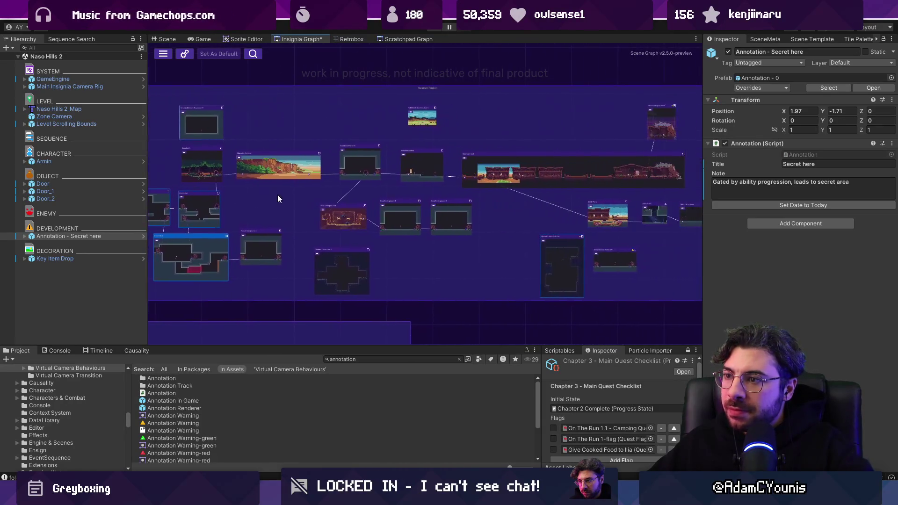
{"action": "scroll", "coordinate": [357, 164], "scroll_direction": "up", "scroll_amount": 2}
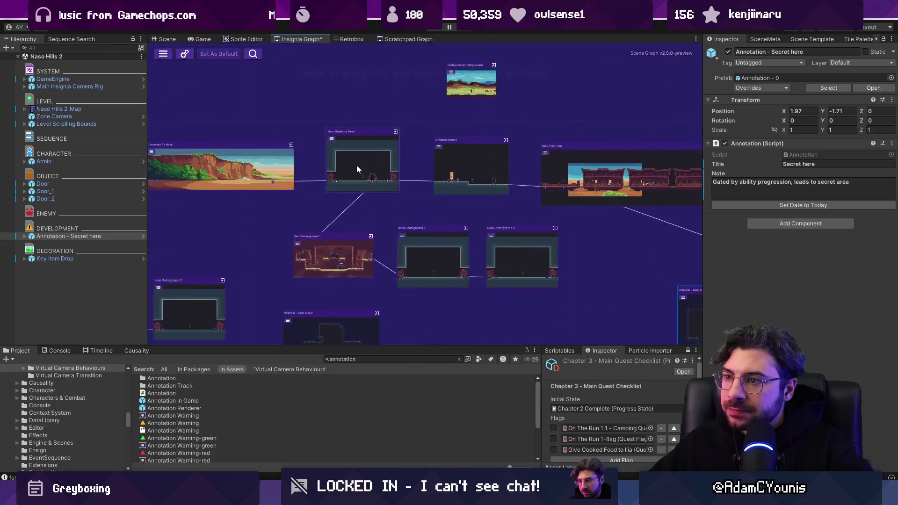
{"action": "scroll", "coordinate": [357, 164], "scroll_direction": "down", "scroll_amount": 2}
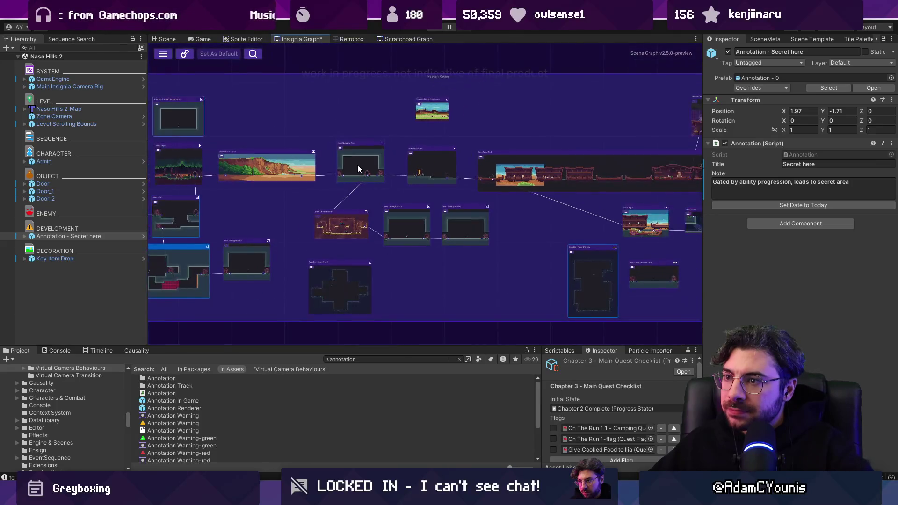
{"action": "scroll", "coordinate": [386, 172], "scroll_direction": "up", "scroll_amount": 2}
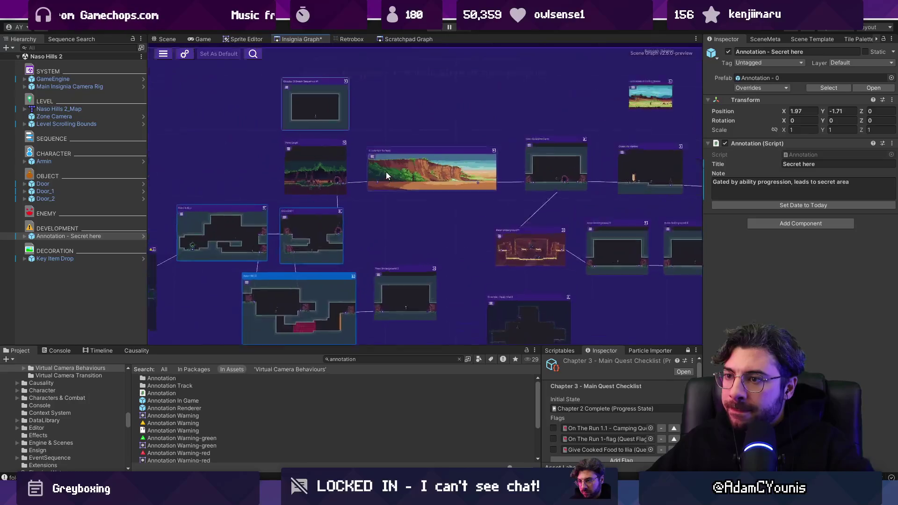
{"action": "scroll", "coordinate": [461, 187], "scroll_direction": "down", "scroll_amount": 2}
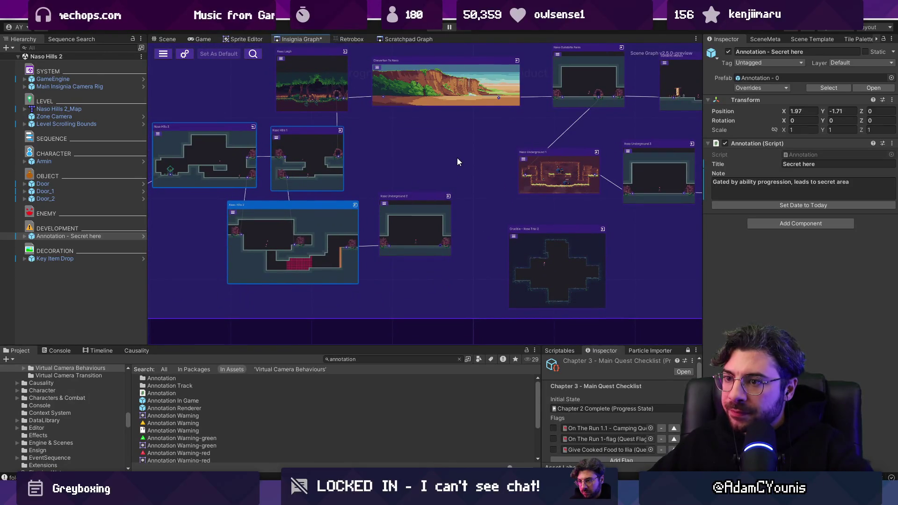
{"action": "mouse_move", "coordinate": [432, 165]}
{"action": "left_mouse_down"}
{"action": "mouse_move", "coordinate": [307, 182]}
{"action": "mouse_move", "coordinate": [577, 207]}
{"action": "mouse_move", "coordinate": [680, 190]}
{"action": "mouse_move", "coordinate": [264, 229]}
{"action": "mouse_move", "coordinate": [638, 208]}
{"action": "left_mouse_up"}
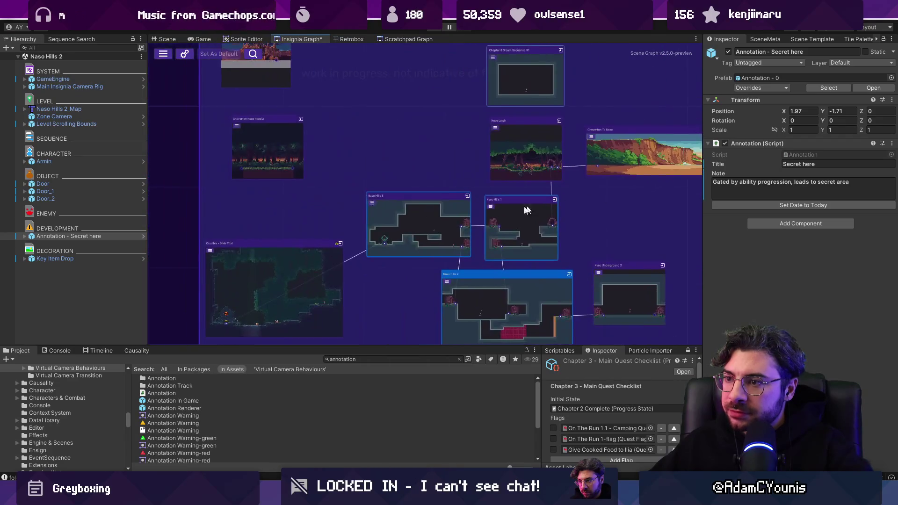
{"action": "left_click_drag", "start_coordinate": [340, 272], "coordinate": [445, 214]}
{"action": "scroll", "coordinate": [360, 218], "scroll_direction": "up", "scroll_amount": 3}
{"action": "scroll", "coordinate": [360, 216], "scroll_direction": "down", "scroll_amount": 3}
{"action": "mouse_move", "coordinate": [526, 252]}
{"action": "left_mouse_down"}
{"action": "mouse_move", "coordinate": [485, 311]}
{"action": "mouse_move", "coordinate": [354, 213]}
{"action": "mouse_move", "coordinate": [386, 194]}
{"action": "left_mouse_up"}
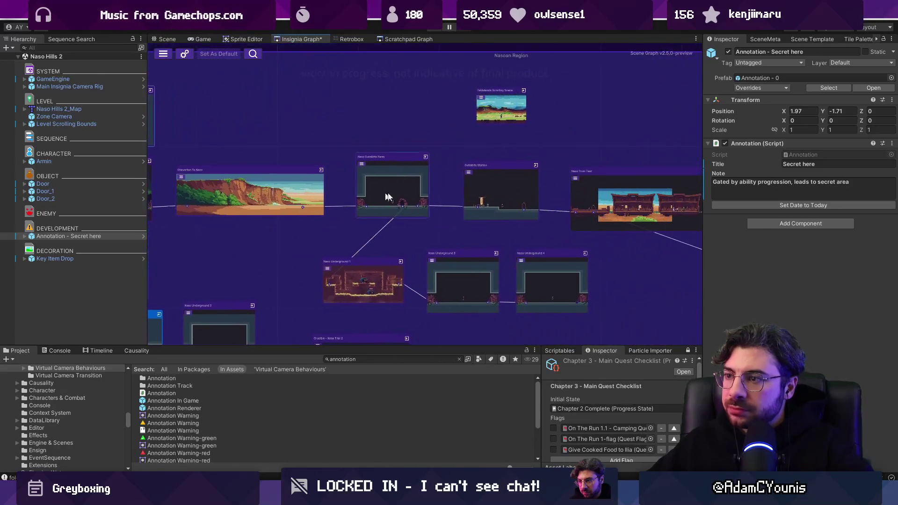
{"action": "scroll", "coordinate": [445, 187], "scroll_direction": "up", "scroll_amount": 3}
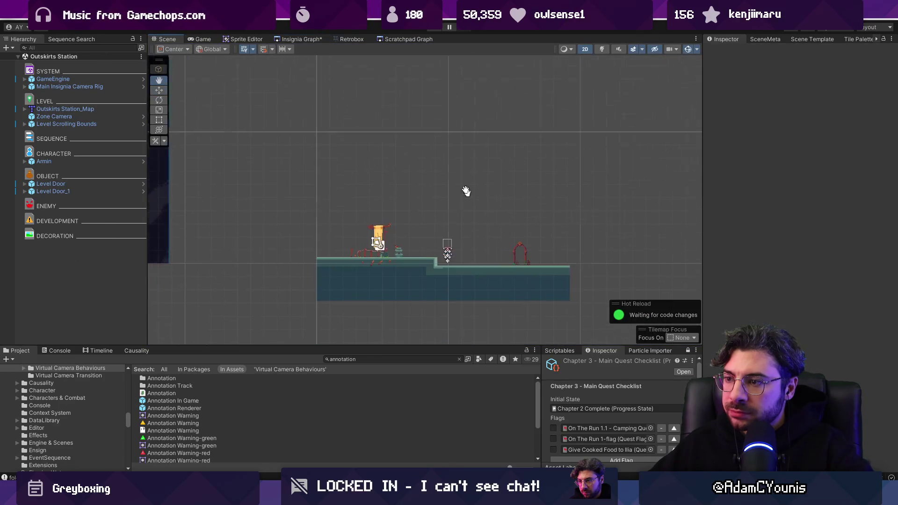
Drag an Annotation In Game instance into the scene and delete its Annotation Renderer child
{"action": "scroll", "coordinate": [465, 255], "scroll_direction": "up", "scroll_amount": 2}
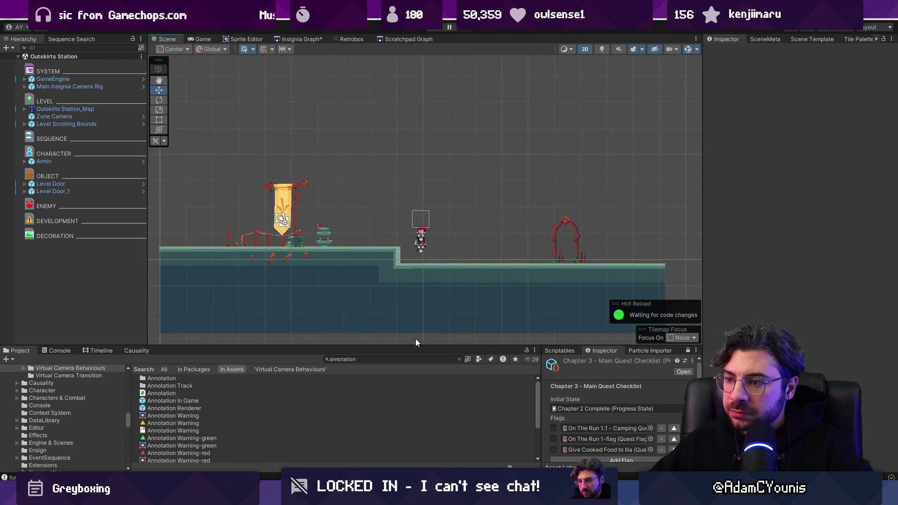
{"action": "left_click_drag", "start_coordinate": [415, 346], "coordinate": [416, 340]}
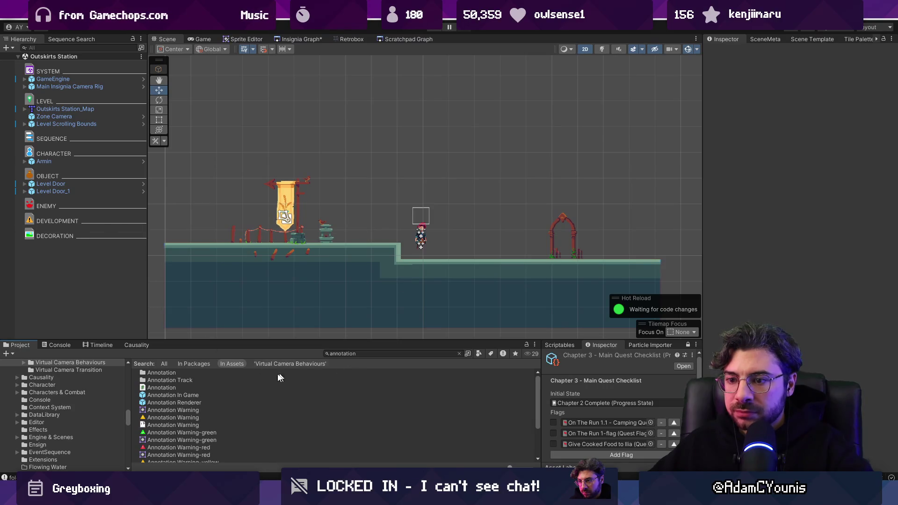
{"action": "left_click_drag", "start_coordinate": [192, 397], "coordinate": [78, 274]}
{"action": "left_click", "coordinate": [26, 244]}
{"action": "left_click", "coordinate": [43, 253]}
{"action": "left_click", "coordinate": [89, 259]}
{"action": "left_click", "coordinate": [94, 252]}
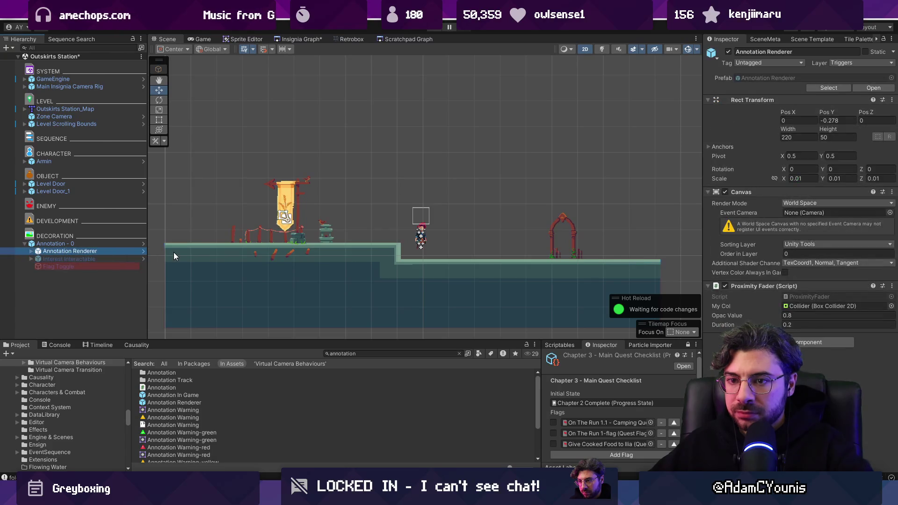
{"action": "key", "text": "Delete"}
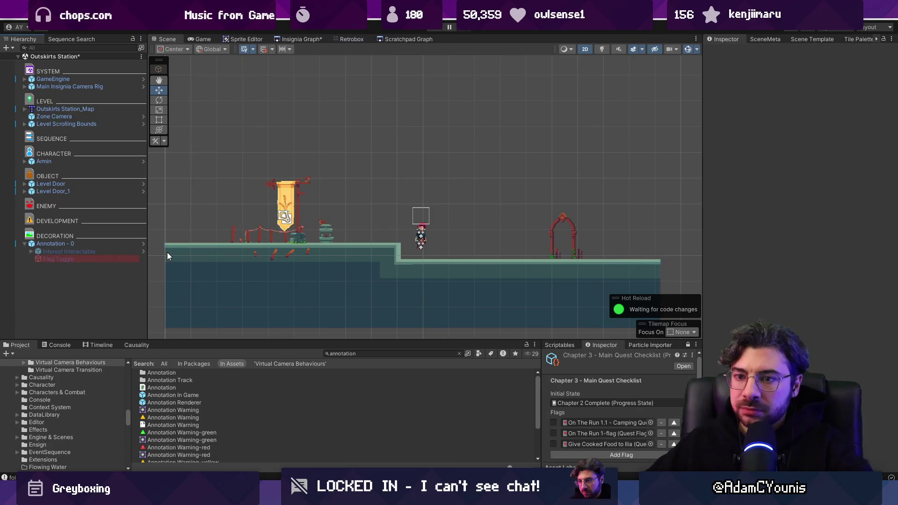
{"action": "left_click", "coordinate": [54, 243]}
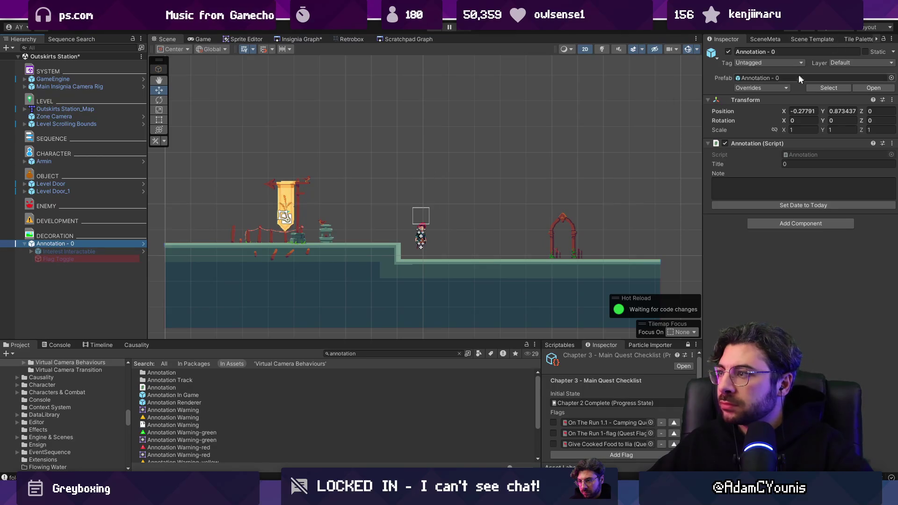
Review the prefab overrides, then undo so the annotation is back under DEVELOPMENT with its renderer
{"action": "left_click", "coordinate": [778, 88]}
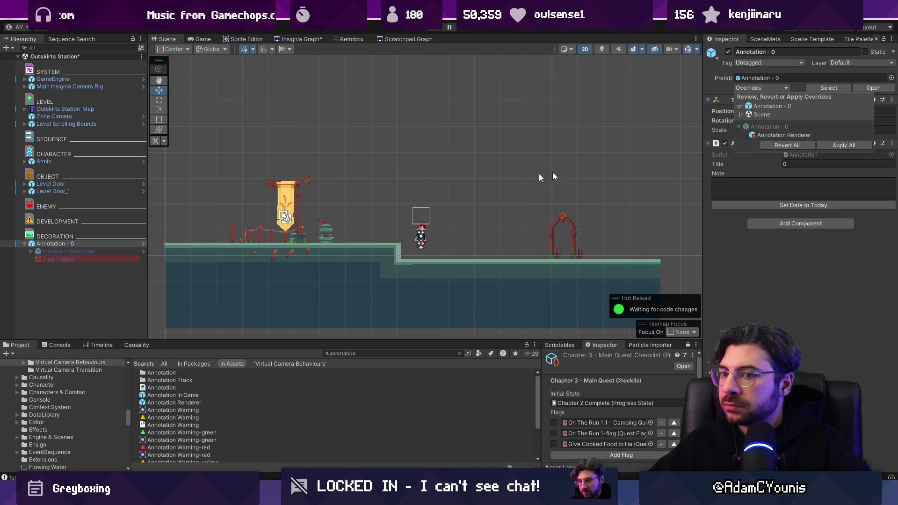
{"action": "left_click", "coordinate": [109, 201]}
{"action": "key", "text": "ctrl+z"}
{"action": "left_click", "coordinate": [729, 52]}
{"action": "key", "text": "ctrl+z"}
{"action": "left_click", "coordinate": [101, 229]}
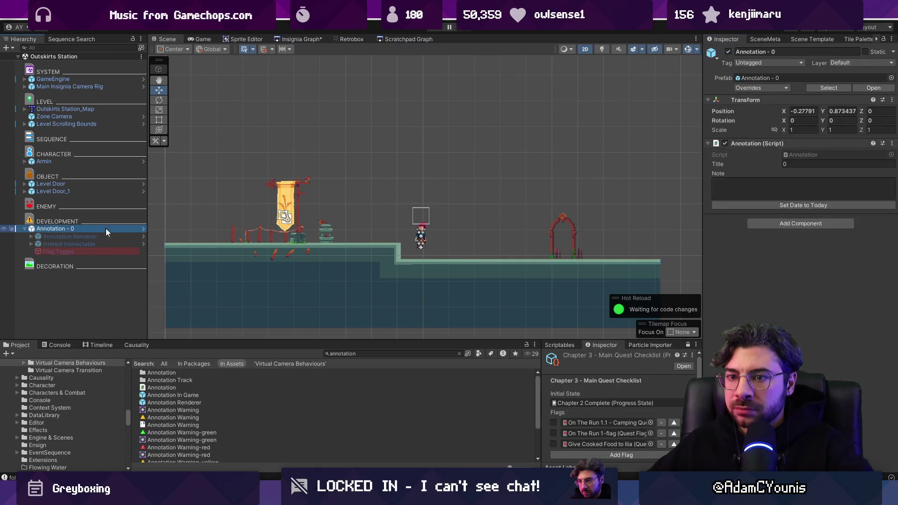
Set the note to 'Clinker reward characters waiting for the train' and move it into the level
{"action": "left_click", "coordinate": [736, 186]}
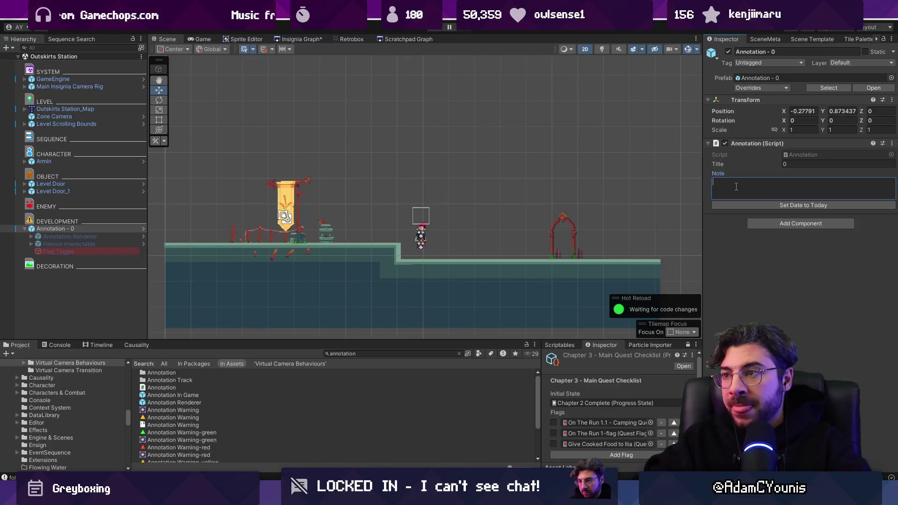
{"action": "type", "text": "Clinker r"}
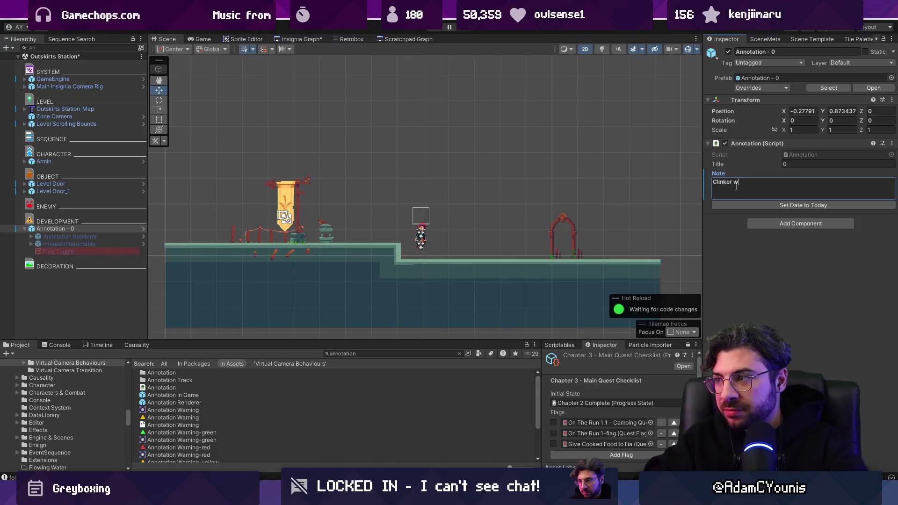
{"action": "type", "text": "eward charac"}
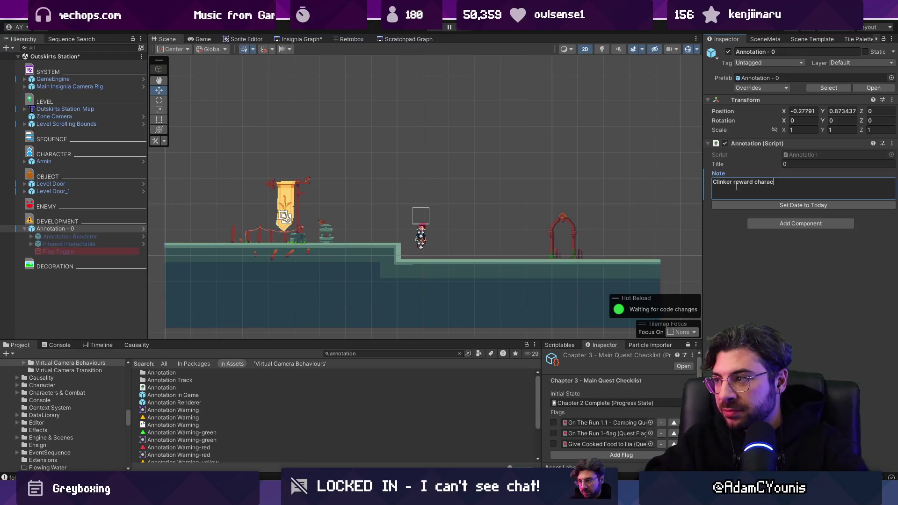
{"action": "type", "text": "ters waiting for th"}
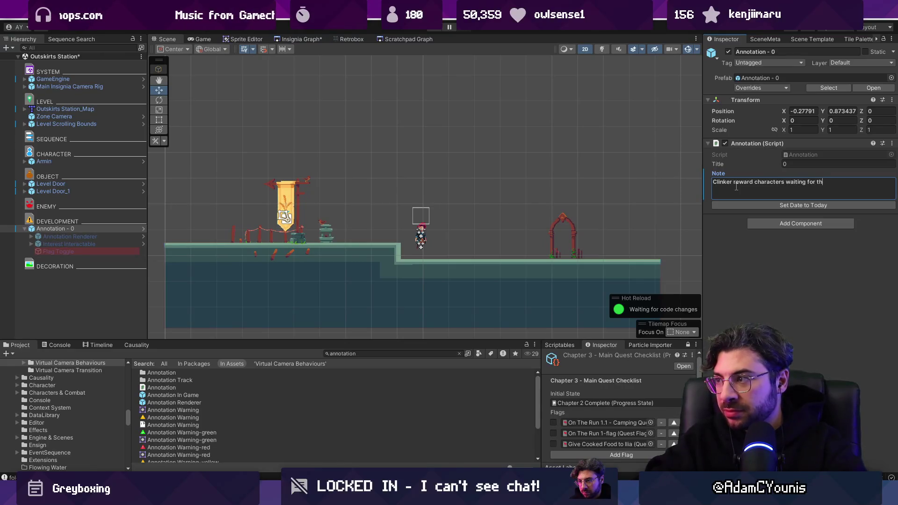
{"action": "type", "text": "e train"}
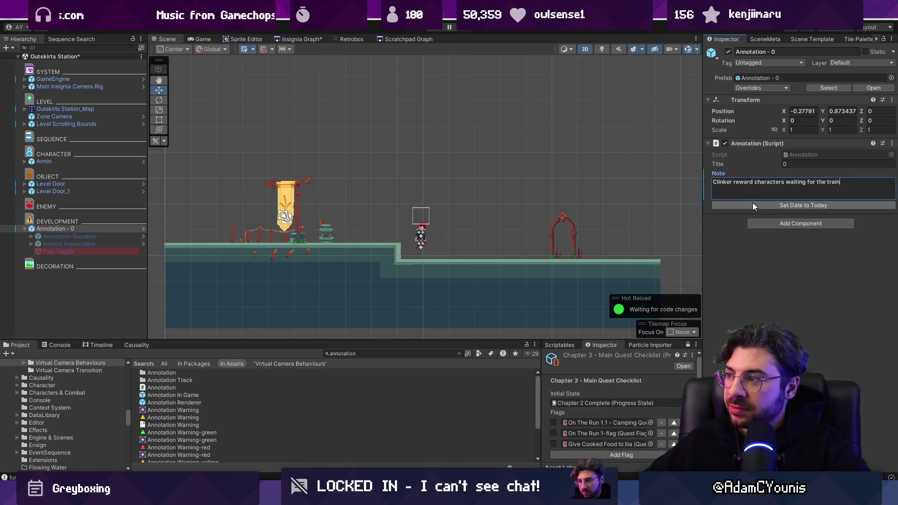
{"action": "left_click", "coordinate": [83, 230]}
{"action": "scroll", "coordinate": [393, 219], "scroll_direction": "down", "scroll_amount": 4}
{"action": "mouse_move", "coordinate": [272, 79]}
{"action": "left_mouse_down"}
{"action": "mouse_move", "coordinate": [412, 193]}
{"action": "mouse_move", "coordinate": [456, 213]}
{"action": "left_mouse_up"}
{"action": "scroll", "coordinate": [453, 208], "scroll_direction": "up", "scroll_amount": 3}
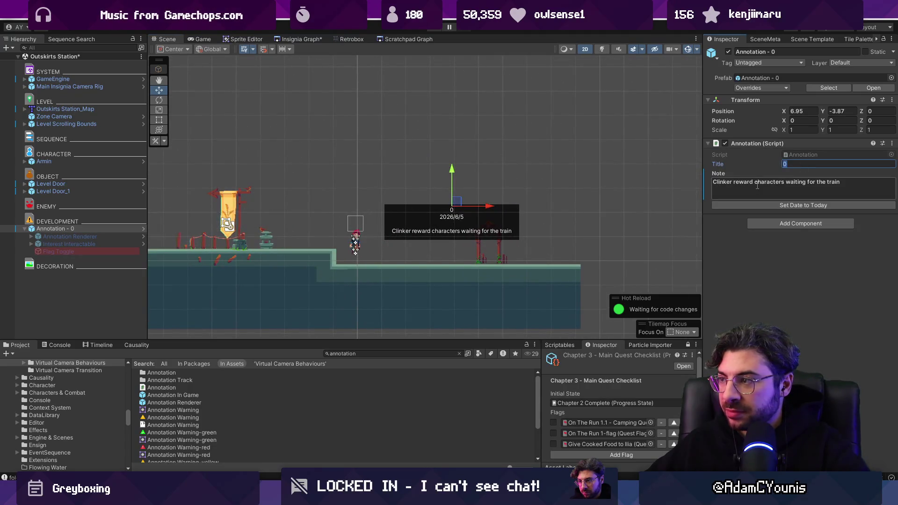
Title it 'Clinker reward characters', nudge it up-left above the lower ledge, and save the scene
{"action": "left_click", "coordinate": [807, 164]}
{"action": "type", "text": "Clinker reward characters"}
{"action": "left_click", "coordinate": [475, 181]}
{"action": "left_click", "coordinate": [59, 229]}
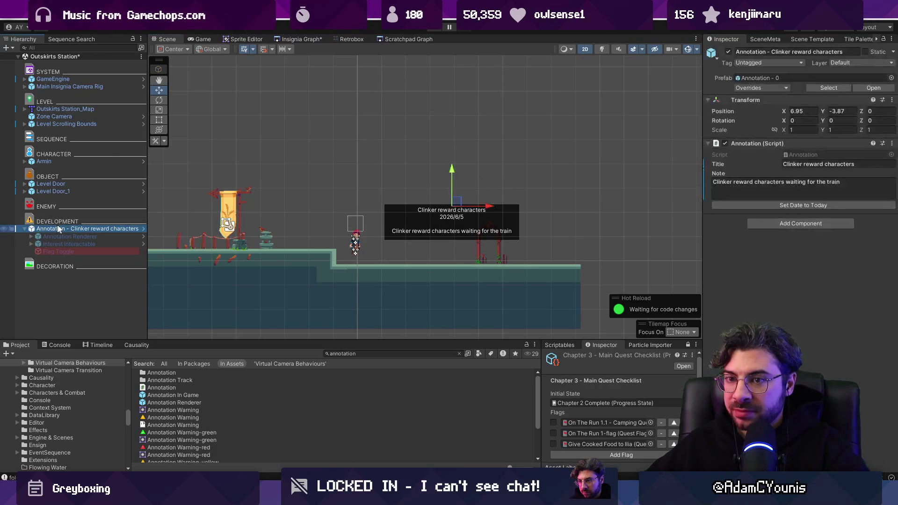
{"action": "left_click_drag", "start_coordinate": [457, 200], "coordinate": [442, 180]}
{"action": "key", "text": "ctrl+s"}
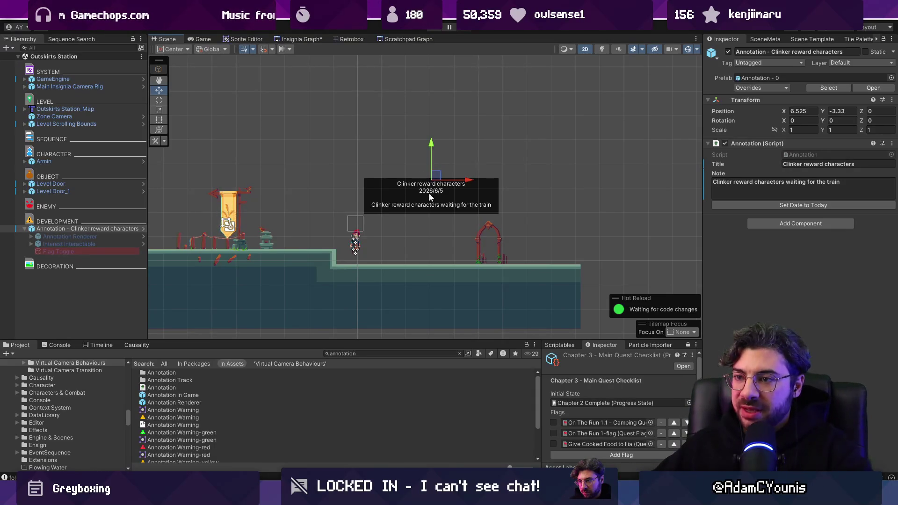
{"action": "key", "text": "f"}
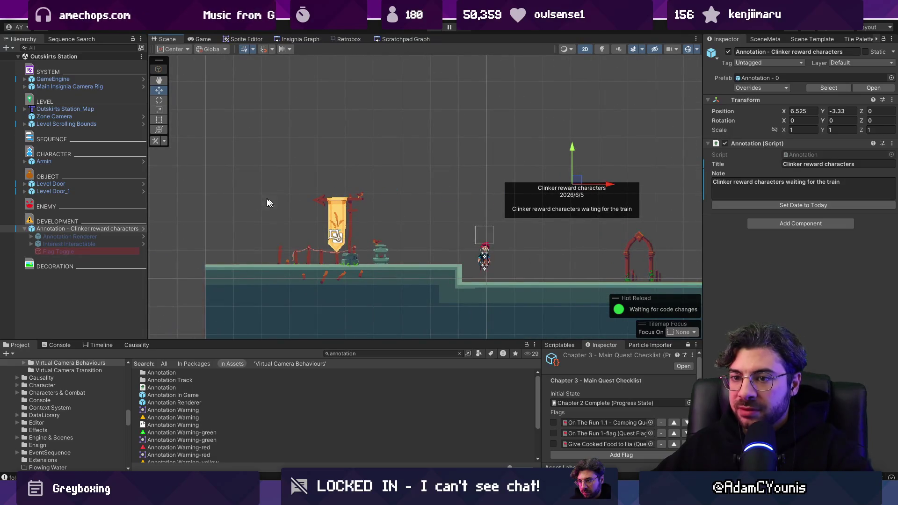
{"action": "left_click", "coordinate": [75, 229]}
Duplicate the annotation over the gate, titled 'Scenario gate instead of actual gate', noting no passing until ready to embark
{"action": "key", "text": "ctrl+d"}
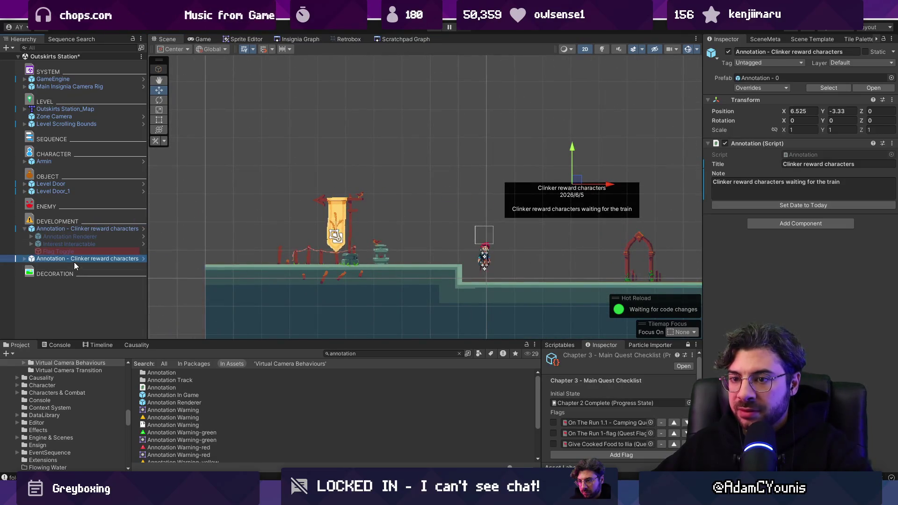
{"action": "left_click_drag", "start_coordinate": [578, 183], "coordinate": [647, 234]}
{"action": "key", "text": "f"}
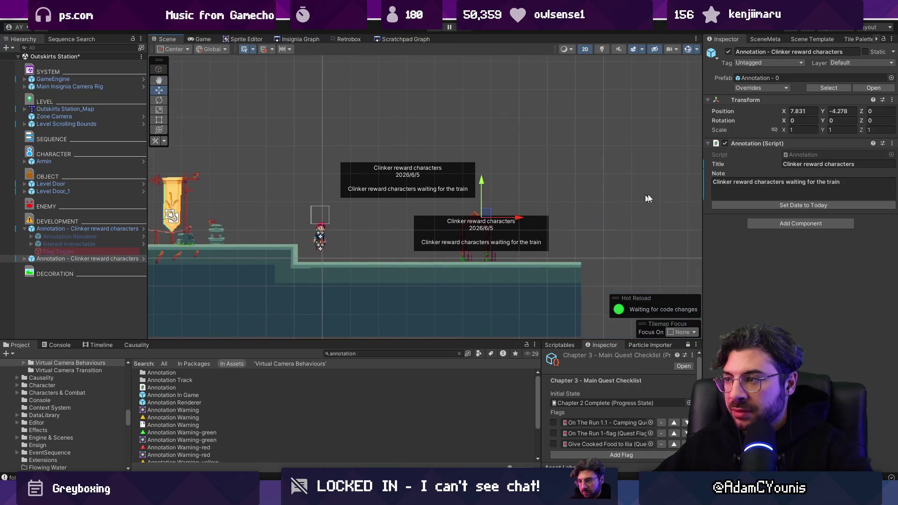
{"action": "left_click", "coordinate": [744, 181]}
{"action": "type", "text": "Obviously cant pass h3ere"}
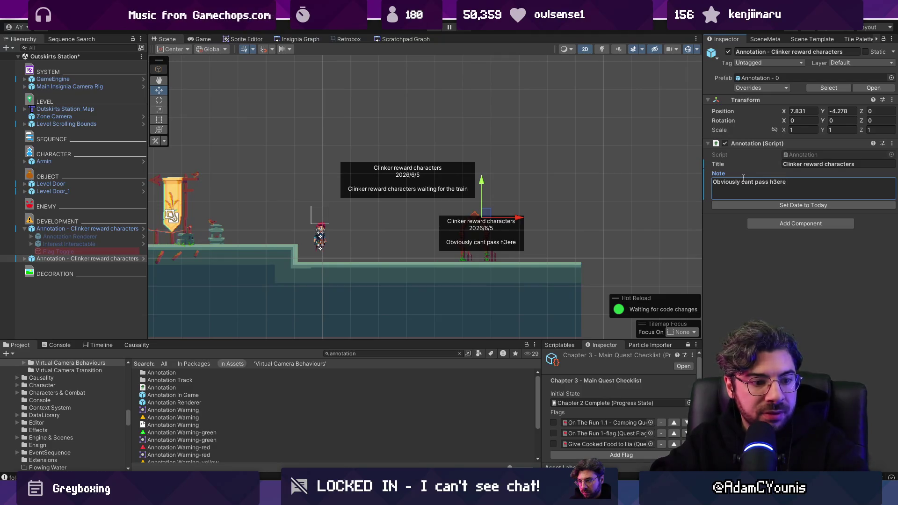
{"action": "key", "text": "BackSpace"}
{"action": "key", "text": "BackSpace"}
{"action": "key", "text": "BackSpace"}
{"action": "key", "text": "BackSpace"}
{"action": "type", "text": "ere until we'er"}
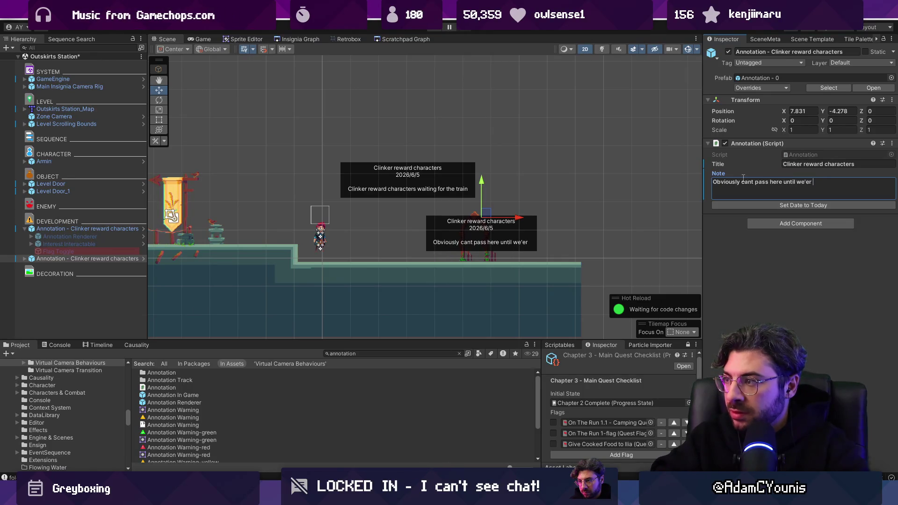
{"action": "type", "text": " embark"}
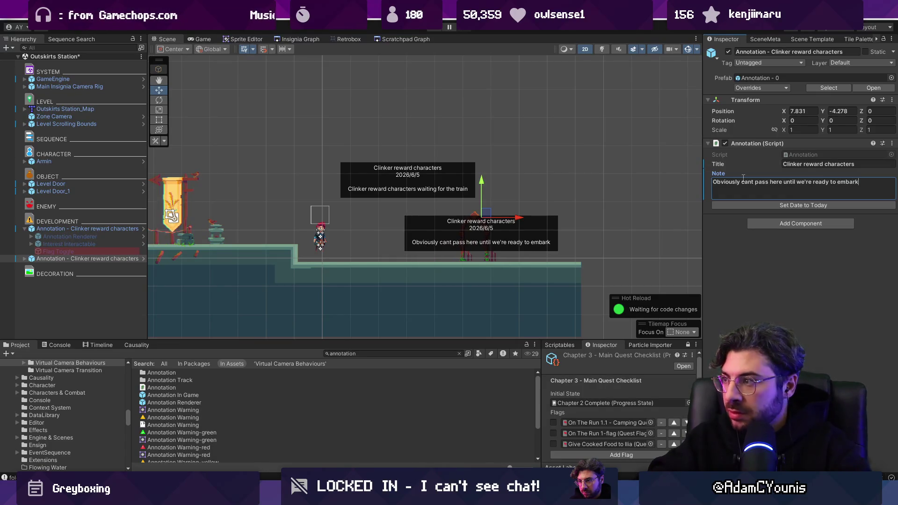
{"action": "key", "text": "shift+Tab"}
{"action": "type", "text": "So"}
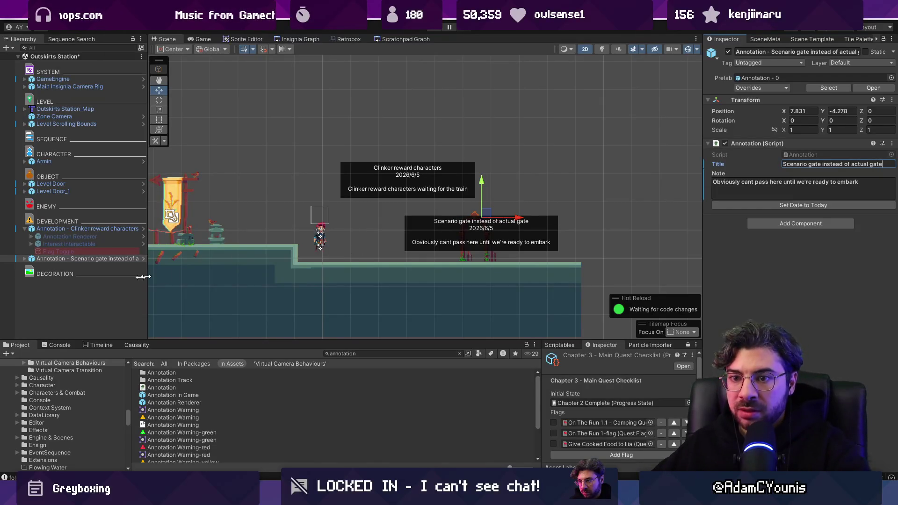
Raise the Scenario gate annotation above the gate and move the Clinker note beside the player
{"action": "left_click", "coordinate": [24, 259]}
{"action": "left_click", "coordinate": [70, 266]}
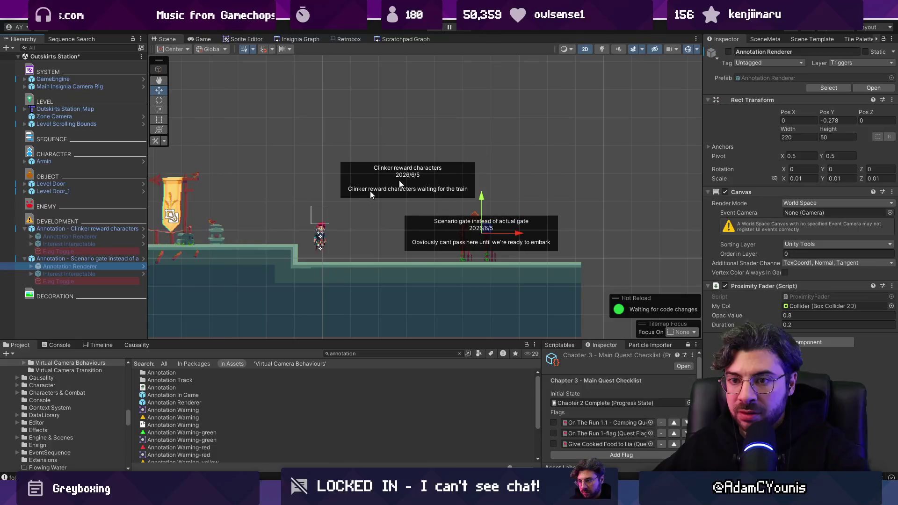
{"action": "left_click", "coordinate": [735, 39]}
{"action": "left_click_drag", "start_coordinate": [481, 220], "coordinate": [485, 195]}
{"action": "key", "text": "ctrl+z"}
{"action": "key", "text": "ctrl+z"}
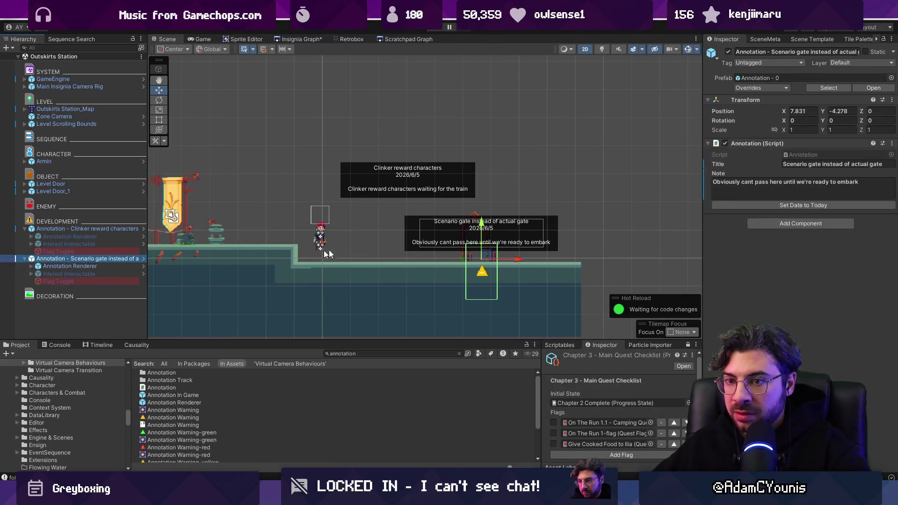
{"action": "left_click_drag", "start_coordinate": [487, 227], "coordinate": [486, 199]}
{"action": "left_click", "coordinate": [72, 232]}
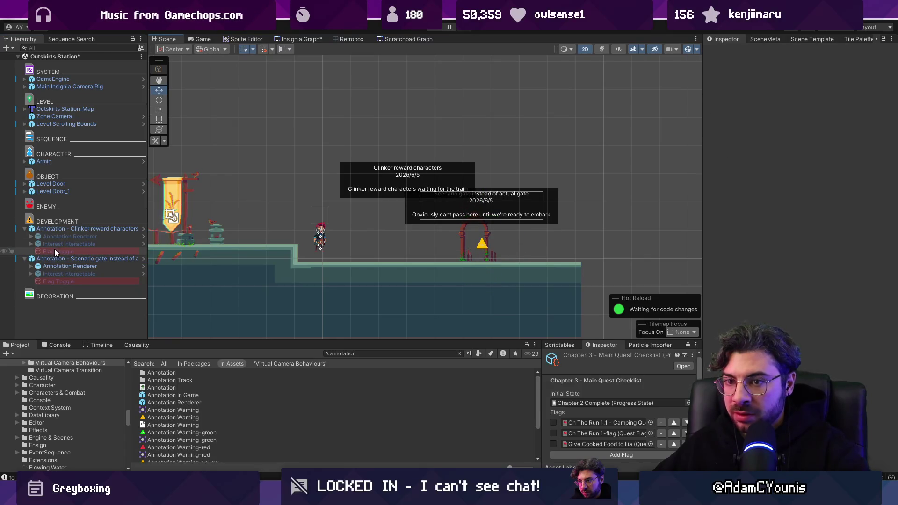
{"action": "left_click_drag", "start_coordinate": [409, 169], "coordinate": [362, 218]}
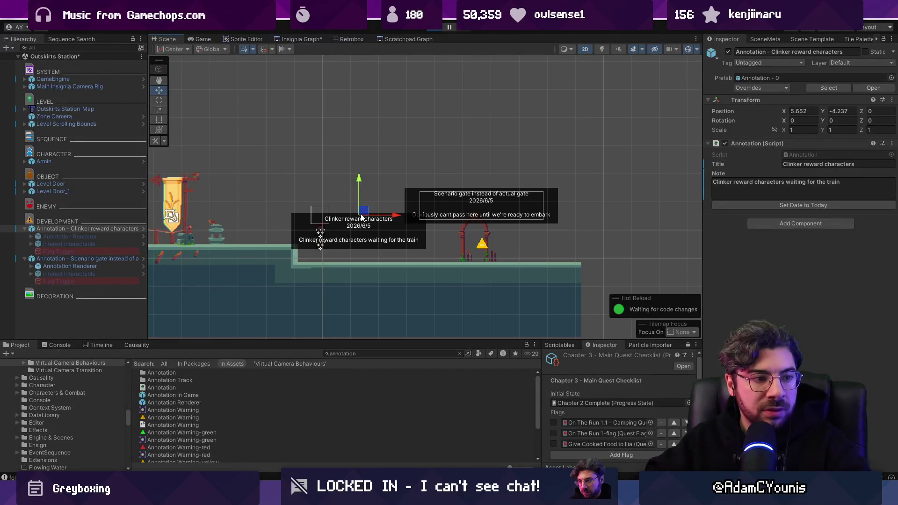
Playtest the level, running right to the gate, back left and jumping, then stop
{"action": "key", "text": "ctrl+p"}
{"action": "key", "text": "Right"}
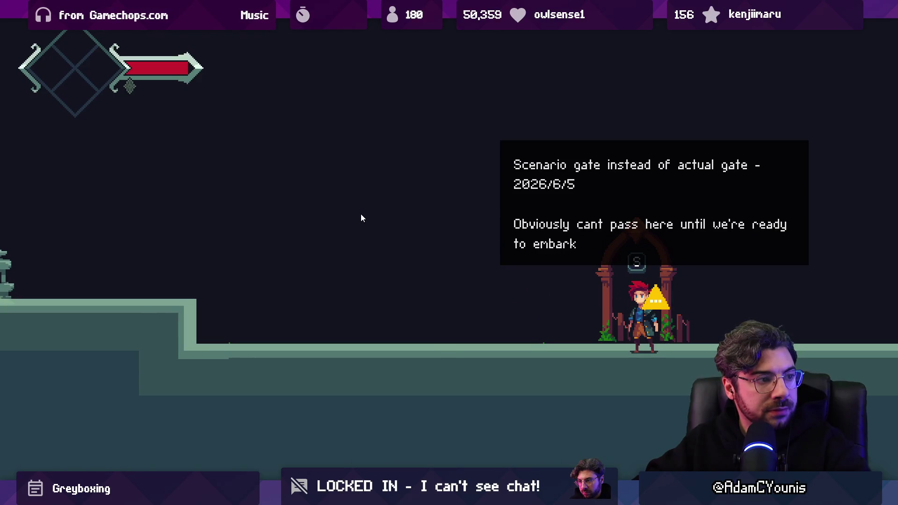
{"action": "key", "text": "Left"}
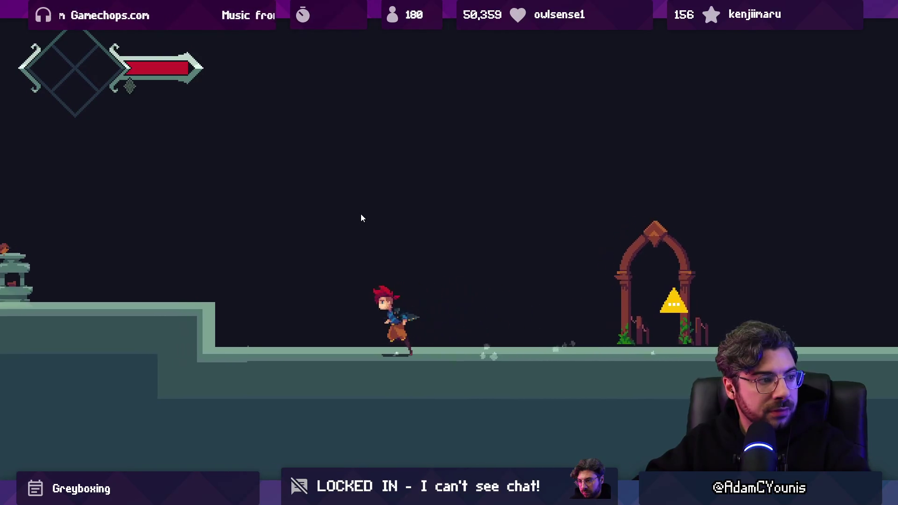
{"action": "key", "text": "space"}
{"action": "key", "text": "shift+space"}
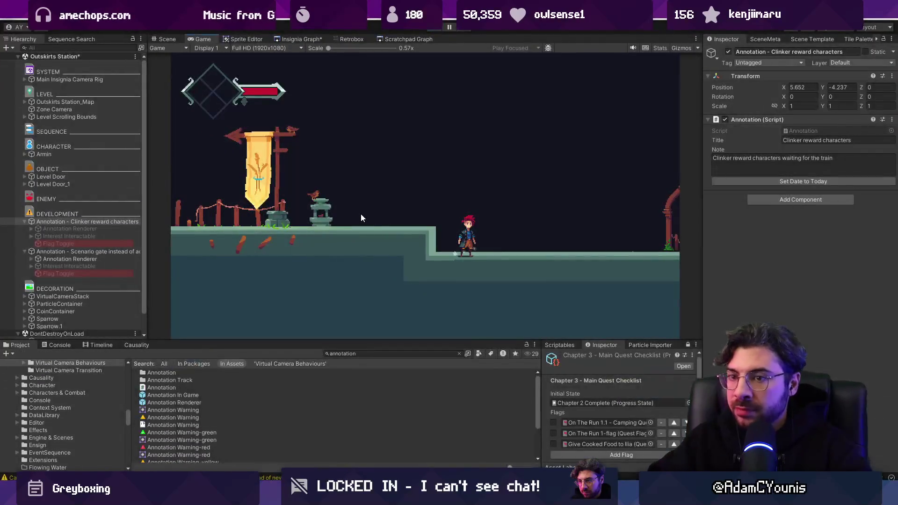
{"action": "key", "text": "ctrl+p"}
Move the Clinker reward characters annotation up-right to X 5.96, Y -3.788 and playtest it
{"action": "left_click", "coordinate": [69, 237]}
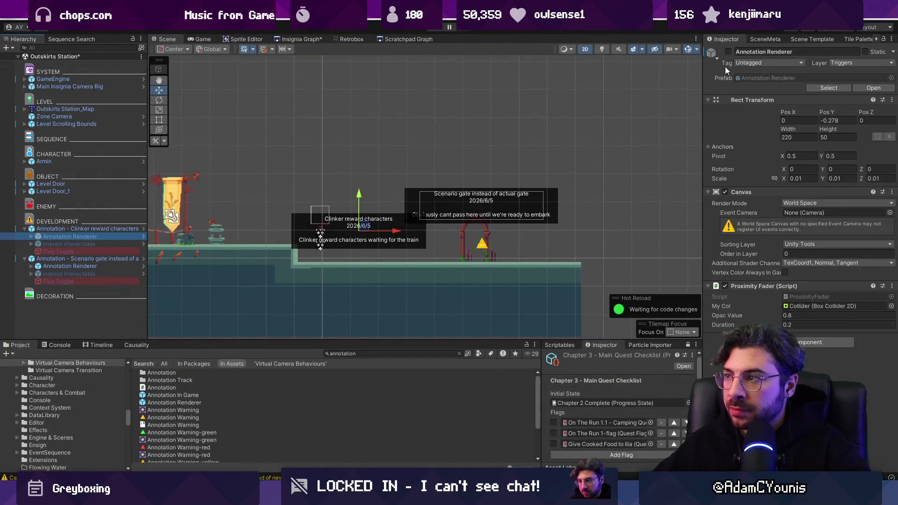
{"action": "left_click", "coordinate": [138, 229]}
{"action": "mouse_move", "coordinate": [369, 239]}
{"action": "left_mouse_down"}
{"action": "mouse_move", "coordinate": [374, 223]}
{"action": "mouse_move", "coordinate": [383, 232]}
{"action": "left_mouse_up"}
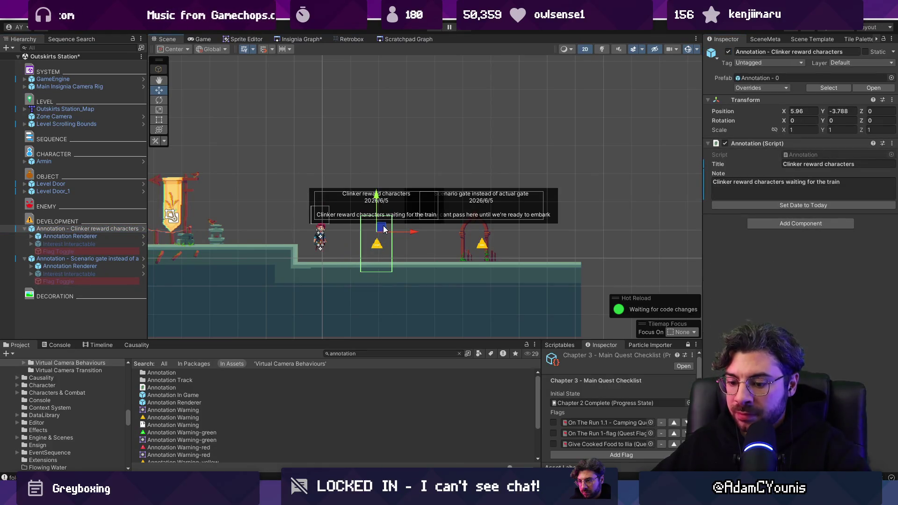
{"action": "key", "text": "ctrl+p"}
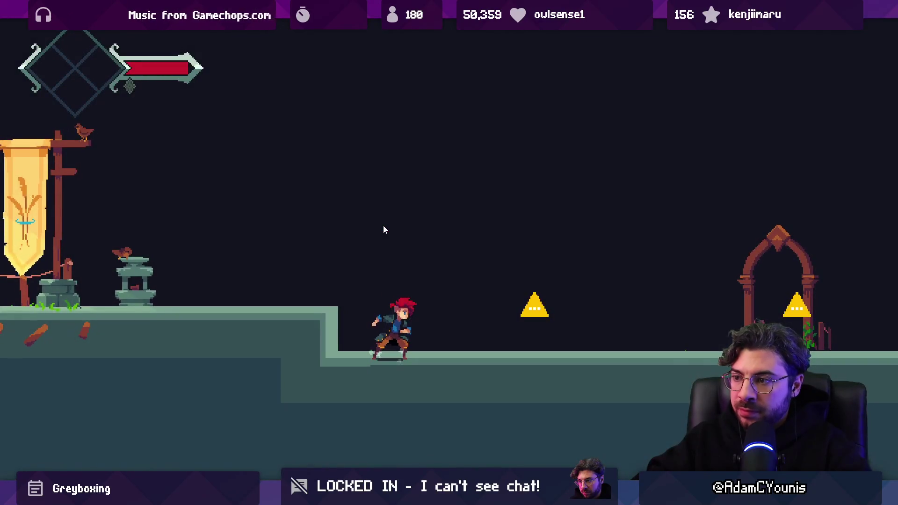
{"action": "key", "text": "shift+space"}
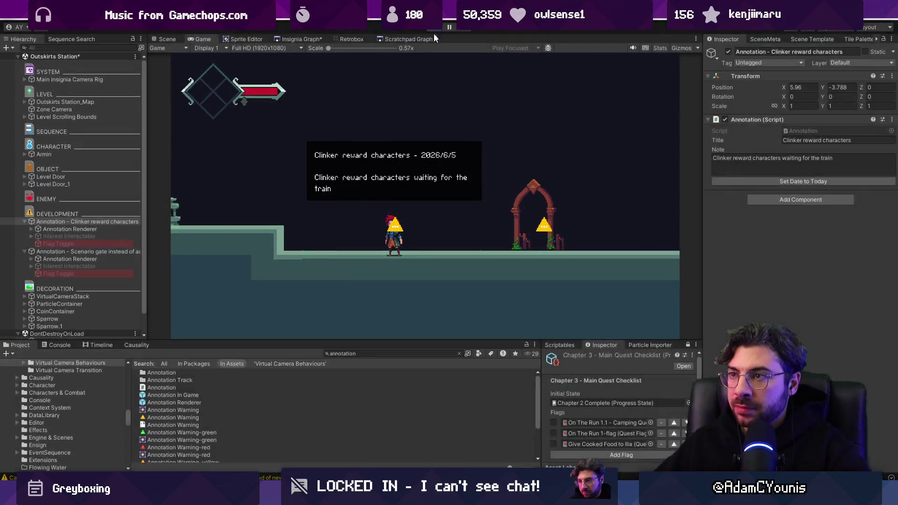
{"action": "left_click", "coordinate": [167, 39]}
{"action": "left_click", "coordinate": [394, 354]}
{"action": "type", "text": "n"}
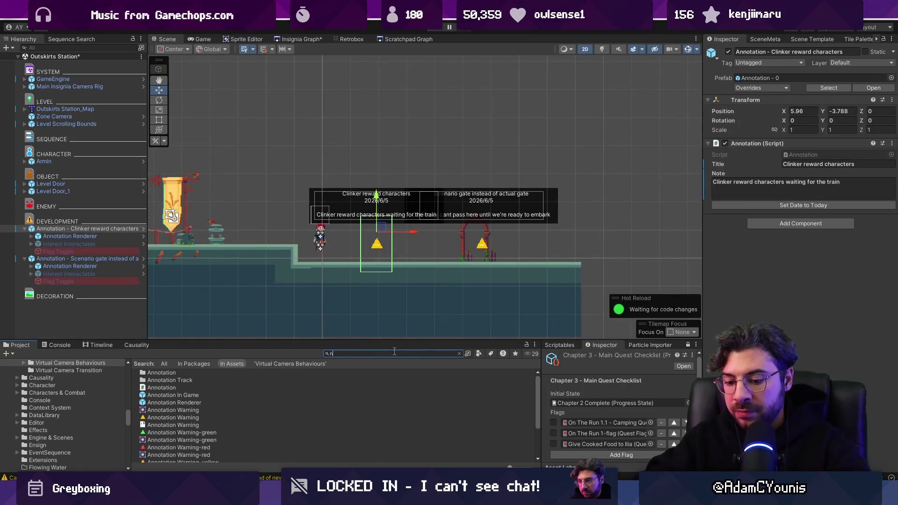
{"action": "type", "text": "und"}
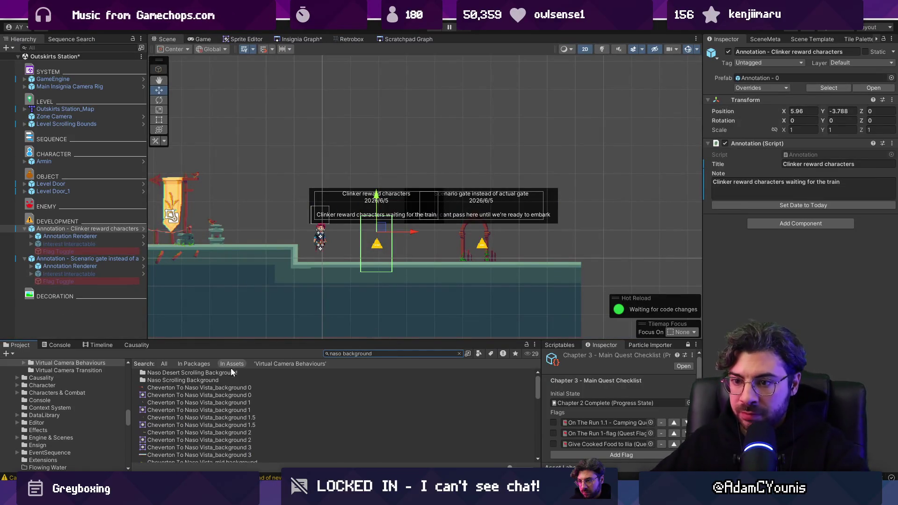
Place the Naso Caravan Tray_background sprite in the scene and add a Parallax By Depth component
{"action": "scroll", "coordinate": [222, 392], "scroll_direction": "up", "scroll_amount": 2, "text": "ctrl"}
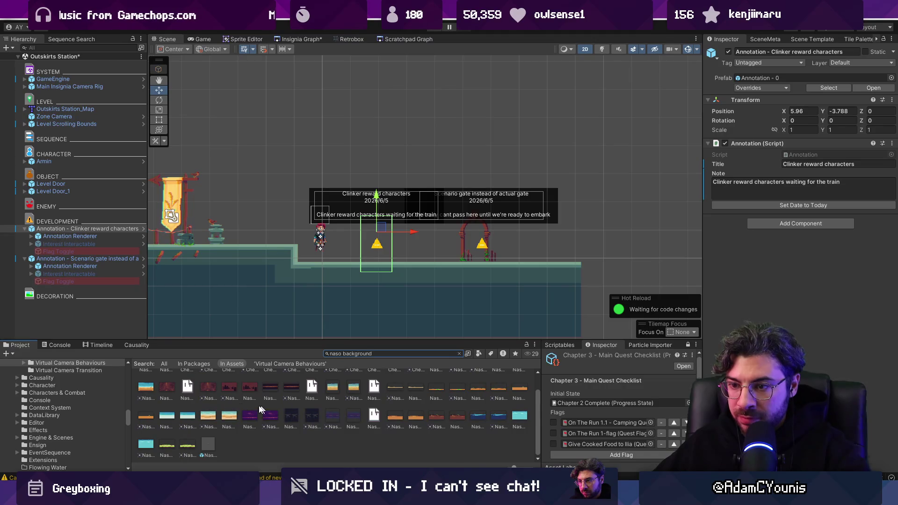
{"action": "mouse_move", "coordinate": [147, 388]}
{"action": "left_mouse_down"}
{"action": "mouse_move", "coordinate": [280, 169]}
{"action": "mouse_move", "coordinate": [412, 135]}
{"action": "mouse_move", "coordinate": [382, 173]}
{"action": "left_mouse_up"}
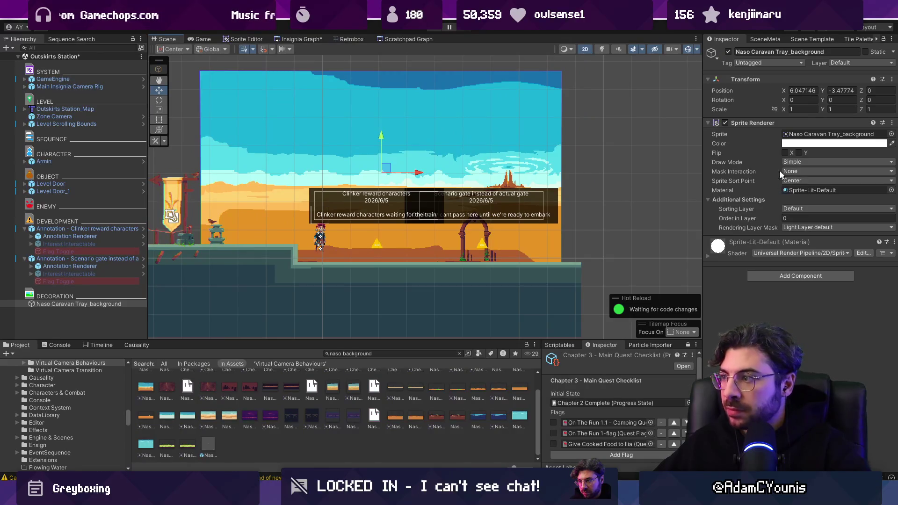
{"action": "mouse_move", "coordinate": [387, 168]}
{"action": "left_mouse_down"}
{"action": "mouse_move", "coordinate": [442, 173]}
{"action": "mouse_move", "coordinate": [373, 182]}
{"action": "left_mouse_up"}
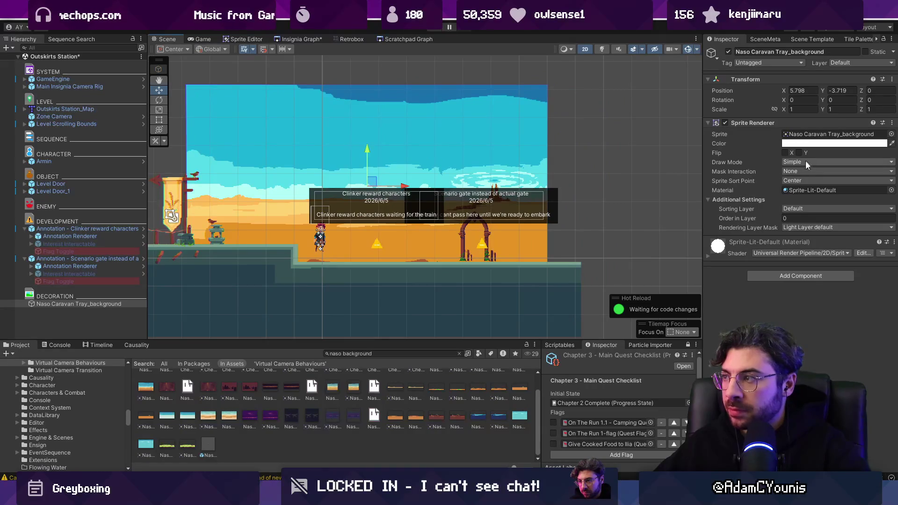
{"action": "left_click", "coordinate": [790, 275]}
{"action": "type", "text": "parallax"}
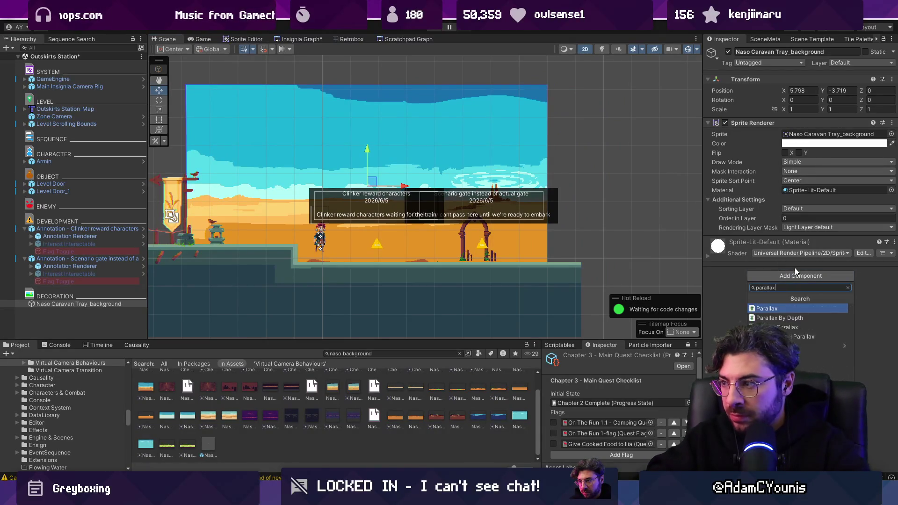
{"action": "key", "text": "Down"}
{"action": "key", "text": "Return"}
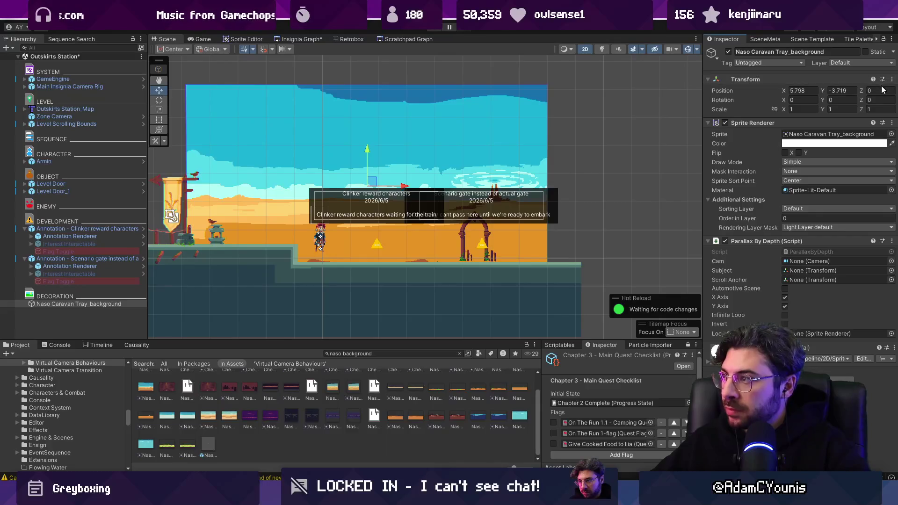
Set the background's Z position to 9 and playtest the parallax
{"action": "left_click", "coordinate": [881, 90]}
{"action": "type", "text": "909"}
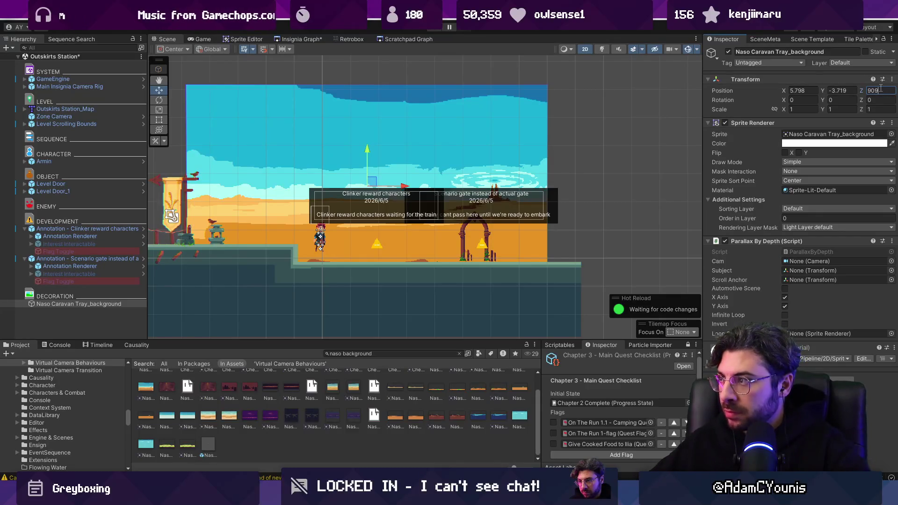
{"action": "key", "text": "BackSpace"}
{"action": "key", "text": "BackSpace"}
{"action": "key", "text": "BackSpace"}
{"action": "type", "text": "9"}
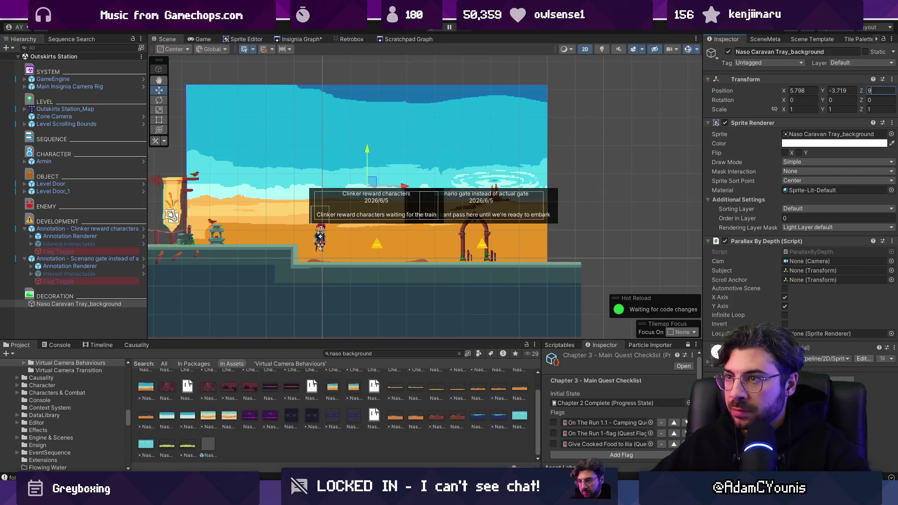
{"action": "key", "text": "Return"}
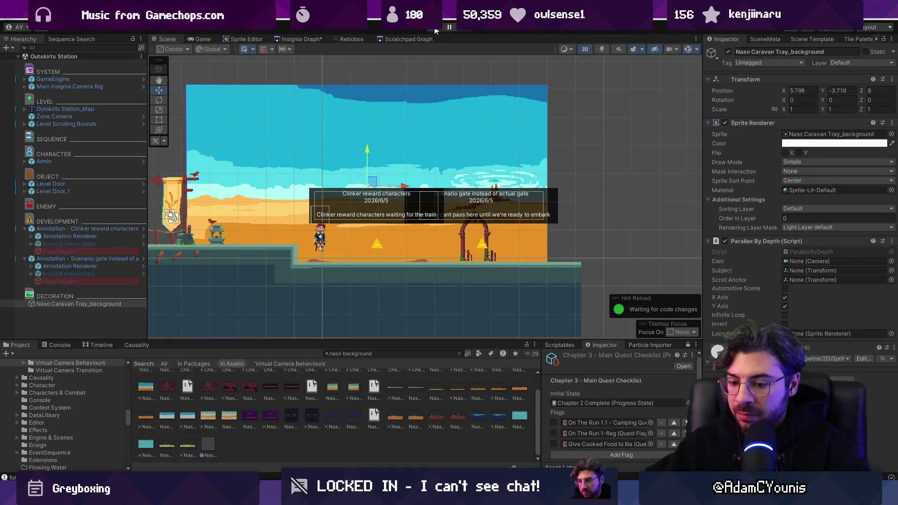
{"action": "left_click", "coordinate": [435, 29]}
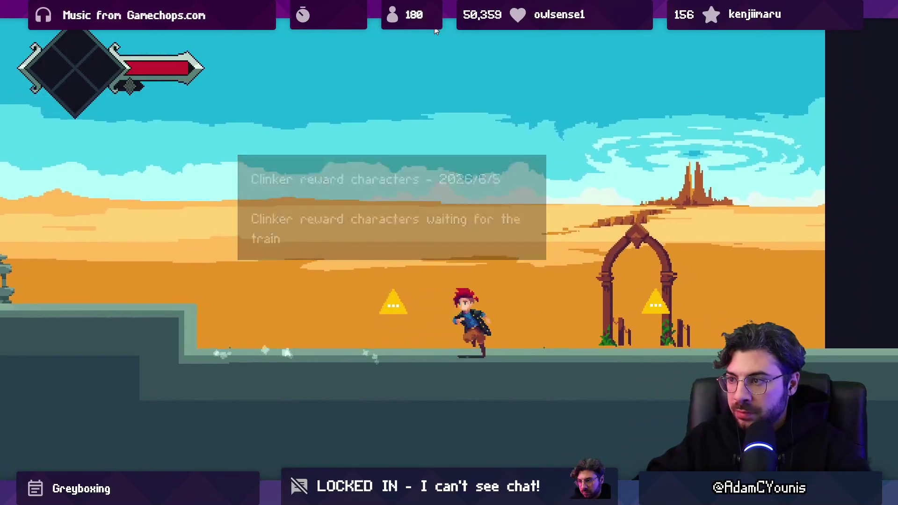
{"action": "key", "text": "Left"}
{"action": "key", "text": "space"}
{"action": "left_click", "coordinate": [435, 31]}
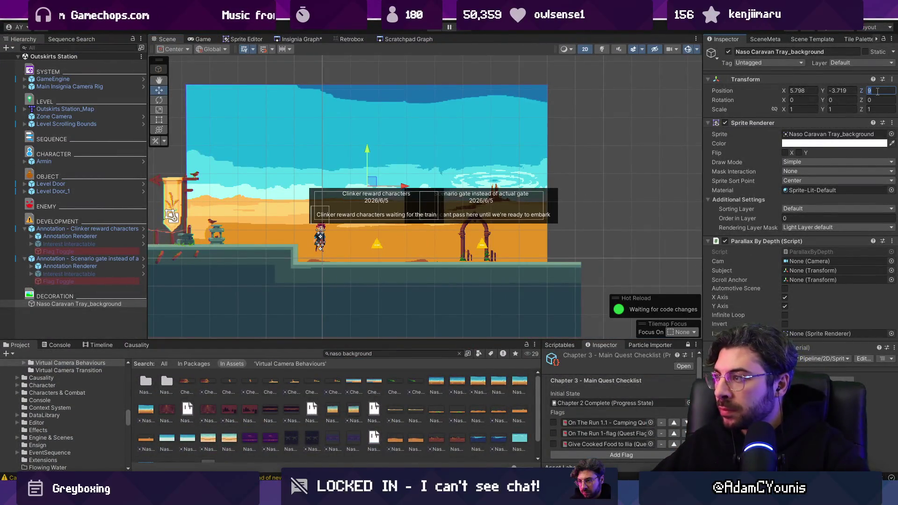
Change the background's Z depth to 99 and playtest the parallax again
{"action": "type", "text": "9"}
{"action": "key", "text": "ctrl+p"}
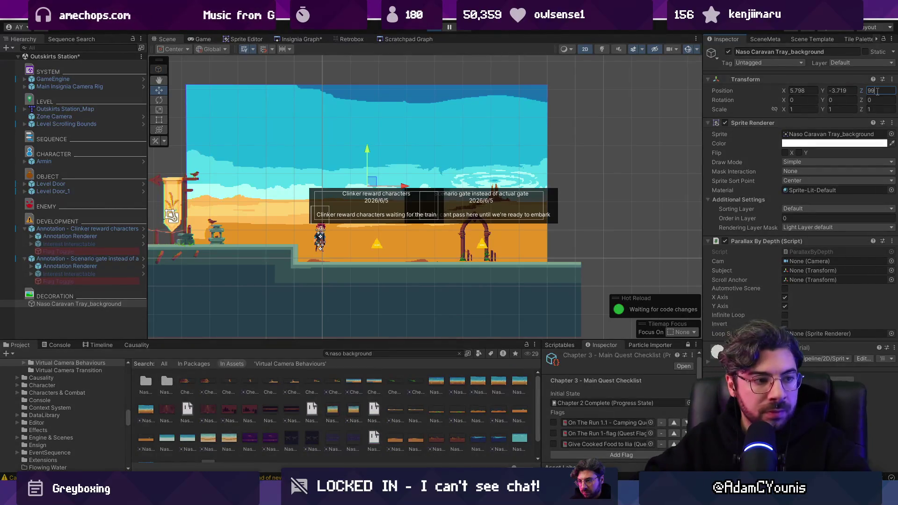
{"action": "key", "text": "Right"}
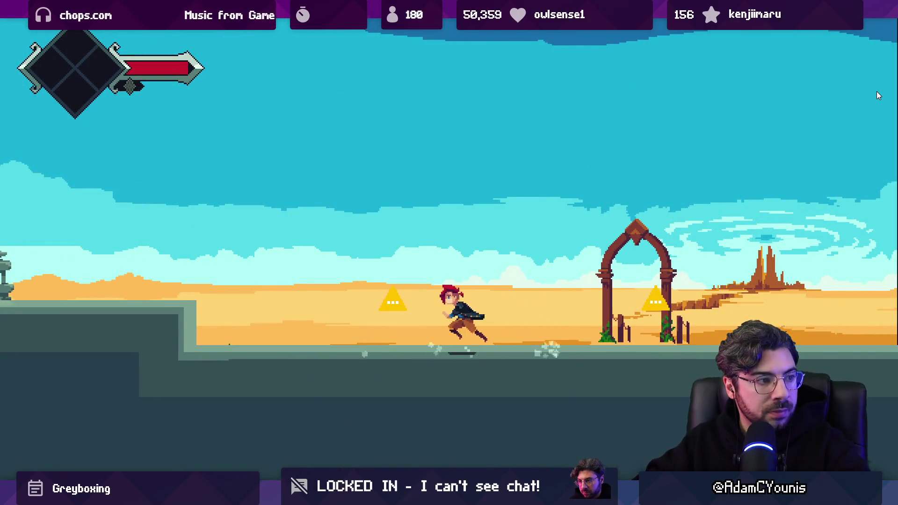
{"action": "key", "text": "Left"}
{"action": "key", "text": "space"}
{"action": "key", "text": "ctrl+p"}
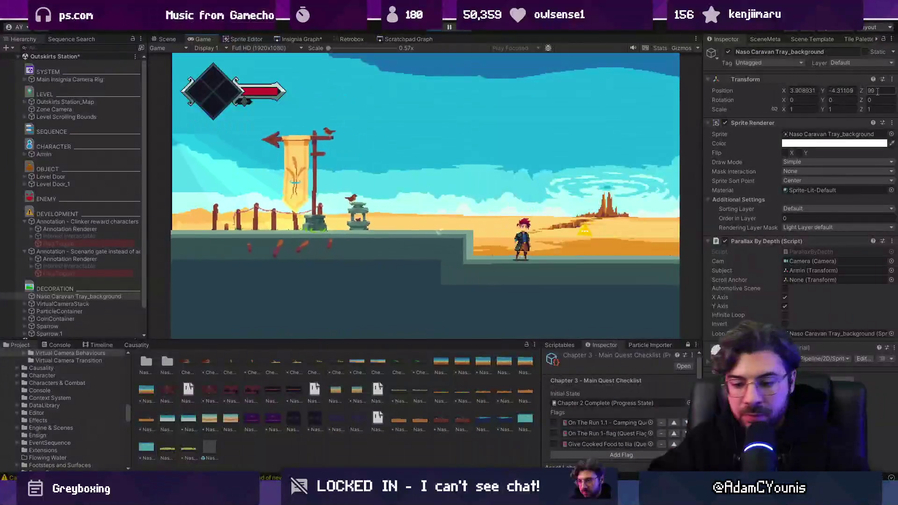
{"action": "key", "text": "ctrl+p"}
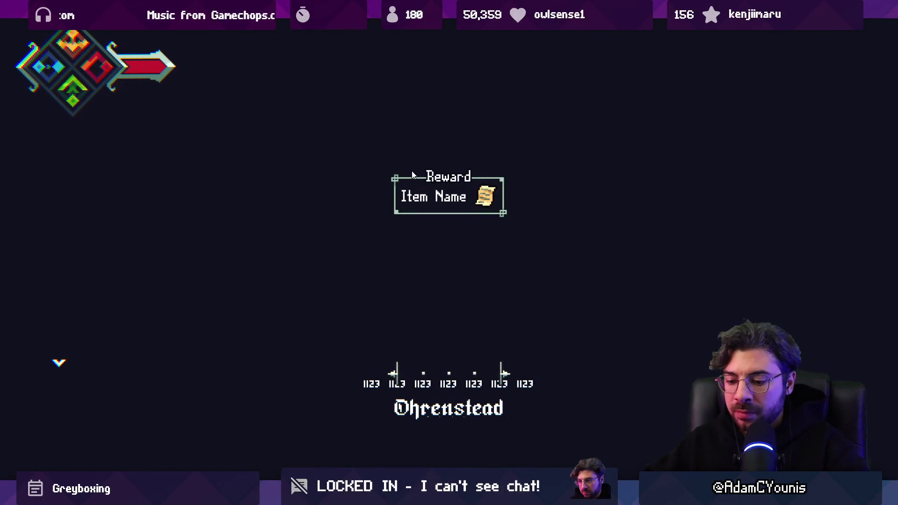
{"action": "scroll", "coordinate": [358, 185], "scroll_direction": "down", "scroll_amount": 2}
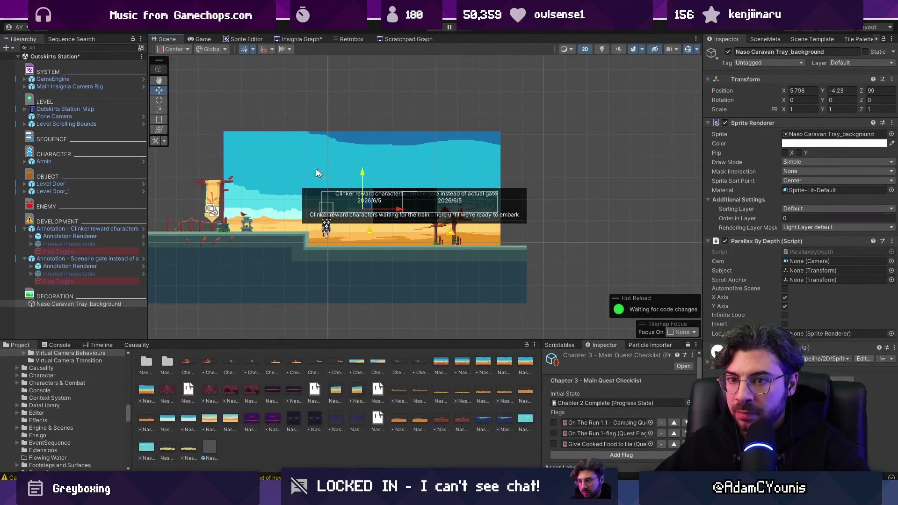
Drag the Zone Camera over the desert level and playtest the framing
{"action": "left_click", "coordinate": [80, 124]}
{"action": "double_click", "coordinate": [54, 117]}
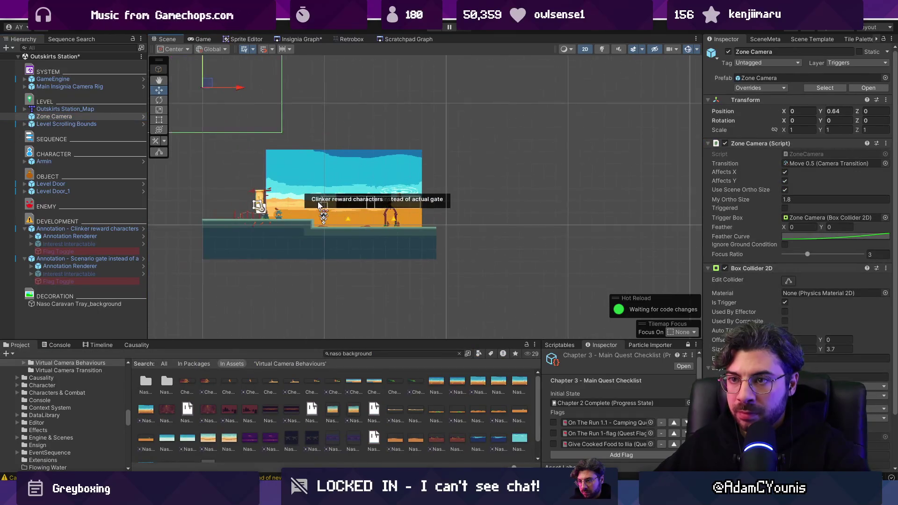
{"action": "mouse_move", "coordinate": [233, 100]}
{"action": "left_mouse_down"}
{"action": "mouse_move", "coordinate": [344, 196]}
{"action": "mouse_move", "coordinate": [362, 197]}
{"action": "left_mouse_up"}
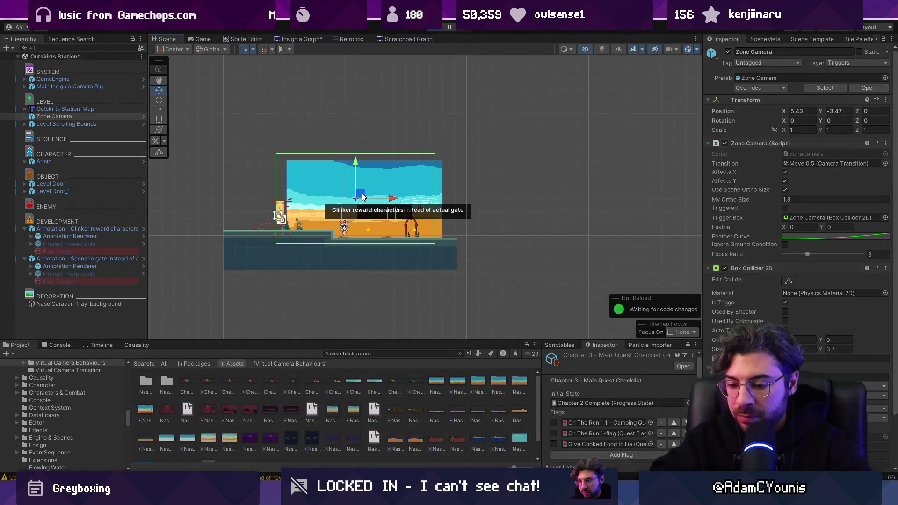
{"action": "key", "text": "ctrl+p"}
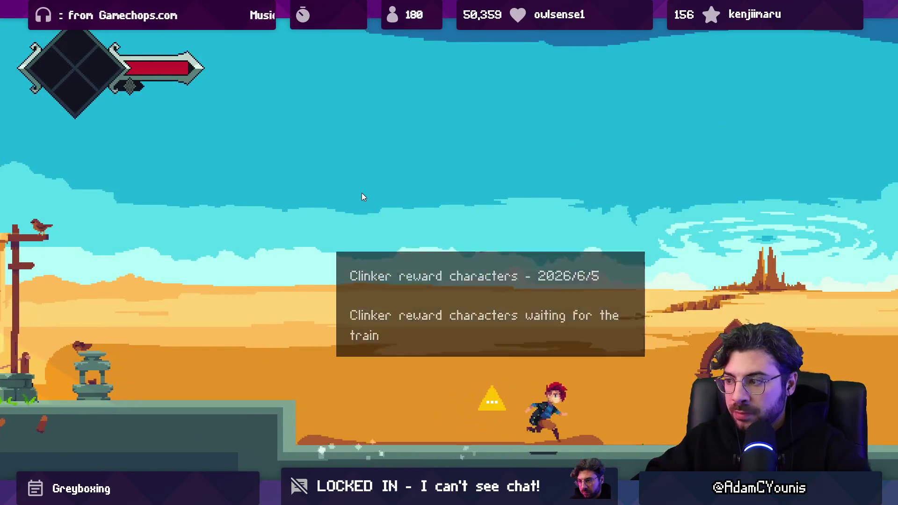
{"action": "key", "text": "Left"}
{"action": "key", "text": "space"}
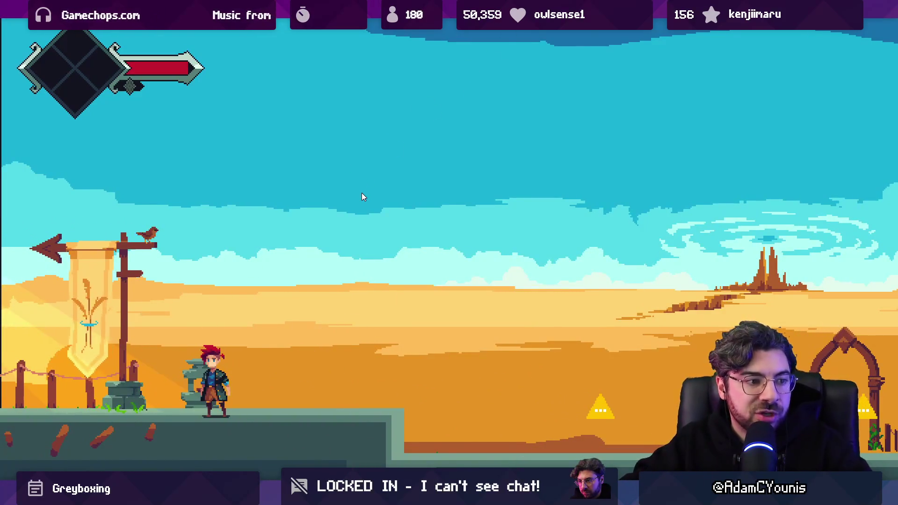
{"action": "key", "text": "ctrl+p"}
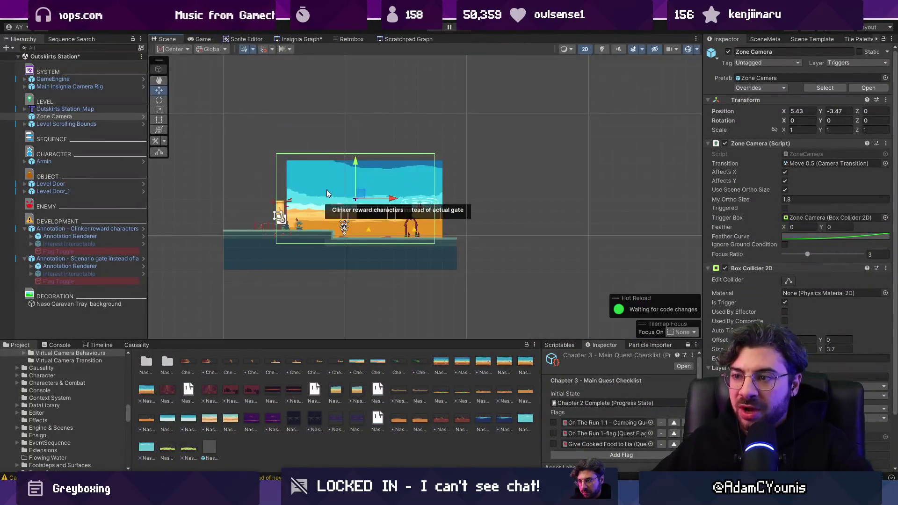
Turn off Affects X, lower the Zone Camera to X 4.76, Y -3.84, and widen its Box Collider Size X
{"action": "scroll", "coordinate": [361, 212], "scroll_direction": "up", "scroll_amount": 2}
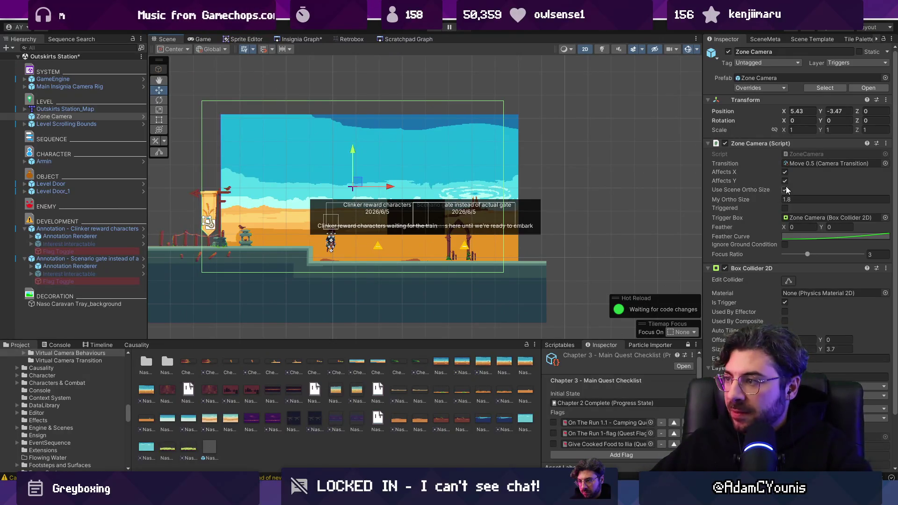
{"action": "left_click", "coordinate": [785, 171]}
{"action": "left_click_drag", "start_coordinate": [354, 154], "coordinate": [357, 170]}
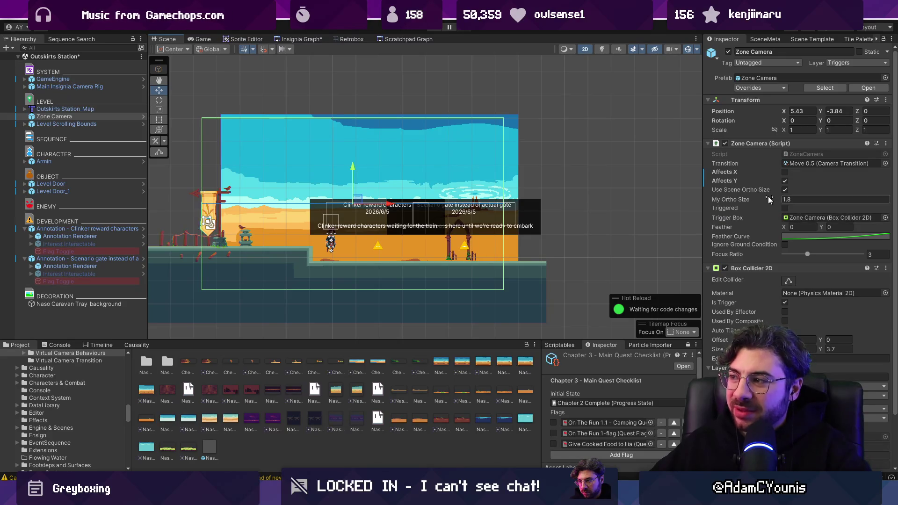
{"action": "left_click_drag", "start_coordinate": [786, 349], "coordinate": [826, 353]}
{"action": "mouse_move", "coordinate": [391, 204]}
{"action": "left_mouse_down"}
{"action": "mouse_move", "coordinate": [476, 206]}
{"action": "mouse_move", "coordinate": [450, 209]}
{"action": "left_mouse_up"}
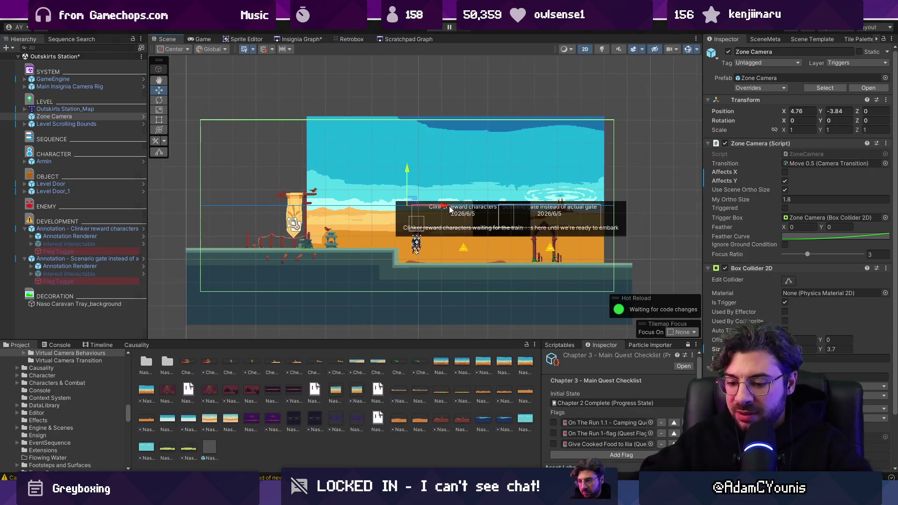